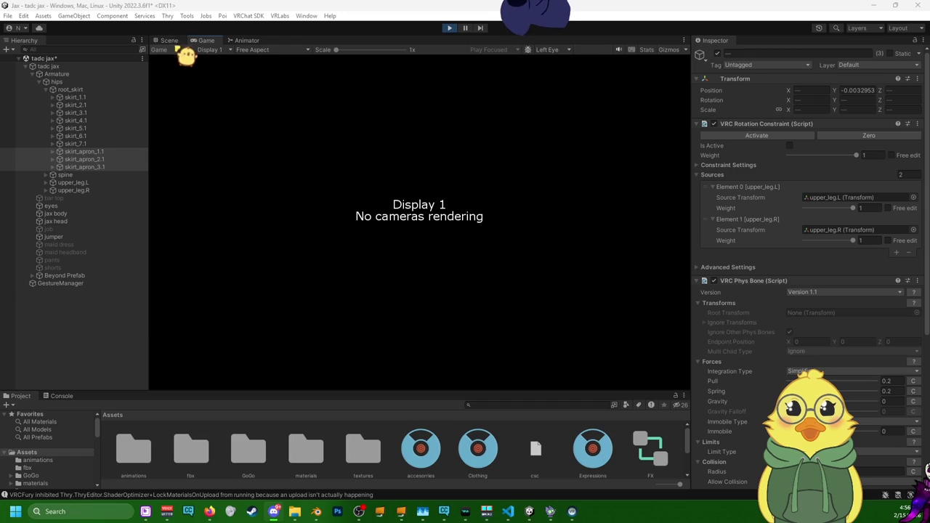
- Show the Scene view and open Gesture Manager's Expressions radial menu for the Jax avatar
{"action": "key", "text": "ctrl+1"}
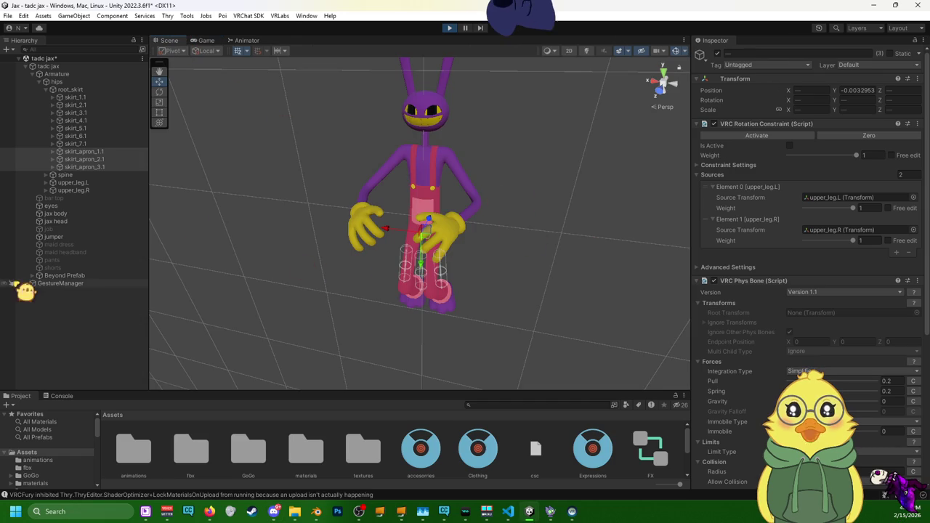
{"action": "left_click", "coordinate": [67, 284]}
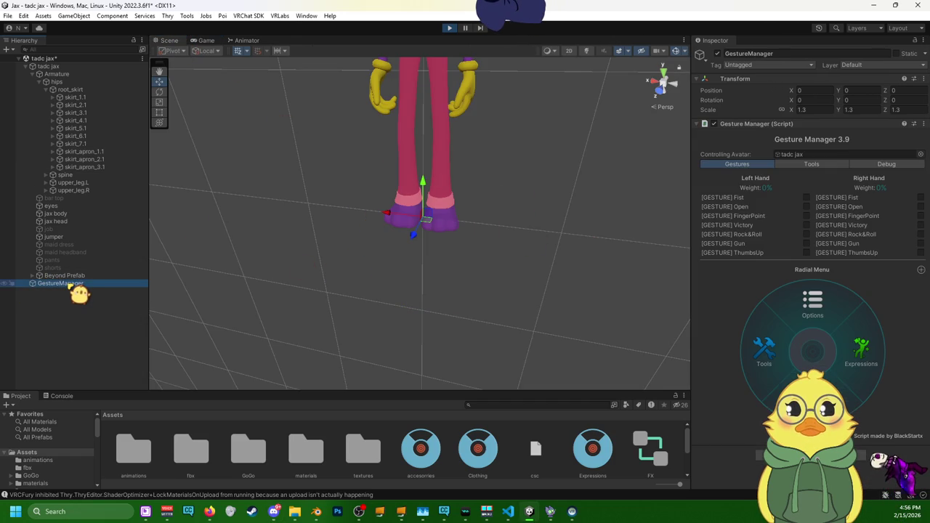
{"action": "left_click", "coordinate": [851, 356]}
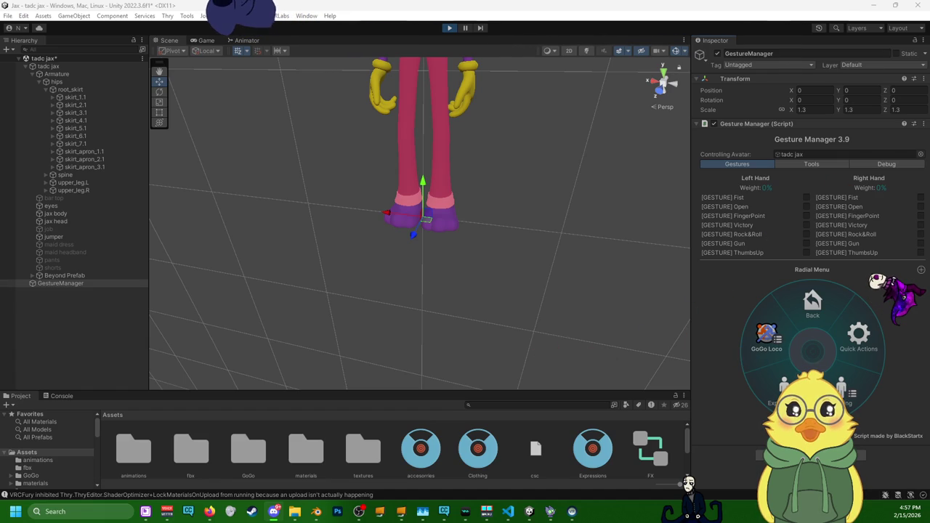
- Toggle Jax from the Bar outfit to the black Job outfit in the clothing submenu
{"action": "left_click", "coordinate": [843, 392]}
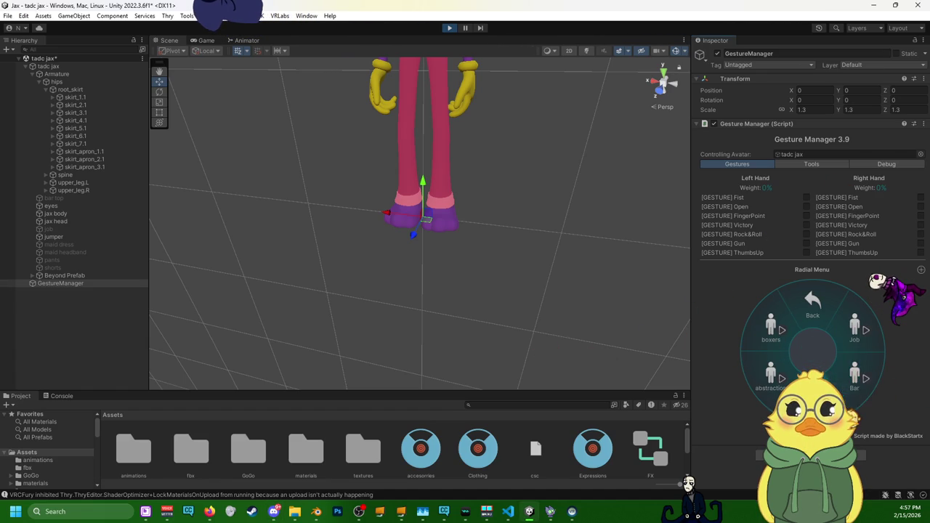
{"action": "left_click", "coordinate": [854, 374]}
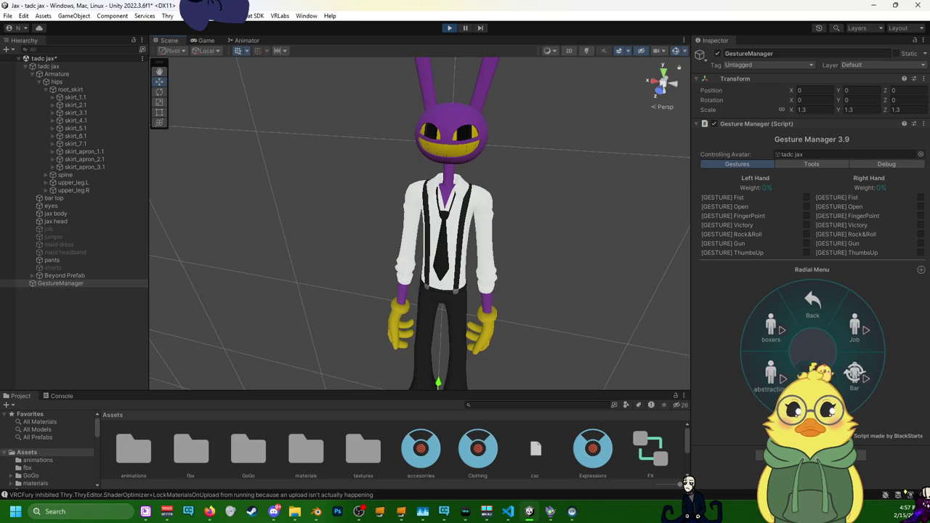
{"action": "left_click", "coordinate": [855, 325]}
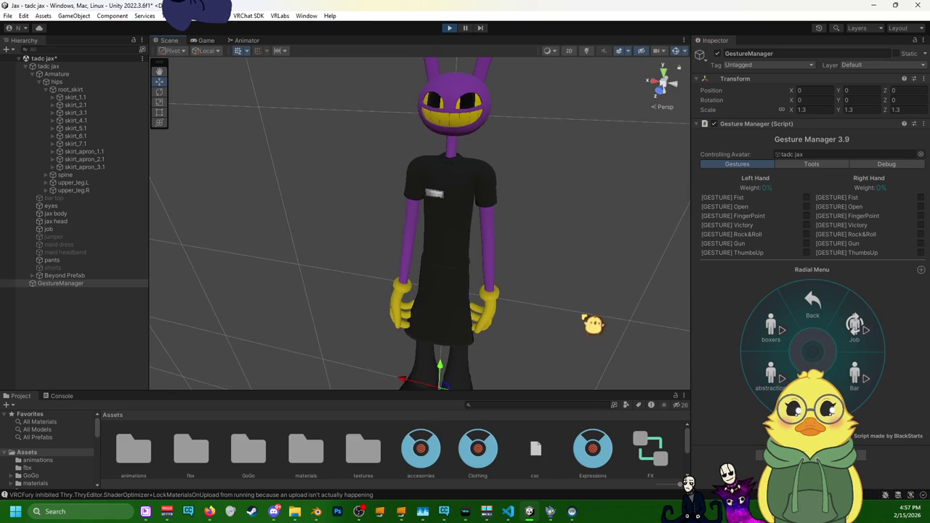
- Drag the avatar to a new spot on the floor grid
{"action": "middle_click_drag", "start_coordinate": [593, 325], "coordinate": [581, 245]}
{"action": "scroll", "coordinate": [484, 235], "scroll_direction": "up", "scroll_amount": 2}
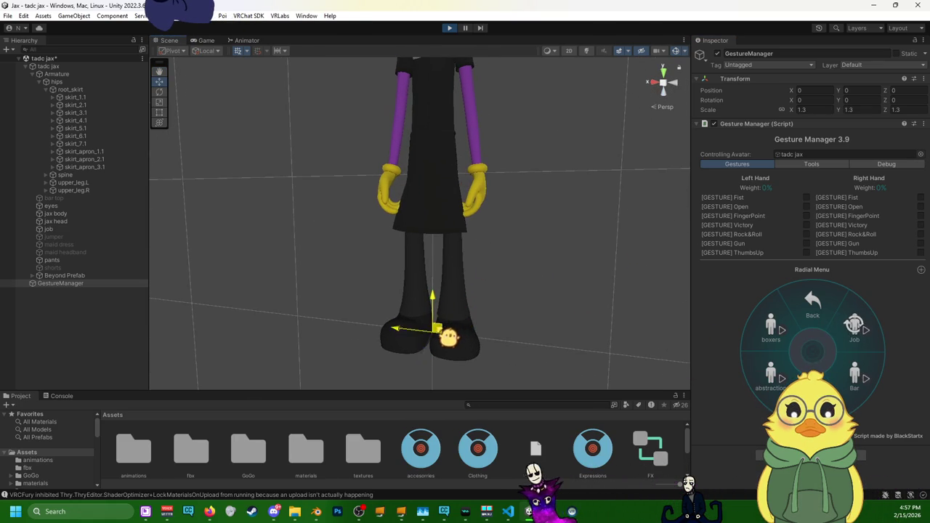
{"action": "mouse_move", "coordinate": [435, 326]}
{"action": "left_mouse_down"}
{"action": "mouse_move", "coordinate": [477, 327]}
{"action": "mouse_move", "coordinate": [436, 342]}
{"action": "mouse_move", "coordinate": [383, 338]}
{"action": "left_mouse_up"}
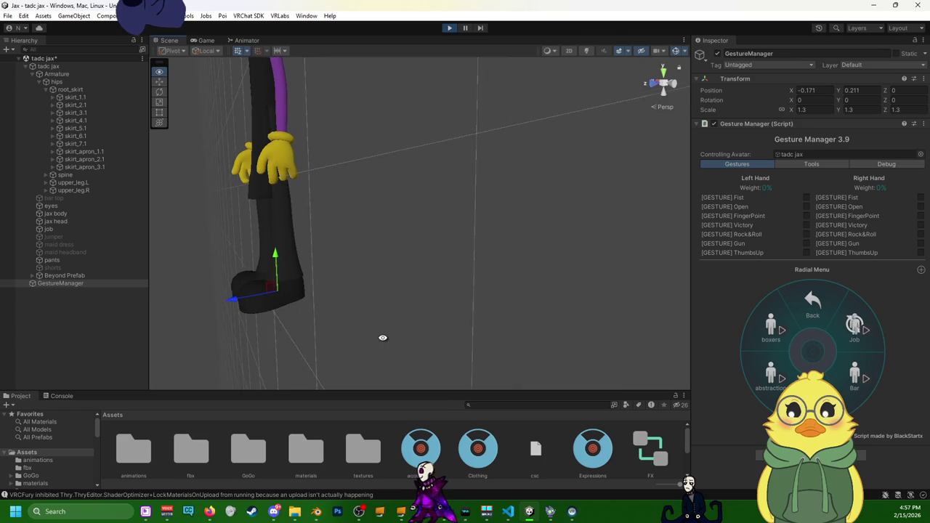
{"action": "mouse_move", "coordinate": [275, 296]}
{"action": "left_mouse_down"}
{"action": "mouse_move", "coordinate": [354, 293]}
{"action": "mouse_move", "coordinate": [328, 293]}
{"action": "left_mouse_up"}
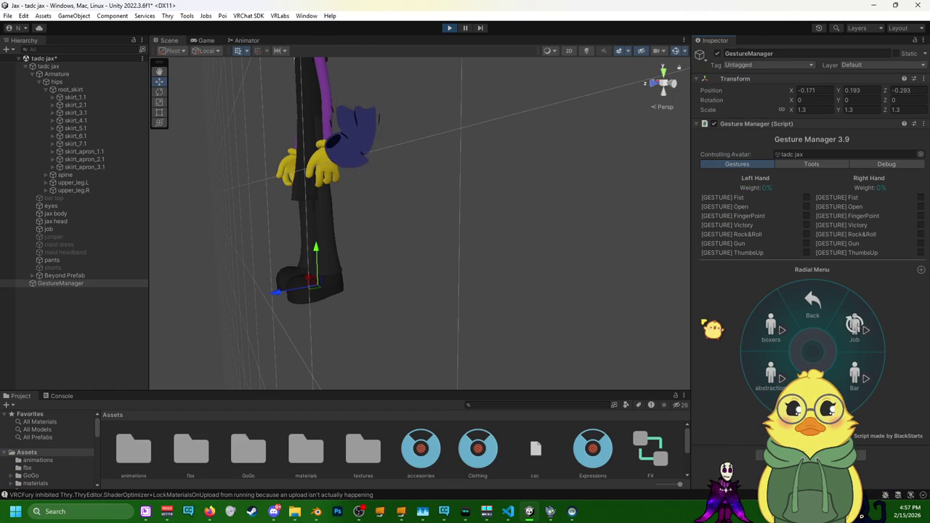
- Switch the Scene view's transform tool to Rotate with E
{"action": "key", "text": "e"}
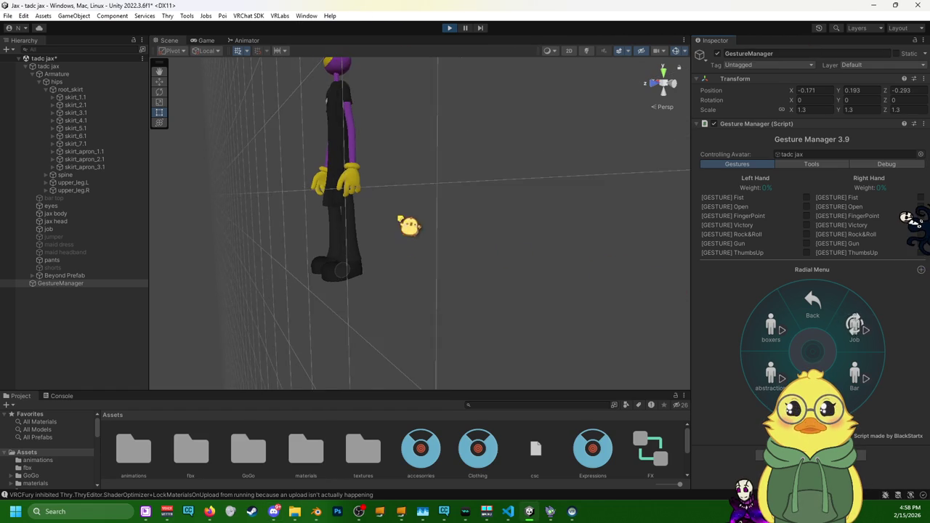
- Inspect the spine and skirt bones, then select skirt_apron_1.1 through skirt_apron_3.1 together
{"action": "left_click_drag", "start_coordinate": [436, 291], "coordinate": [495, 303], "text": "alt"}
{"action": "scroll", "coordinate": [479, 284], "scroll_direction": "up", "scroll_amount": 1}
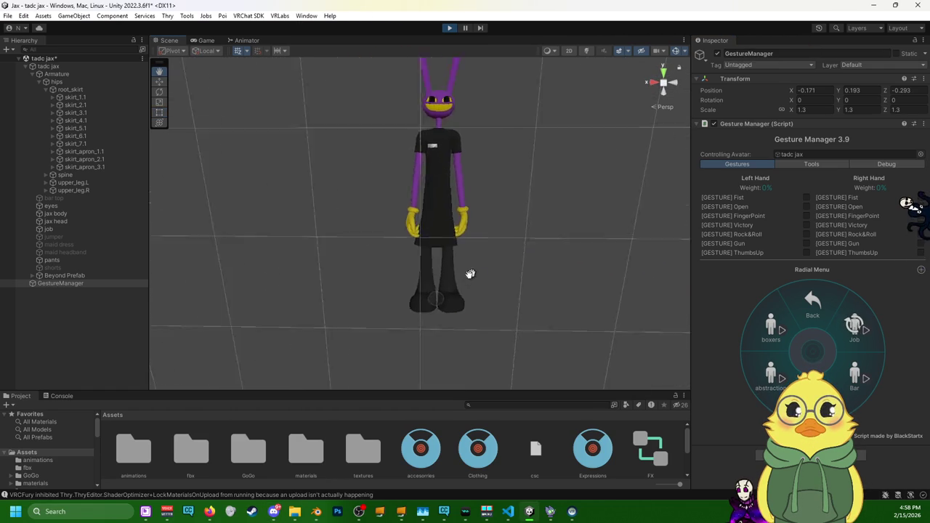
{"action": "scroll", "coordinate": [468, 272], "scroll_direction": "up", "scroll_amount": 2}
{"action": "scroll", "coordinate": [407, 254], "scroll_direction": "up", "scroll_amount": 3}
{"action": "left_click", "coordinate": [98, 174]}
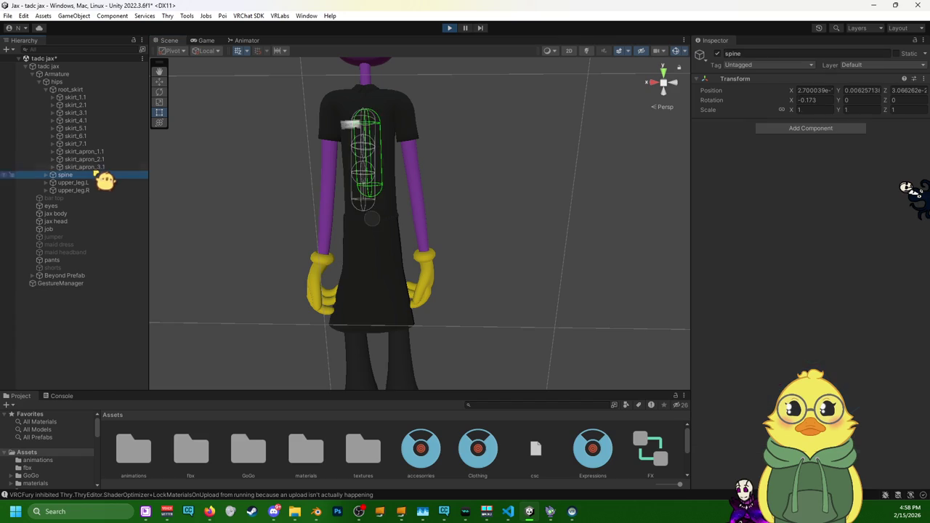
{"action": "left_click", "coordinate": [98, 166]}
{"action": "left_click", "coordinate": [102, 159]}
{"action": "left_click", "coordinate": [104, 143]}
{"action": "left_click", "coordinate": [108, 151]}
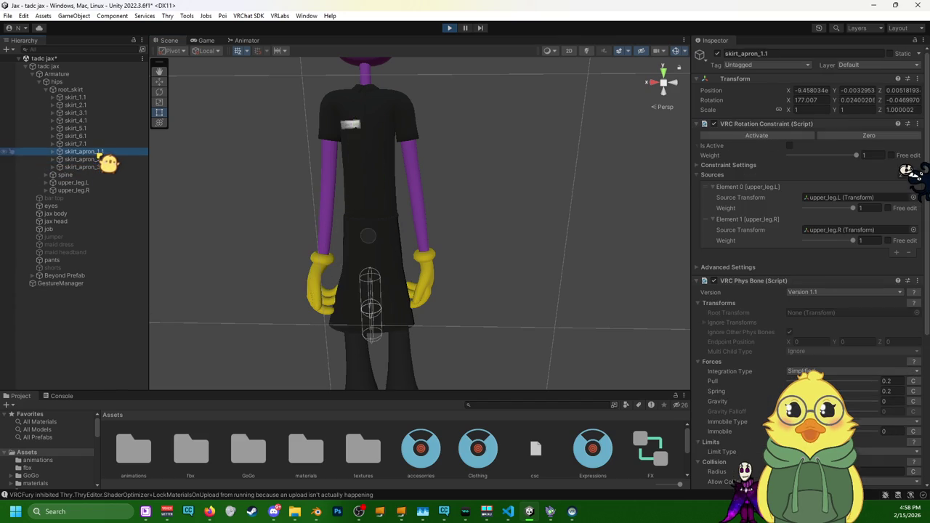
{"action": "left_click", "coordinate": [105, 166], "text": "shift"}
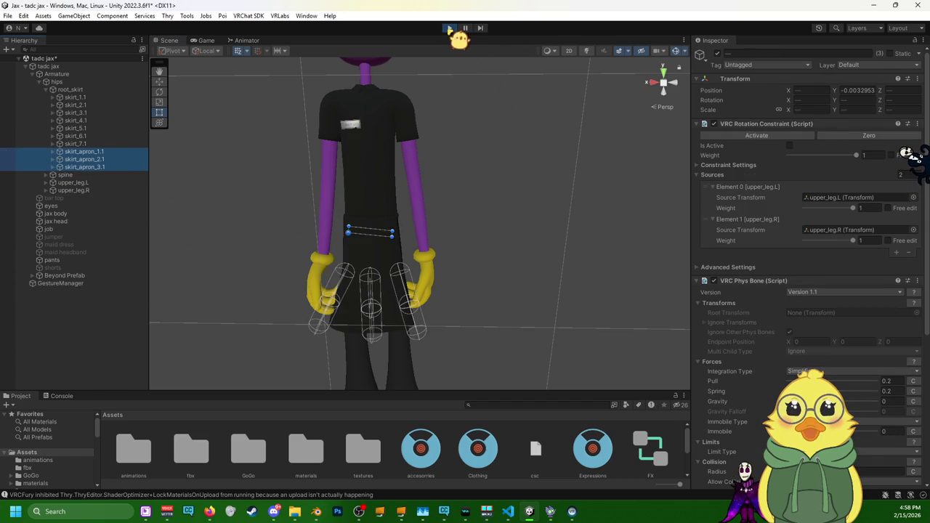
- Move the apron bones' VRC Phys Bone component above their VRC Rotation Constraint
{"action": "scroll", "coordinate": [339, 306], "scroll_direction": "down", "scroll_amount": 3}
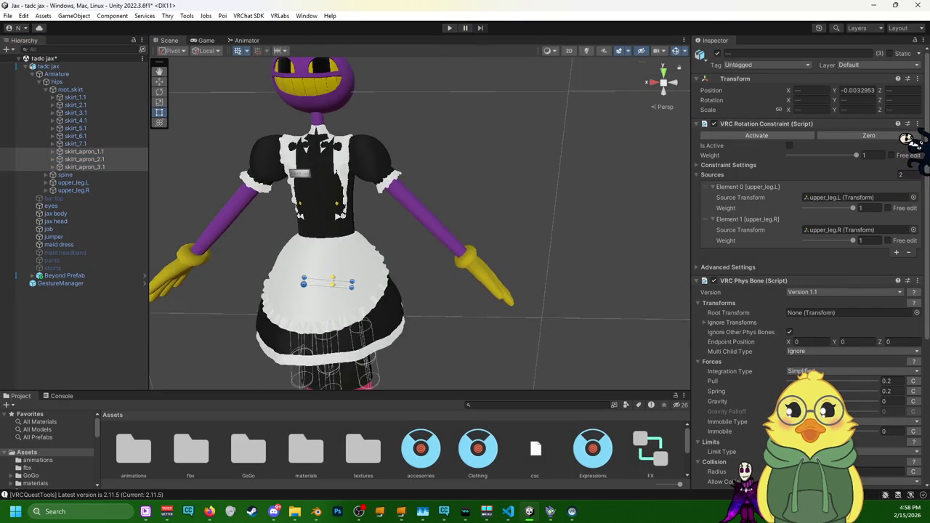
{"action": "mouse_move", "coordinate": [339, 306]}
{"action": "left_mouse_down", "text": "alt"}
{"action": "mouse_move", "coordinate": [406, 207]}
{"action": "mouse_move", "coordinate": [408, 178]}
{"action": "left_mouse_up", "text": "alt"}
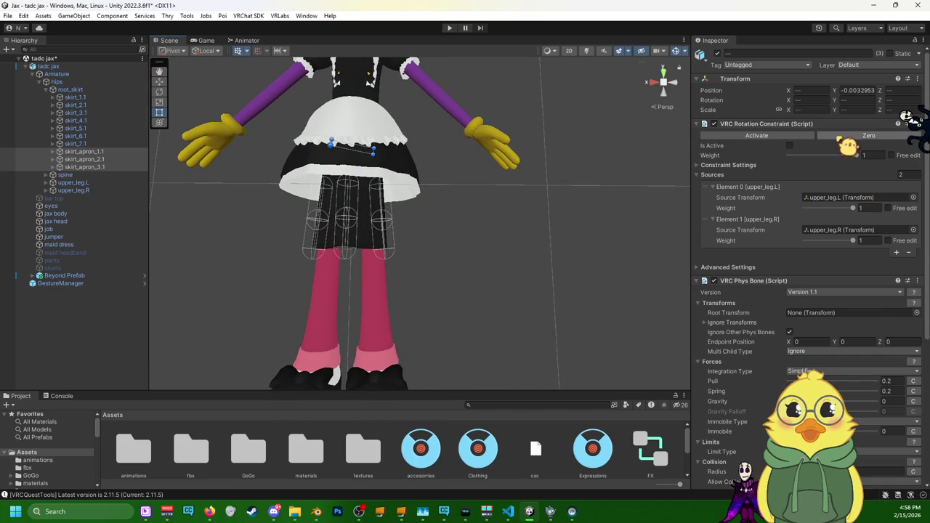
{"action": "scroll", "coordinate": [819, 245], "scroll_direction": "down", "scroll_amount": 1}
{"action": "scroll", "coordinate": [818, 247], "scroll_direction": "up", "scroll_amount": 1}
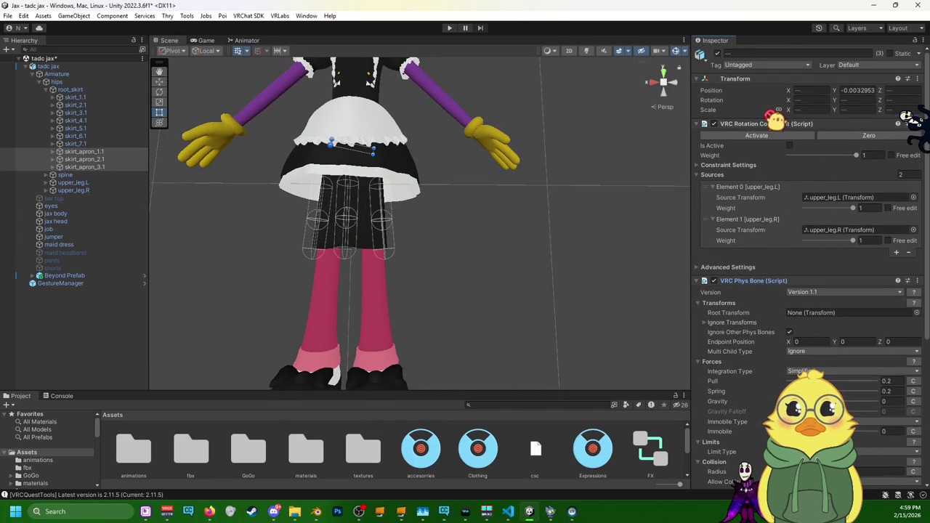
{"action": "left_click_drag", "start_coordinate": [772, 120], "coordinate": [773, 122]}
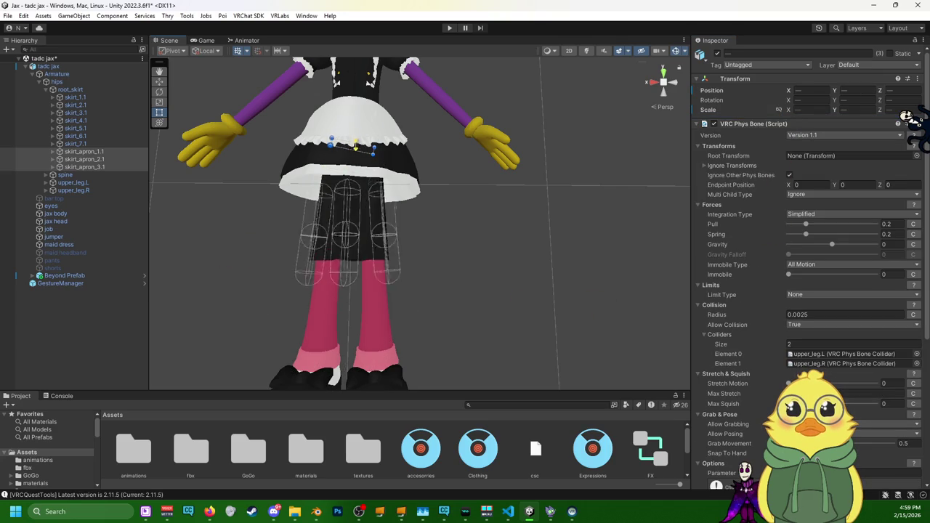
{"action": "mouse_move", "coordinate": [355, 149]}
{"action": "left_mouse_down"}
{"action": "mouse_move", "coordinate": [379, 161]}
{"action": "mouse_move", "coordinate": [381, 127]}
{"action": "mouse_move", "coordinate": [390, 145]}
{"action": "left_mouse_up"}
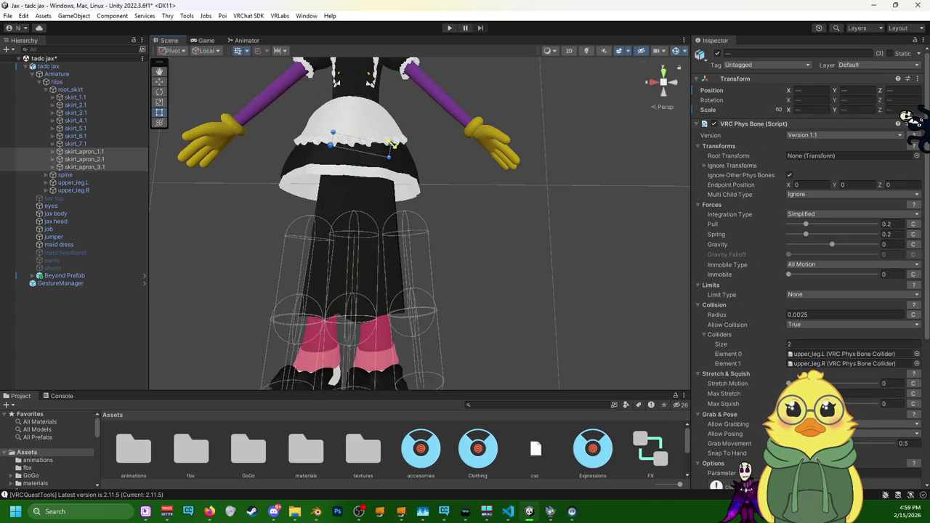
{"action": "scroll", "coordinate": [795, 255], "scroll_direction": "down", "scroll_amount": 1}
{"action": "scroll", "coordinate": [797, 266], "scroll_direction": "down", "scroll_amount": 6}
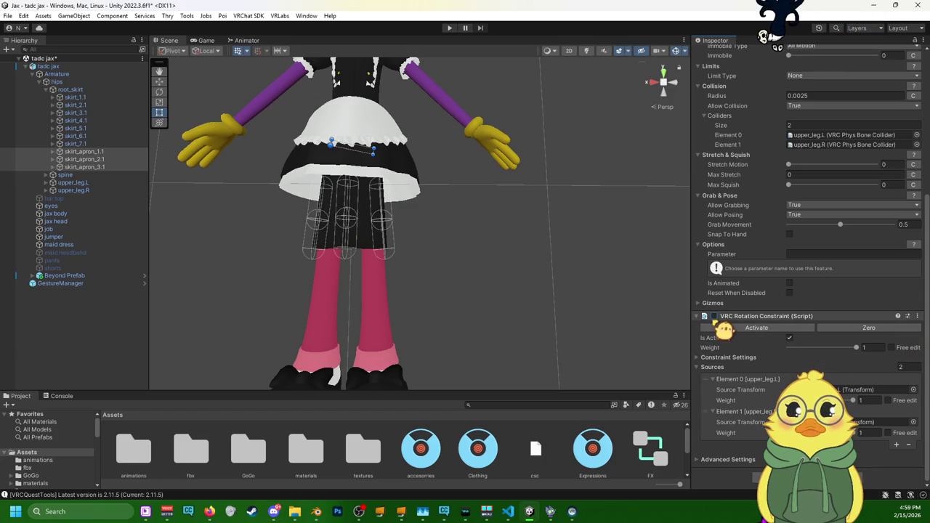
- Activate the apron rotation constraint and check skirt_6.1, skirt_7.1 and skirt_apron_1.1 colliders
{"action": "left_click", "coordinate": [714, 316]}
{"action": "scroll", "coordinate": [799, 254], "scroll_direction": "up", "scroll_amount": 4}
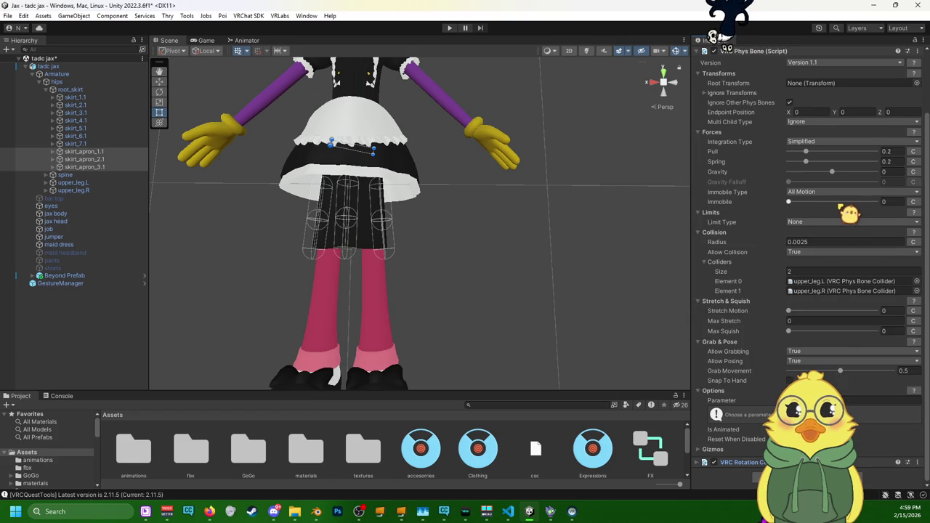
{"action": "left_click", "coordinate": [85, 160]}
{"action": "left_click", "coordinate": [86, 144]}
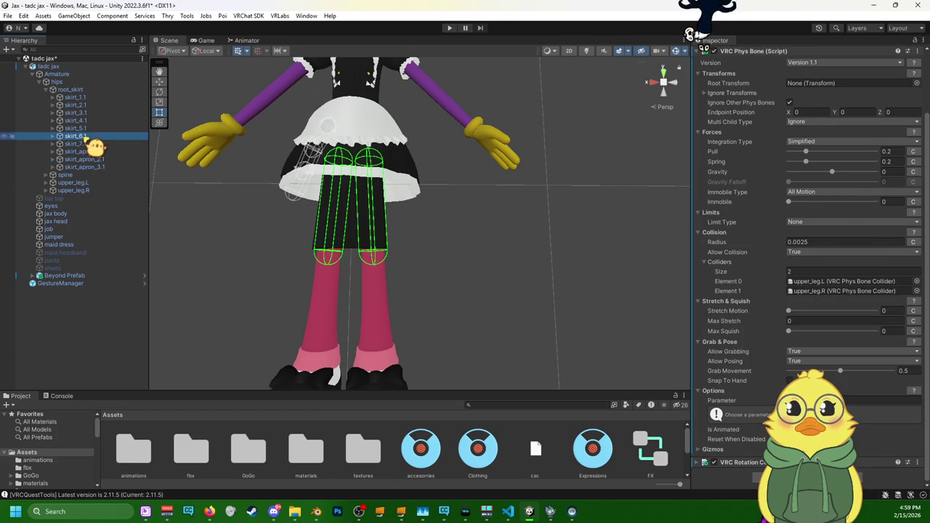
{"action": "left_click", "coordinate": [85, 166]}
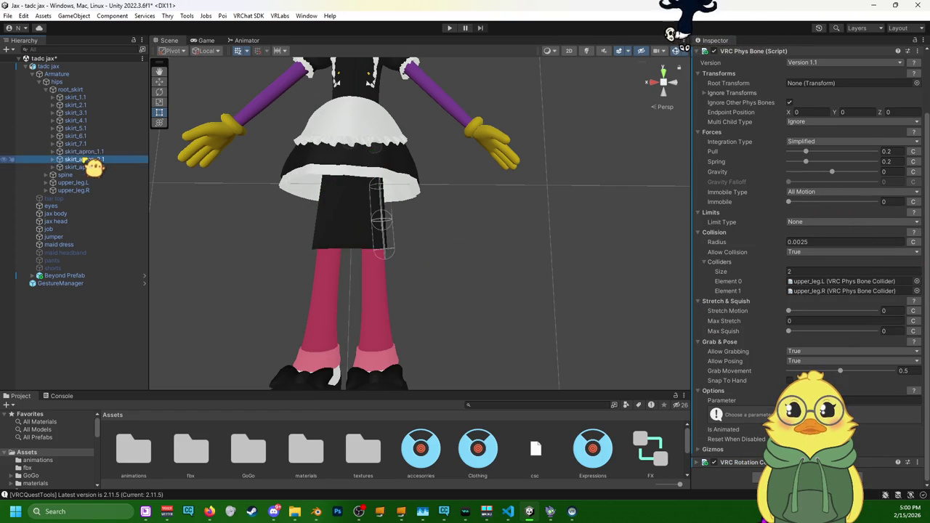
{"action": "left_click", "coordinate": [87, 151]}
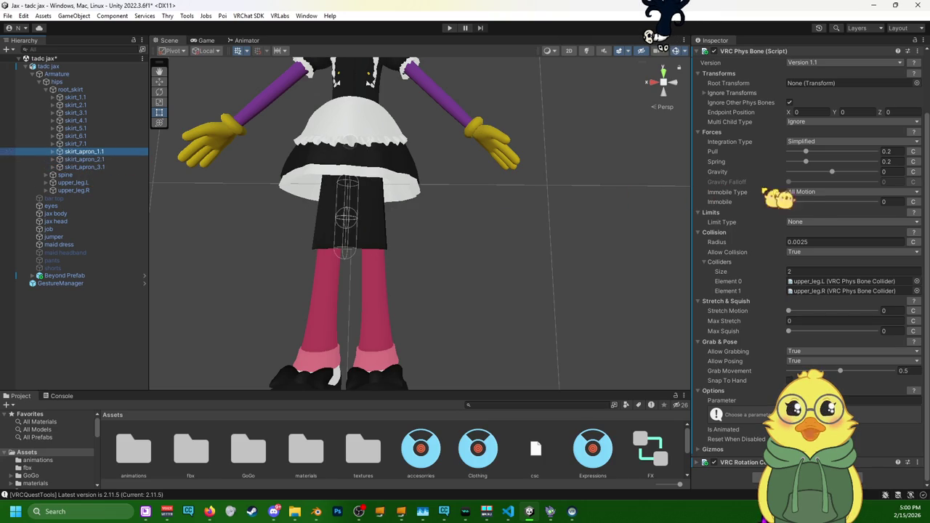
{"action": "scroll", "coordinate": [820, 266], "scroll_direction": "up", "scroll_amount": 3}
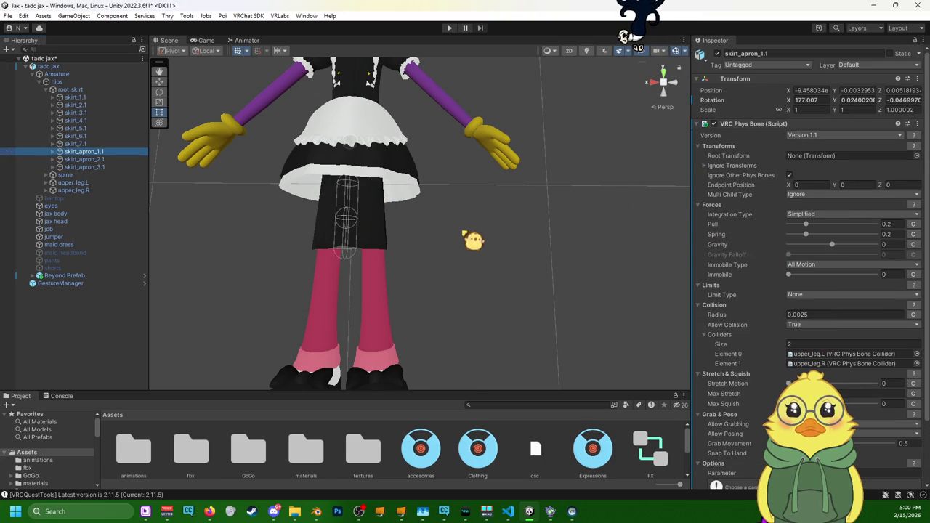
- From the side, confirm skirt_apron_2.1 and 3.1 collide with both upper-leg colliders
{"action": "mouse_move", "coordinate": [477, 252]}
{"action": "left_mouse_down", "text": "alt"}
{"action": "mouse_move", "coordinate": [391, 268]}
{"action": "mouse_move", "coordinate": [406, 270]}
{"action": "mouse_move", "coordinate": [451, 261]}
{"action": "mouse_move", "coordinate": [375, 270]}
{"action": "mouse_move", "coordinate": [315, 261]}
{"action": "mouse_move", "coordinate": [375, 272]}
{"action": "left_mouse_up", "text": "alt"}
{"action": "left_click", "coordinate": [103, 144]}
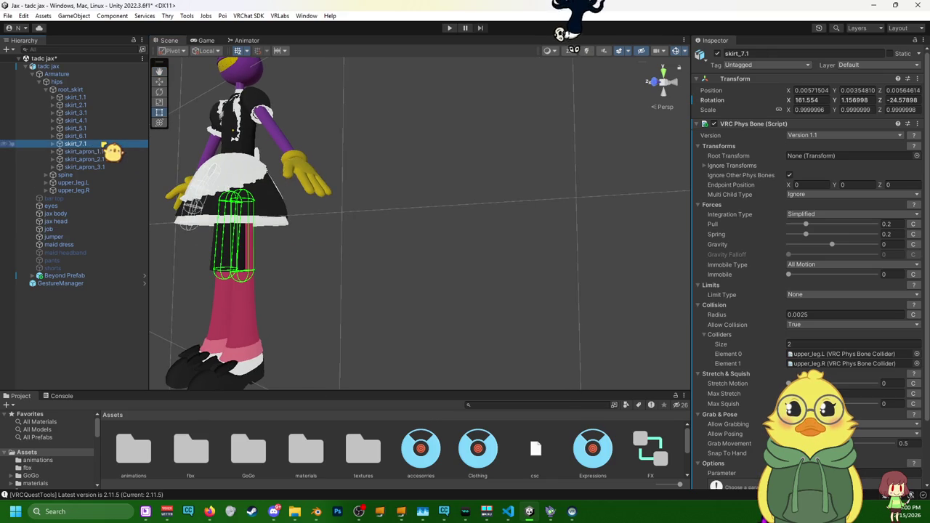
{"action": "left_click", "coordinate": [102, 159]}
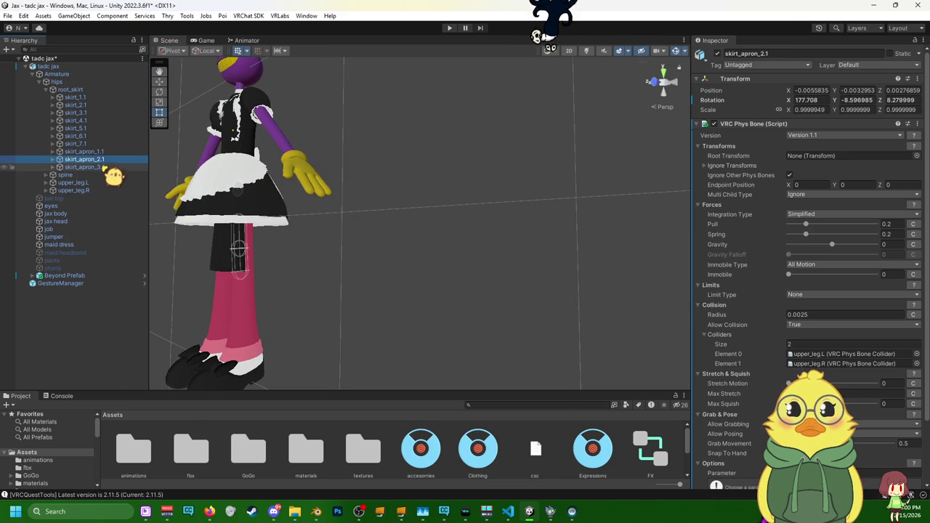
{"action": "left_click", "coordinate": [105, 168]}
{"action": "left_click_drag", "start_coordinate": [291, 249], "coordinate": [494, 336], "text": "alt"}
{"action": "scroll", "coordinate": [840, 339], "scroll_direction": "down", "scroll_amount": 2}
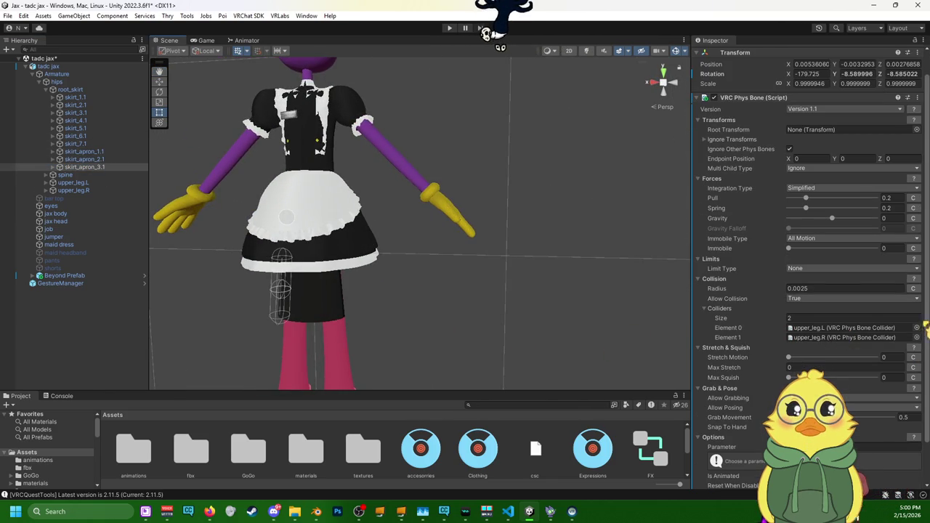
{"action": "left_click", "coordinate": [908, 329]}
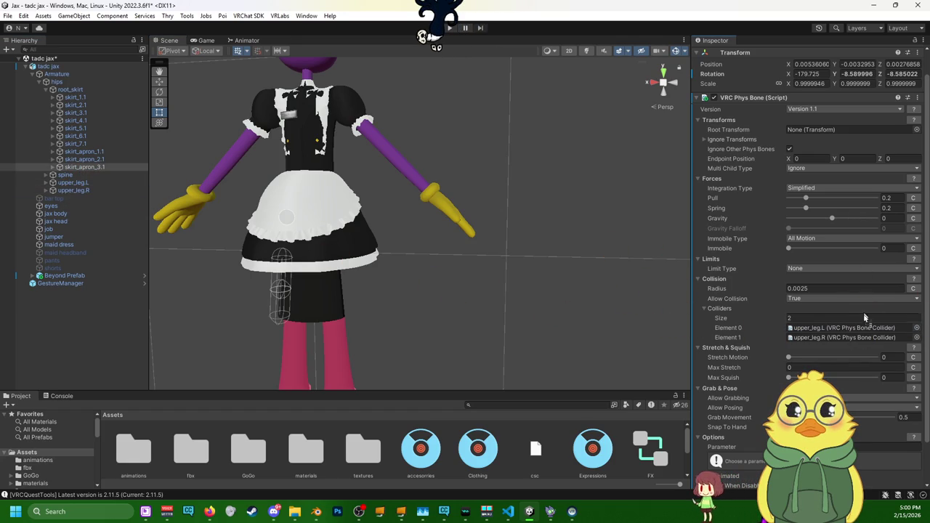
{"action": "scroll", "coordinate": [420, 224], "scroll_direction": "down", "scroll_amount": 3}
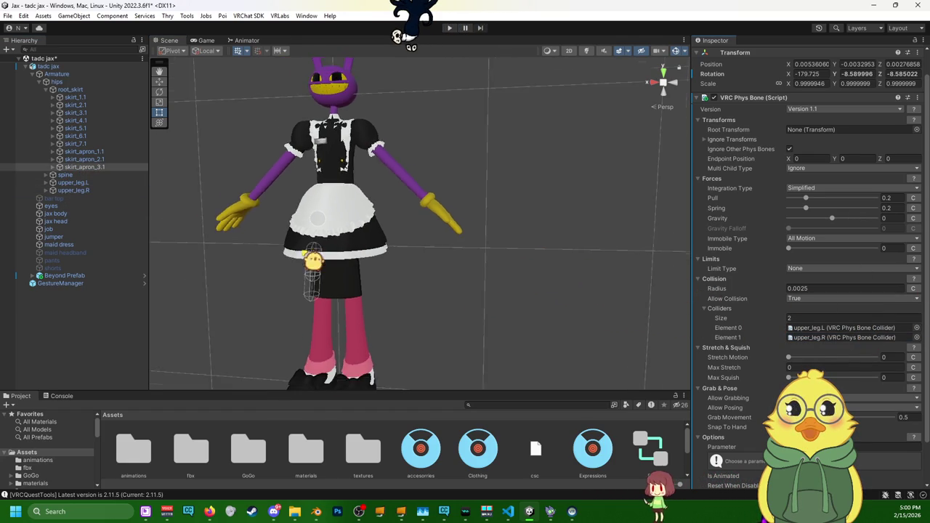
{"action": "left_click_drag", "start_coordinate": [348, 218], "coordinate": [435, 218], "text": "alt"}
- Set the upper_leg.R and upper_leg.L Phys Bone Collider radius to 0.003
{"action": "left_click_drag", "start_coordinate": [602, 278], "coordinate": [508, 276], "text": "alt"}
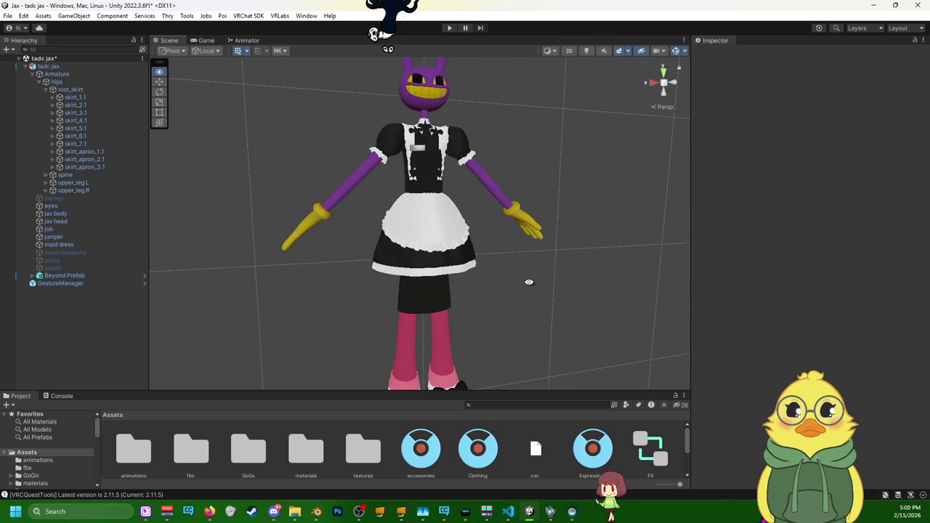
{"action": "left_click", "coordinate": [109, 183]}
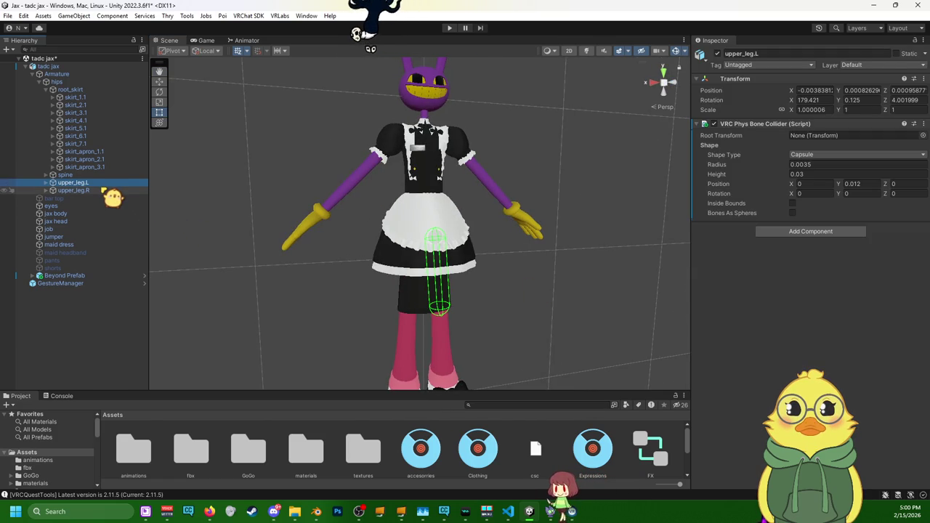
{"action": "left_click", "coordinate": [107, 191]}
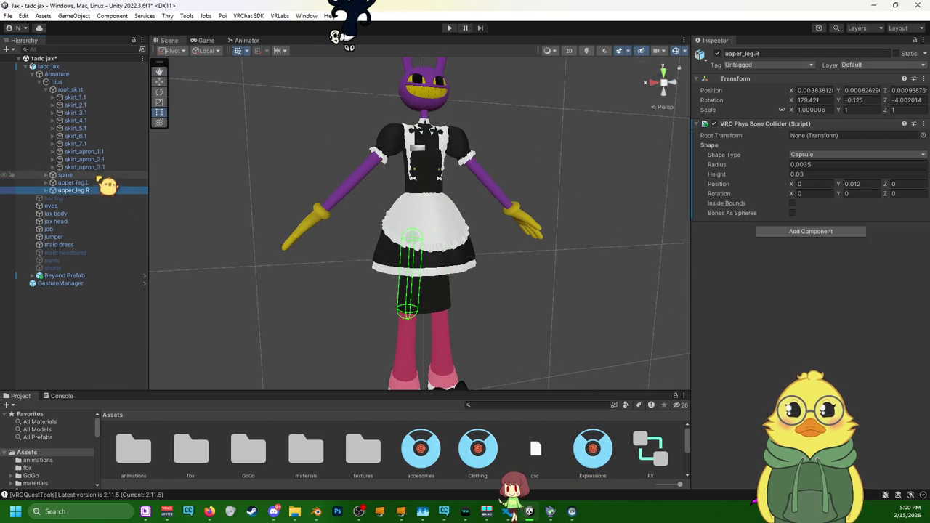
{"action": "left_click", "coordinate": [812, 164]}
{"action": "left_click", "coordinate": [819, 167]}
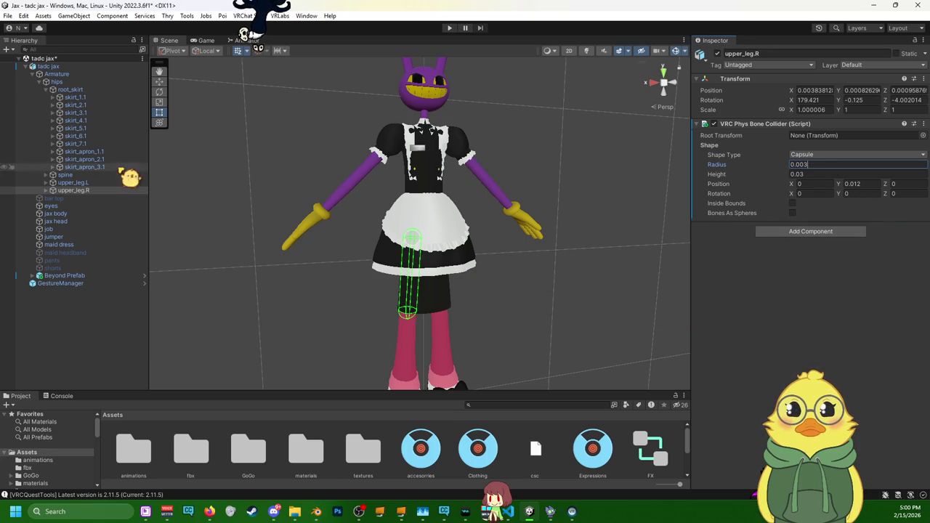
{"action": "left_click", "coordinate": [80, 182]}
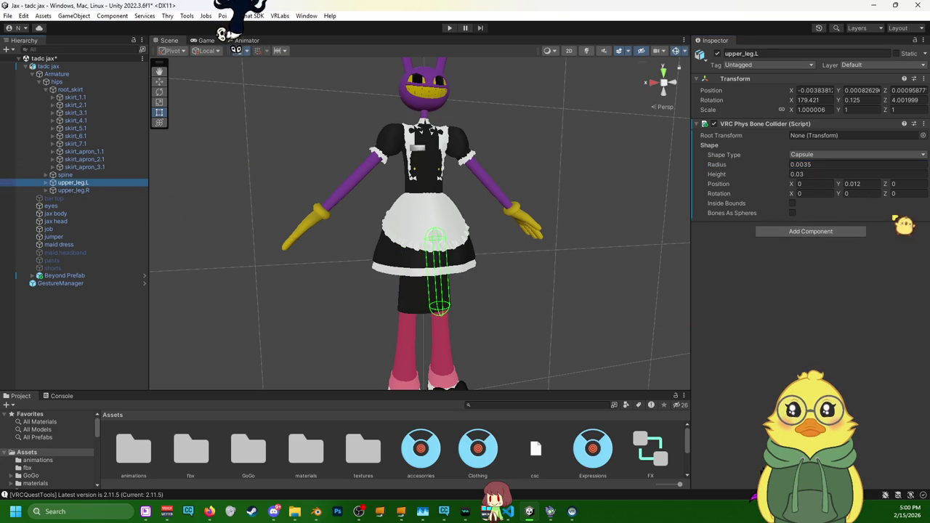
{"action": "left_click", "coordinate": [886, 165]}
{"action": "type", "text": "0.003"}
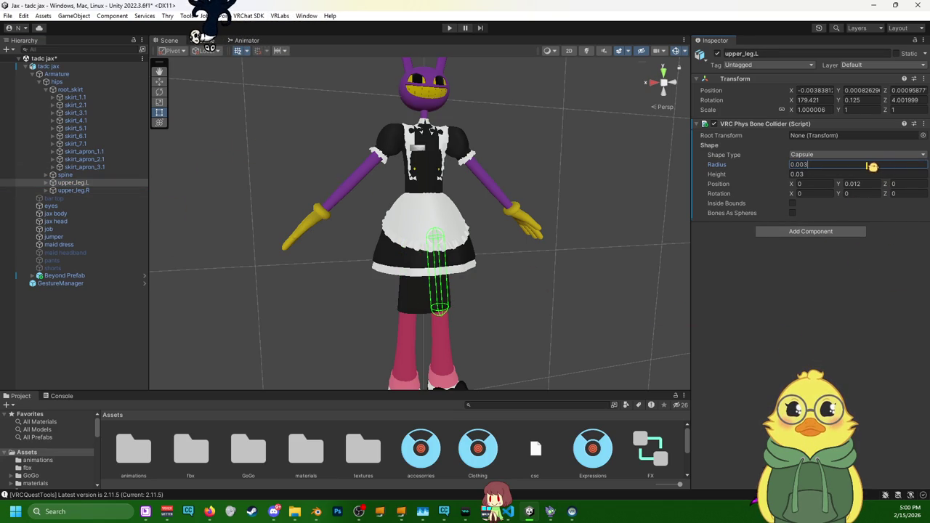
{"action": "key", "text": "Return"}
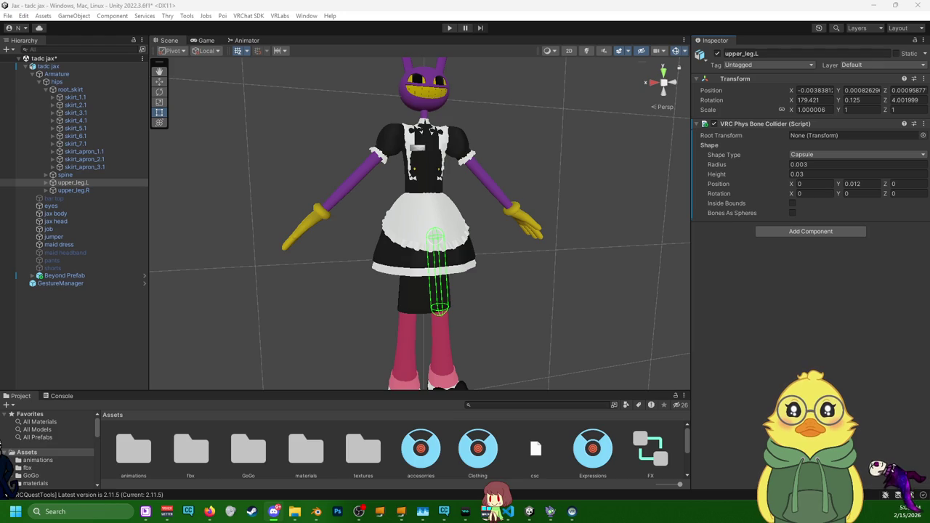
- Select skirt_apron_1.1 through 3.1 together and open their VRC Phys Bone ⋮ menu
{"action": "left_click", "coordinate": [93, 152]}
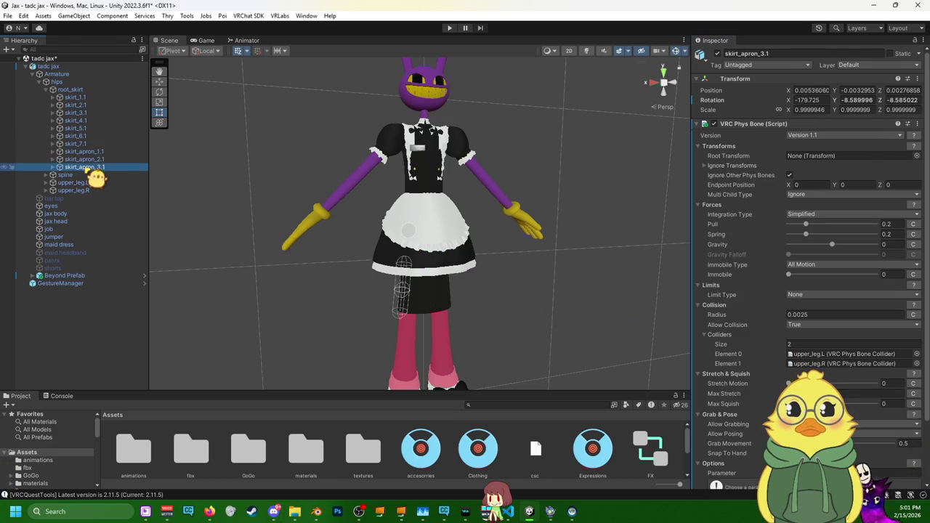
{"action": "left_click", "coordinate": [93, 175]}
{"action": "left_click", "coordinate": [108, 182]}
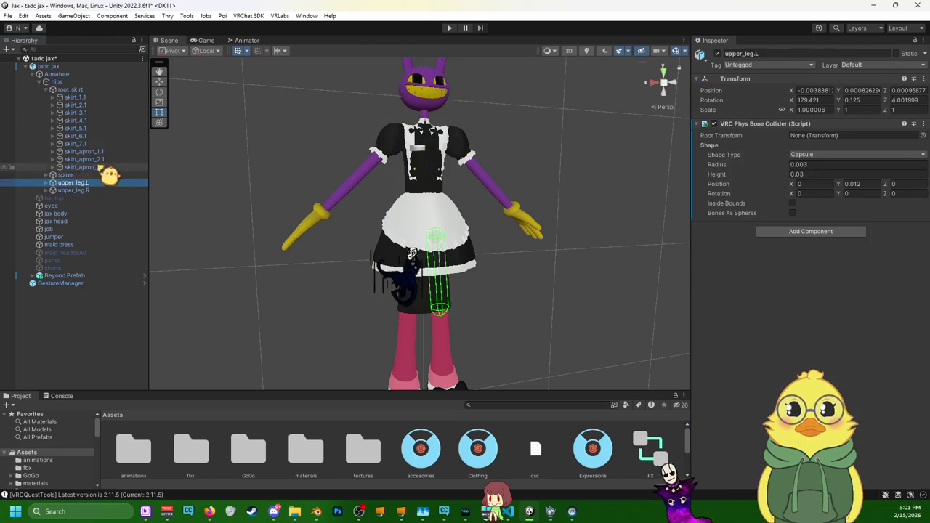
{"action": "left_click", "coordinate": [109, 167]}
{"action": "left_click", "coordinate": [112, 152], "text": "shift"}
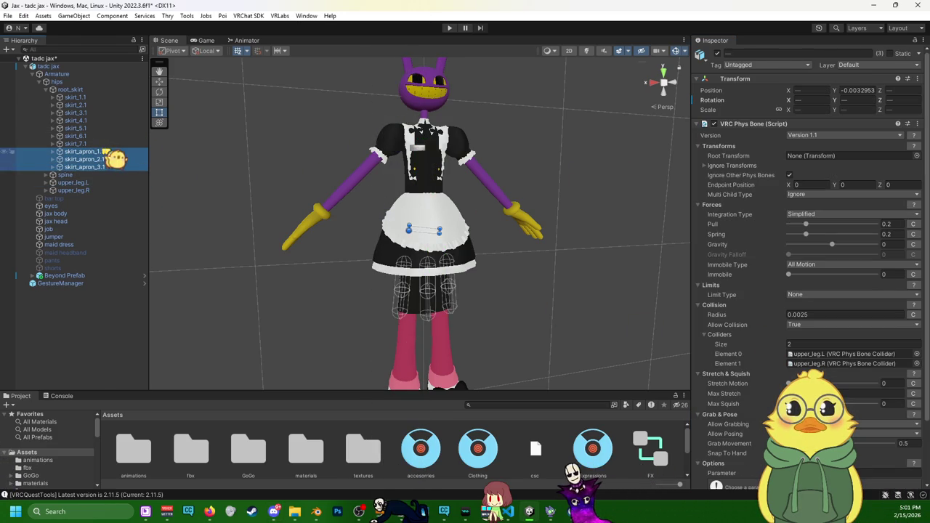
{"action": "left_click", "coordinate": [917, 123]}
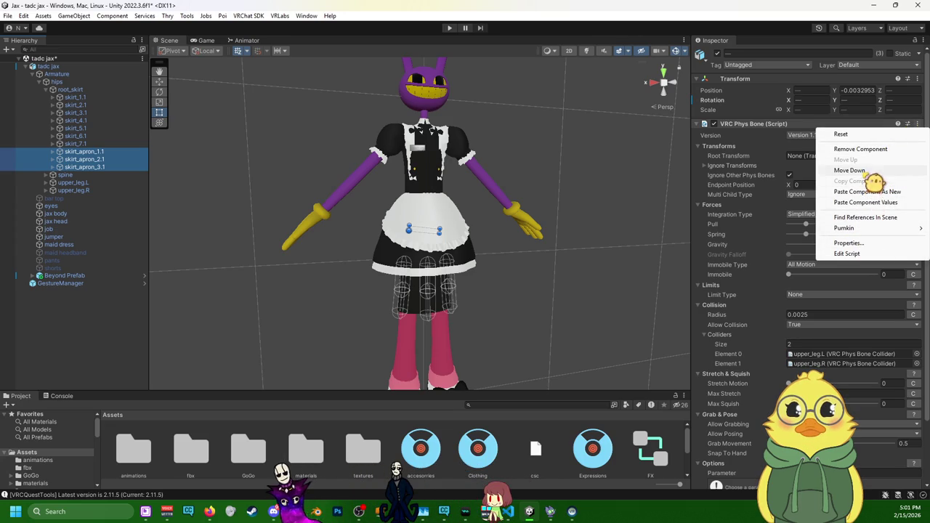
- Remove the VRC Phys Bone and VRC Rotation Constraint components from the apron bones
{"action": "left_click", "coordinate": [879, 150]}
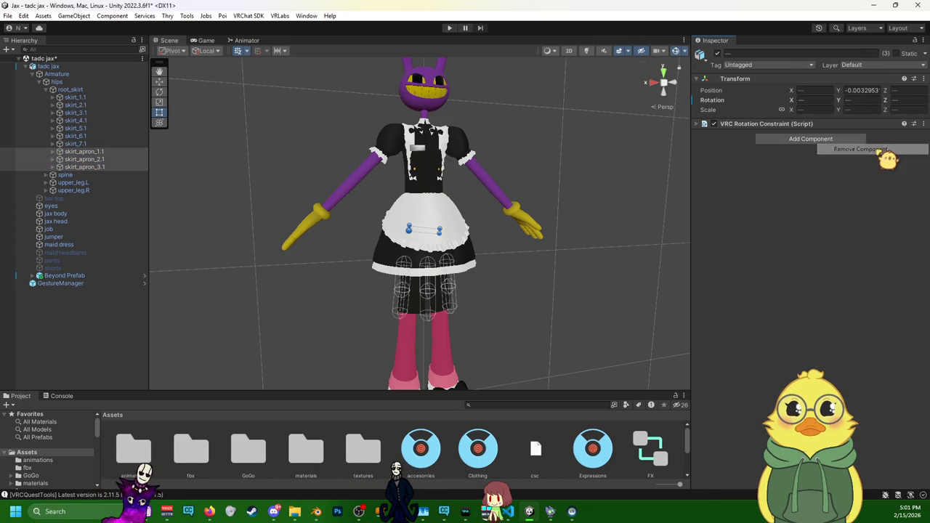
{"action": "left_click", "coordinate": [923, 125]}
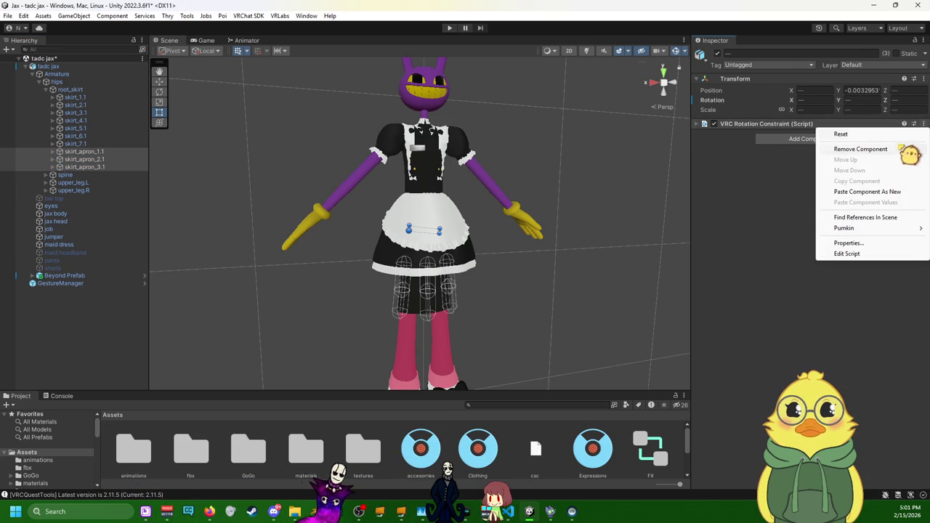
{"action": "left_click", "coordinate": [907, 149]}
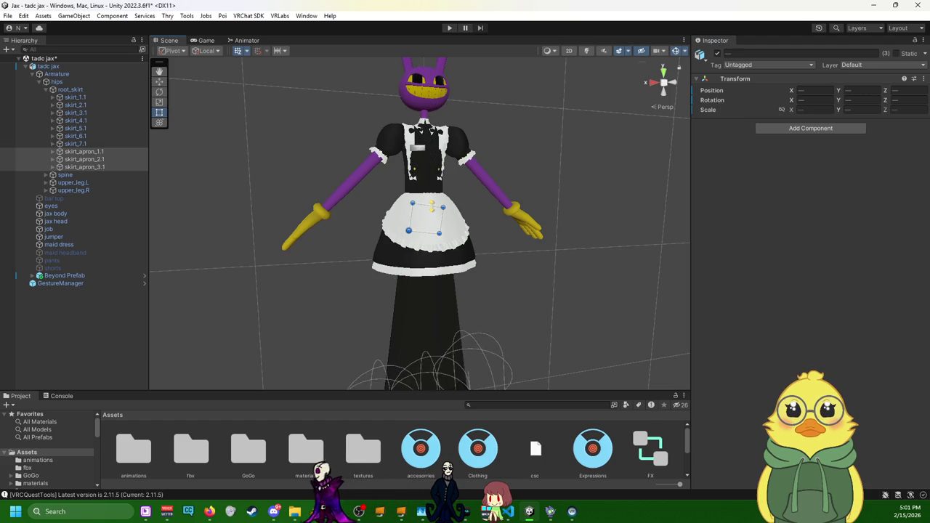
- Click through the apron bones and dress to confirm only Transforms remain
{"action": "left_click", "coordinate": [97, 155]}
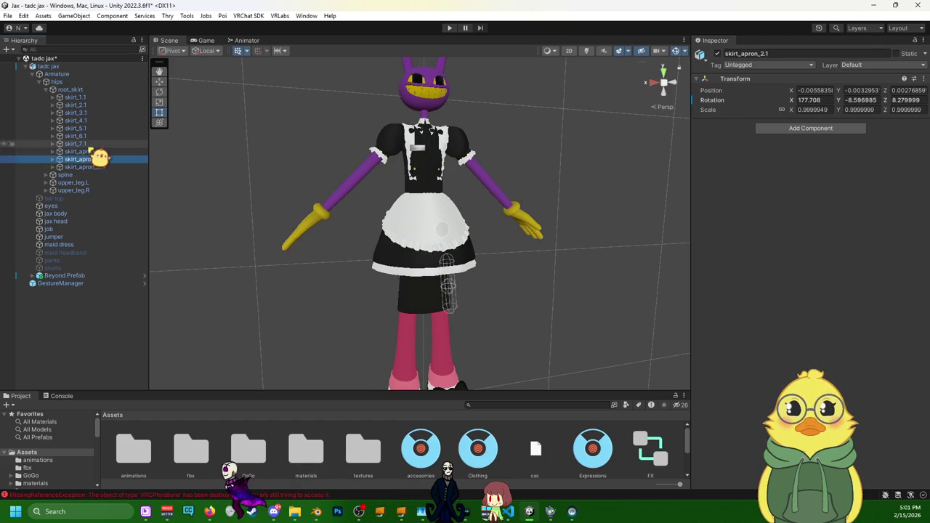
{"action": "key", "text": "Up"}
{"action": "left_click", "coordinate": [86, 151]}
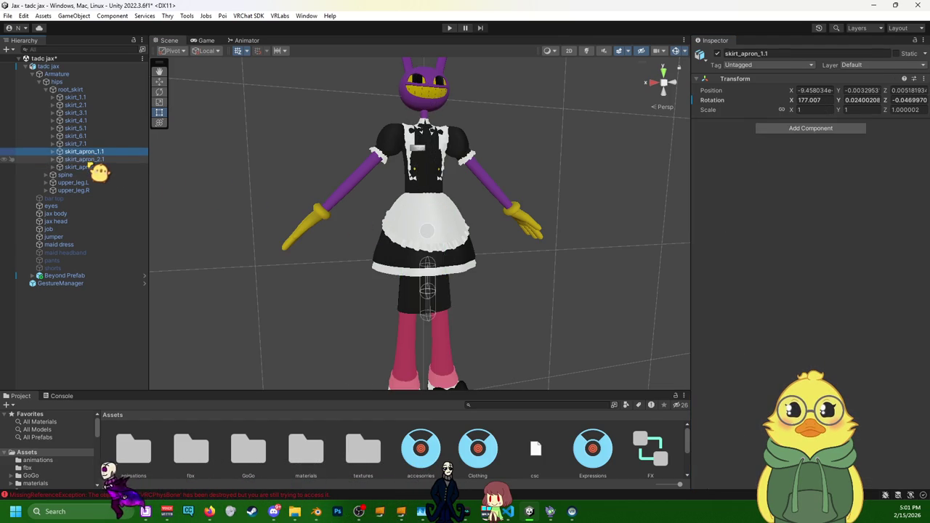
{"action": "left_click", "coordinate": [419, 237]}
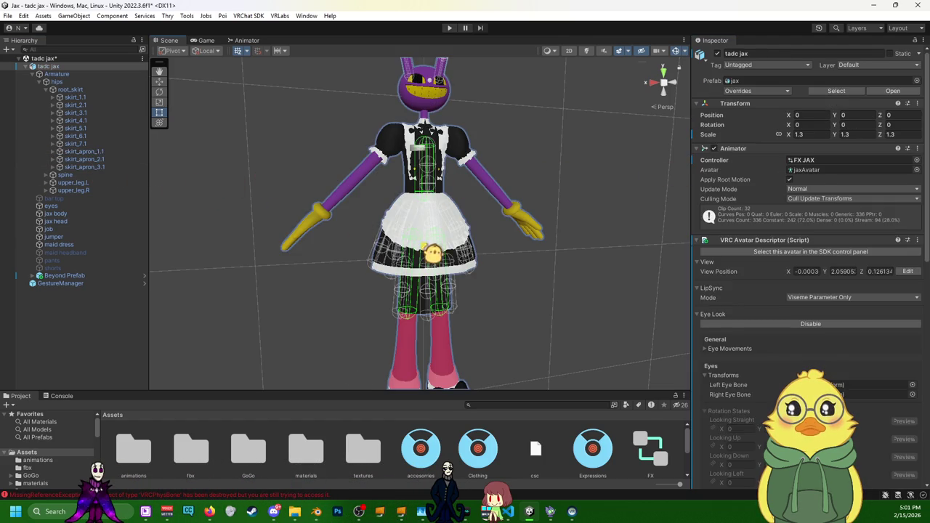
{"action": "left_click", "coordinate": [420, 240]}
{"action": "left_click", "coordinate": [114, 159]}
{"action": "left_click", "coordinate": [106, 167]}
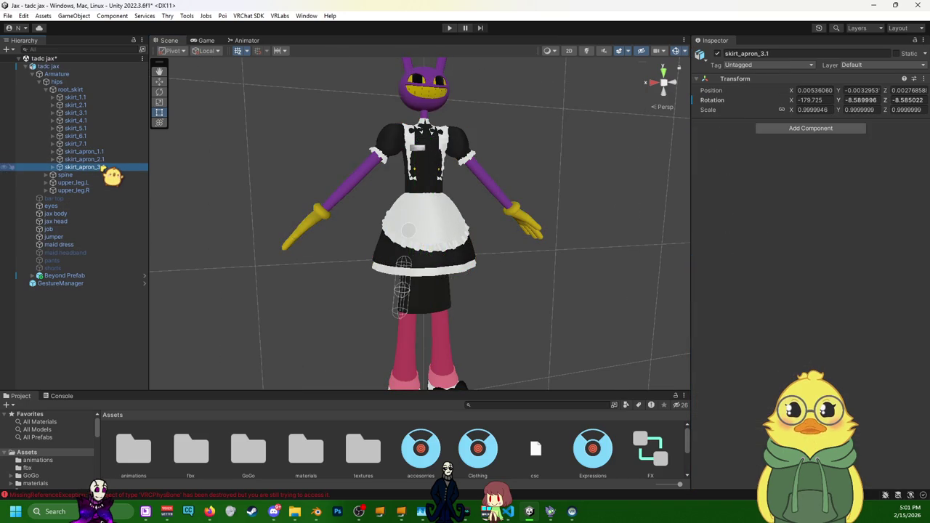
{"action": "left_click", "coordinate": [398, 301]}
{"action": "left_click", "coordinate": [110, 169]}
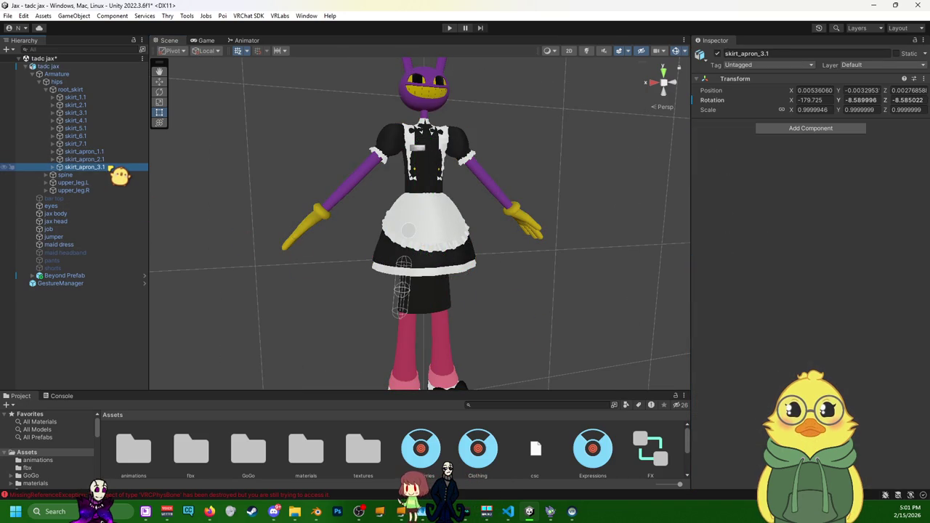
{"action": "left_click", "coordinate": [428, 243]}
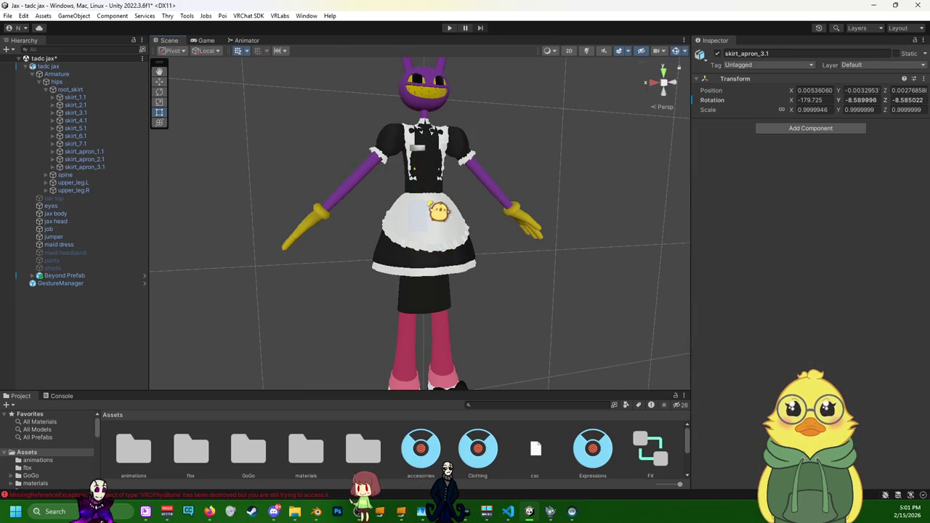
{"action": "left_click", "coordinate": [410, 269]}
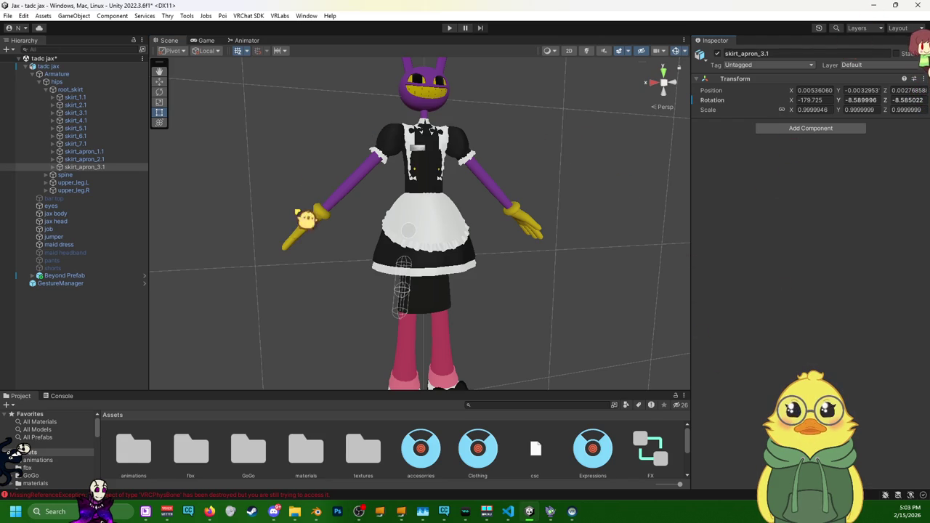
{"action": "left_click", "coordinate": [631, 247]}
{"action": "left_click", "coordinate": [102, 160]}
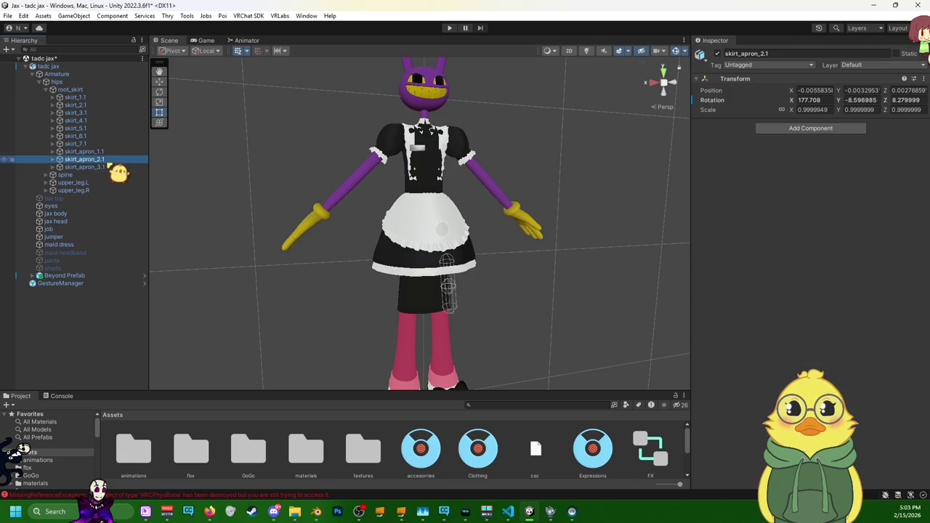
{"action": "left_click", "coordinate": [105, 167]}
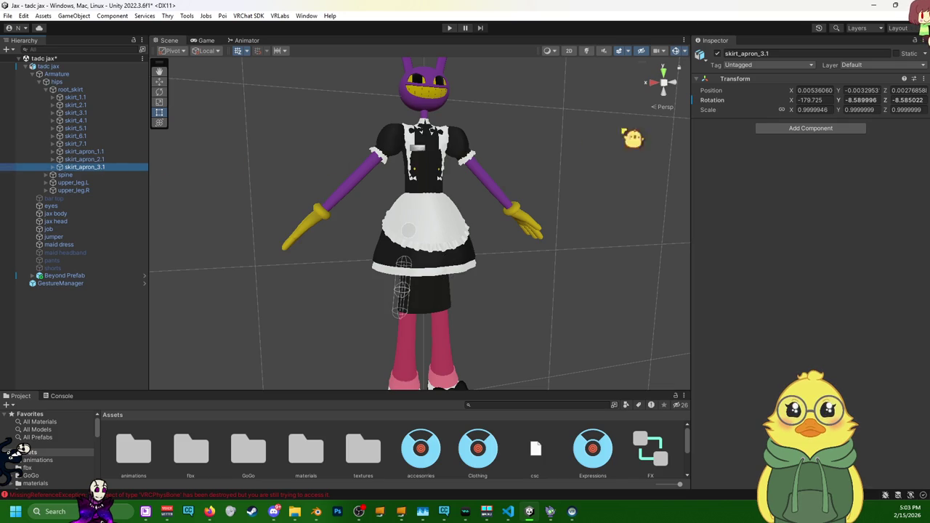
{"action": "left_click", "coordinate": [922, 79]}
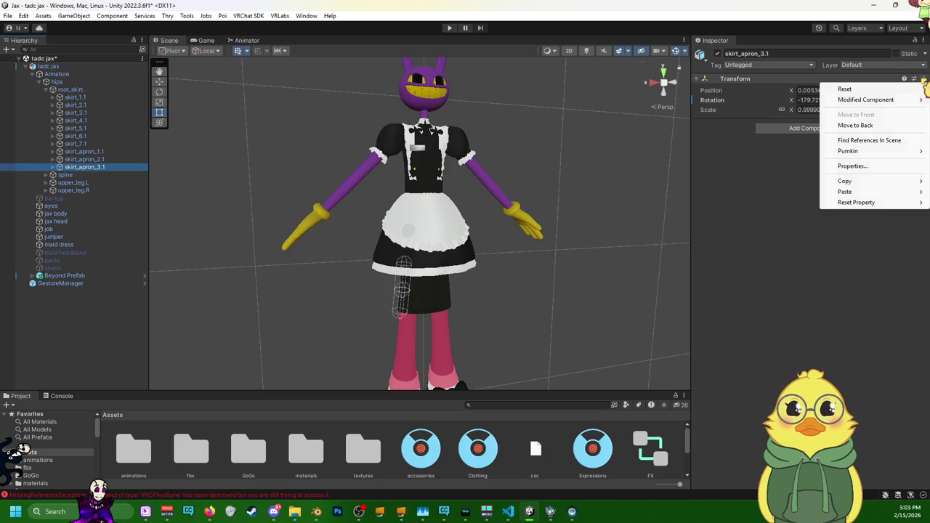
{"action": "left_click", "coordinate": [888, 89]}
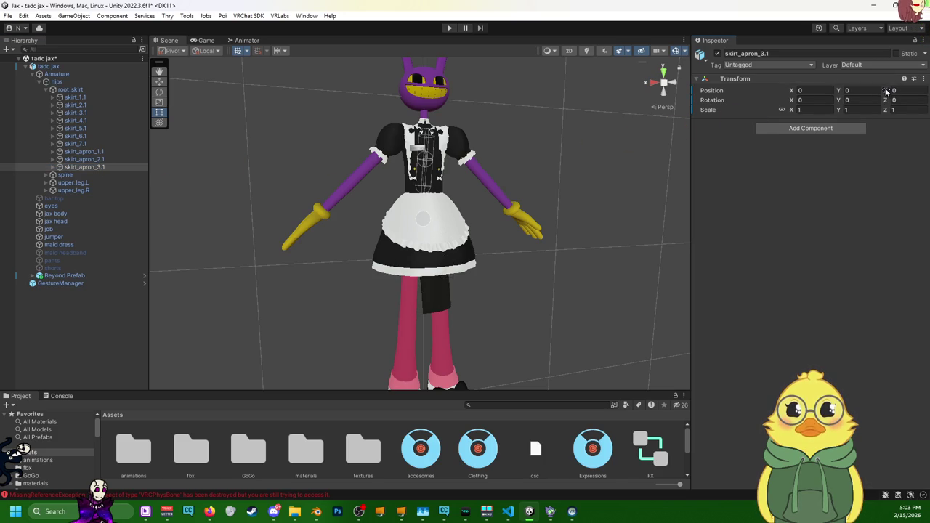
{"action": "key", "text": "ctrl+z"}
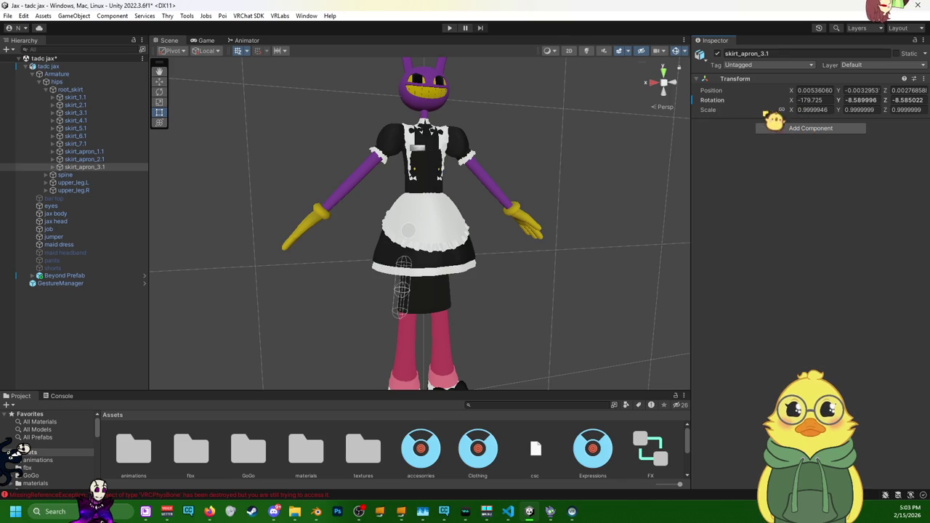
{"action": "key", "text": "Up"}
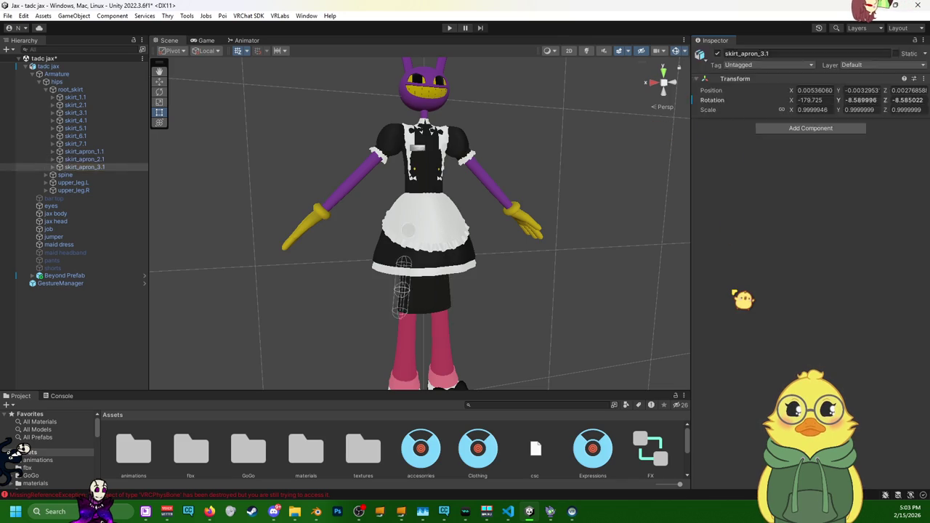
{"action": "key", "text": "Up"}
{"action": "key", "text": "Down"}
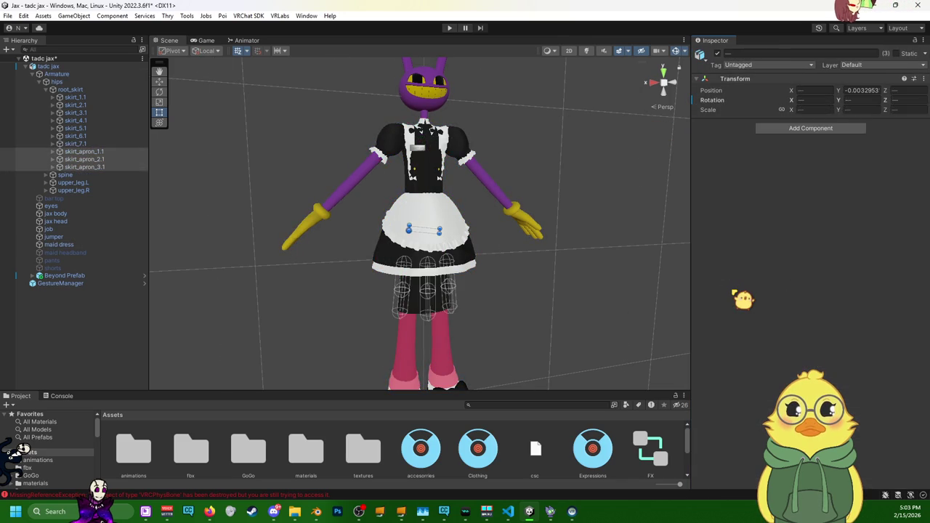
{"action": "key", "text": "Down"}
{"action": "key", "text": "Down"}
{"action": "key", "text": "Down"}
{"action": "key", "text": "Up"}
{"action": "key", "text": "Up"}
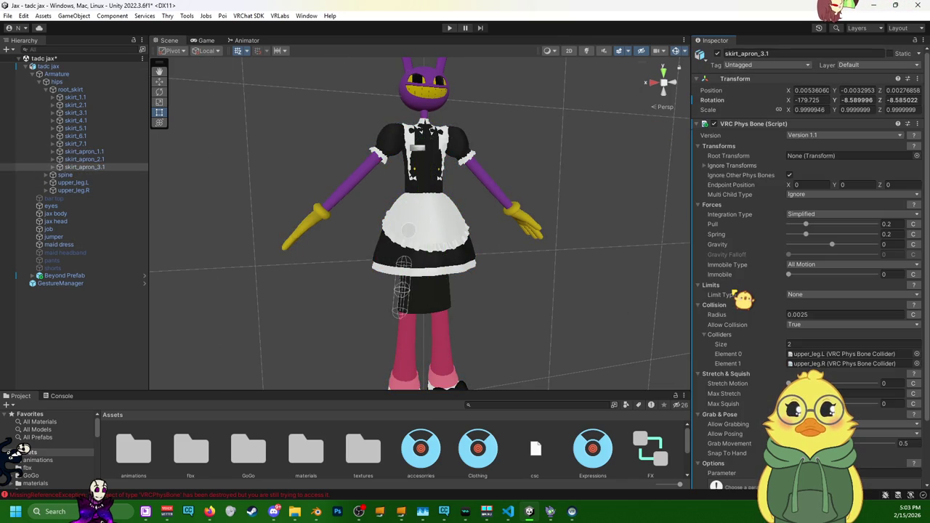
{"action": "key", "text": "Down"}
{"action": "key", "text": "Down"}
{"action": "key", "text": "Down"}
{"action": "key", "text": "Up"}
{"action": "key", "text": "Up"}
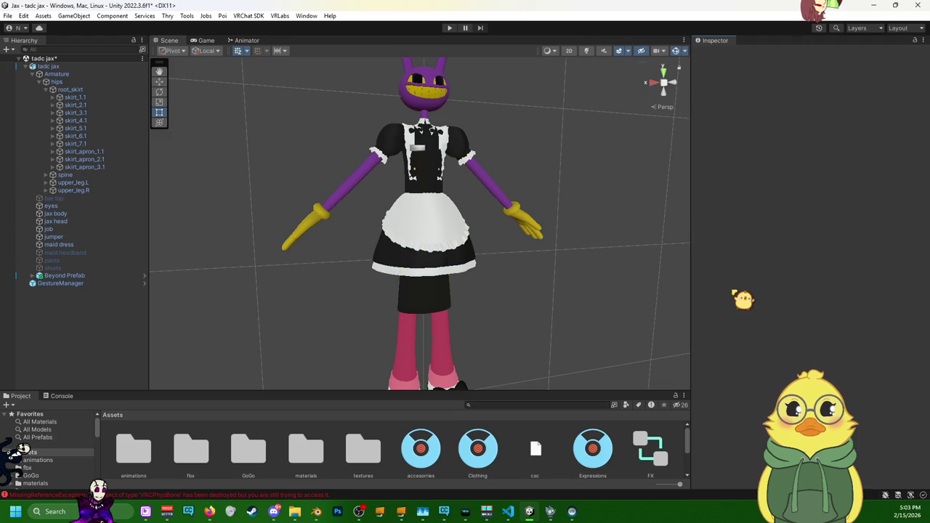
{"action": "key", "text": "Up"}
{"action": "key", "text": "Up"}
{"action": "key", "text": "Up"}
{"action": "key", "text": "Up"}
{"action": "key", "text": "Down"}
{"action": "key", "text": "Down"}
{"action": "key", "text": "Down"}
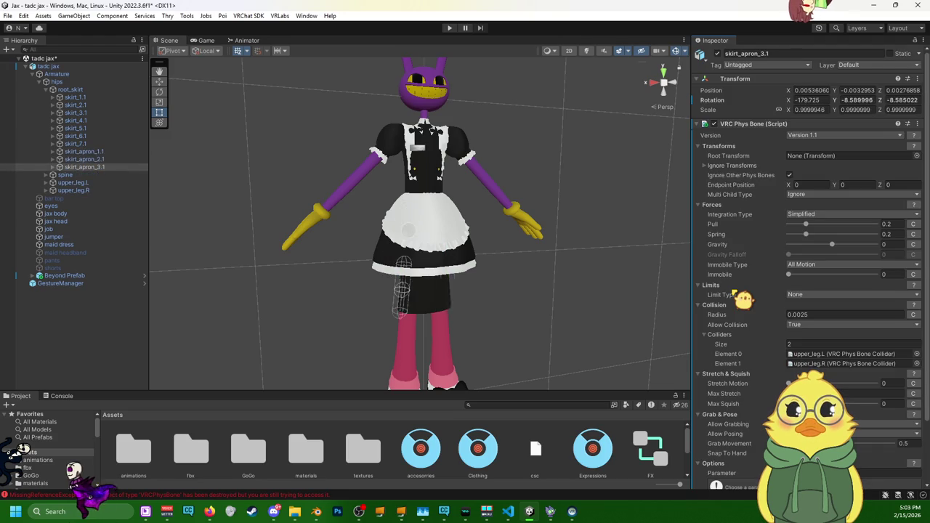
{"action": "key", "text": "Up"}
{"action": "key", "text": "Up"}
{"action": "key", "text": "Up"}
{"action": "key", "text": "Up"}
{"action": "key", "text": "Down"}
{"action": "key", "text": "Down"}
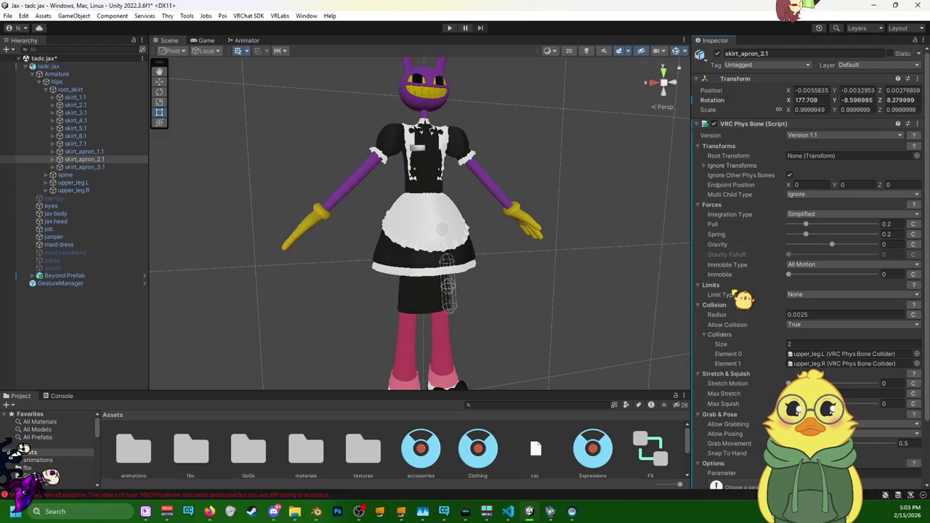
{"action": "key", "text": "shift+Down"}
{"action": "key", "text": "shift+Down"}
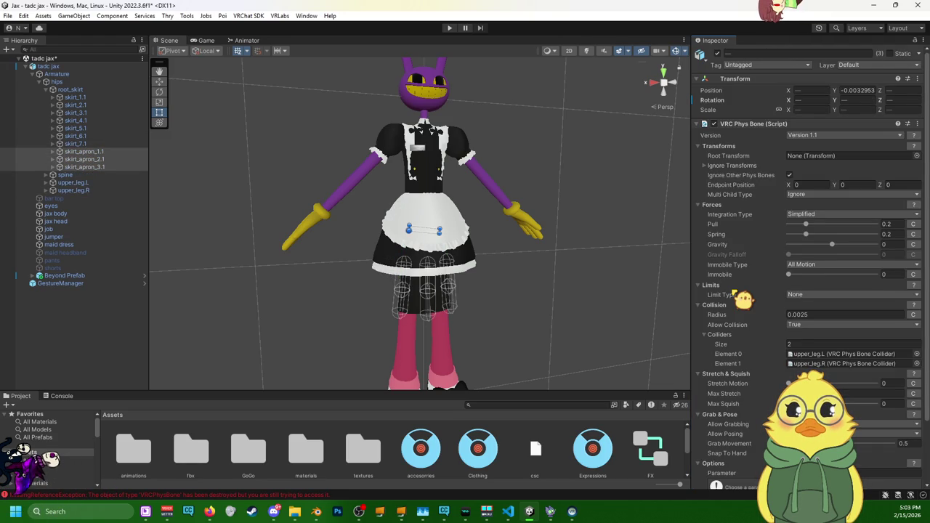
{"action": "key", "text": "ctrl+z"}
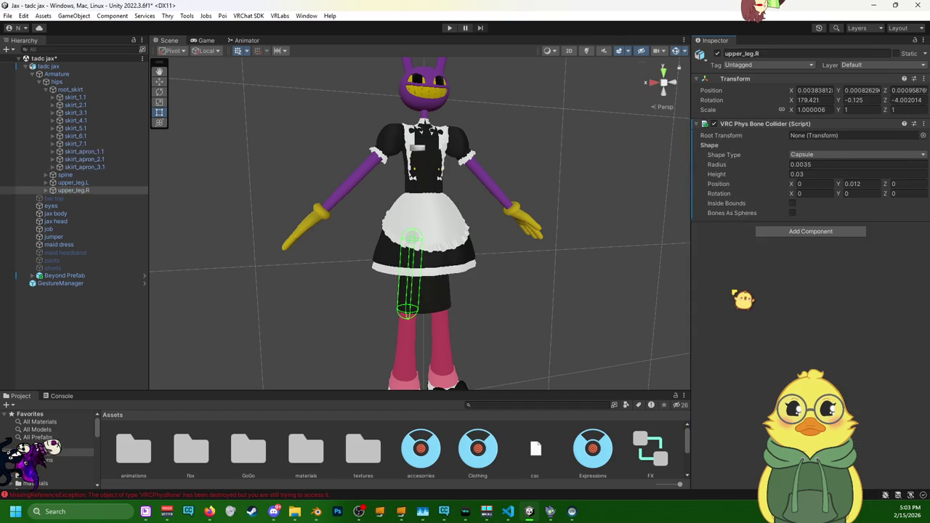
{"action": "key", "text": "ctrl+y"}
{"action": "key", "text": "ctrl+z"}
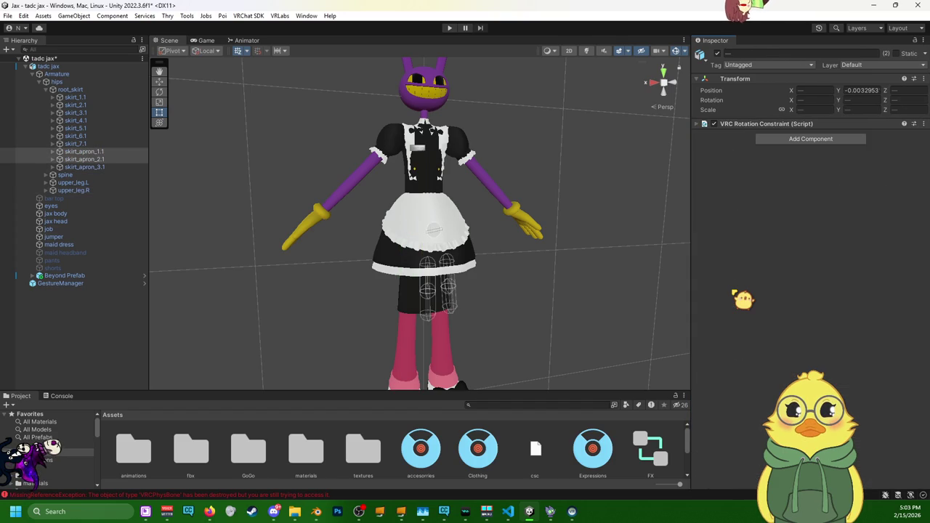
{"action": "key", "text": "ctrl+z"}
{"action": "key", "text": "ctrl+z"}
{"action": "key", "text": "ctrl+y"}
{"action": "key", "text": "ctrl+z"}
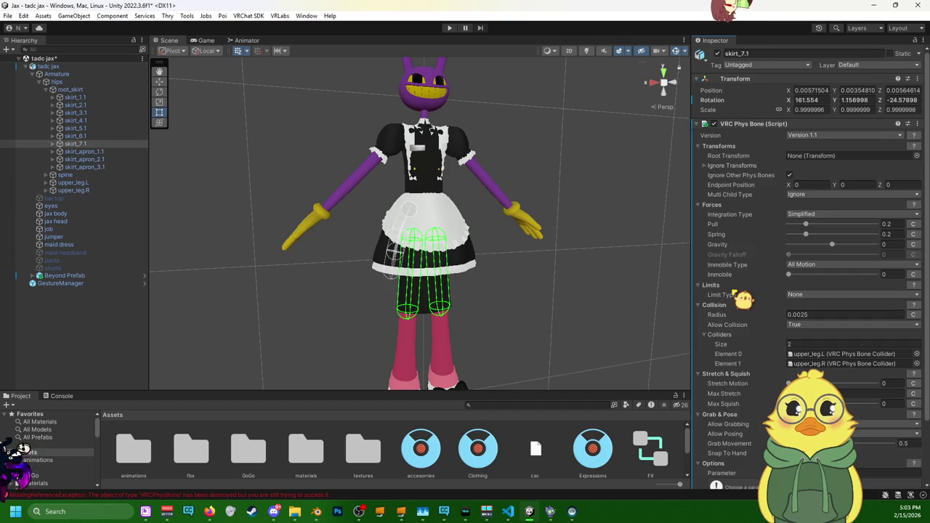
{"action": "key", "text": "ctrl+y"}
{"action": "key", "text": "ctrl+z"}
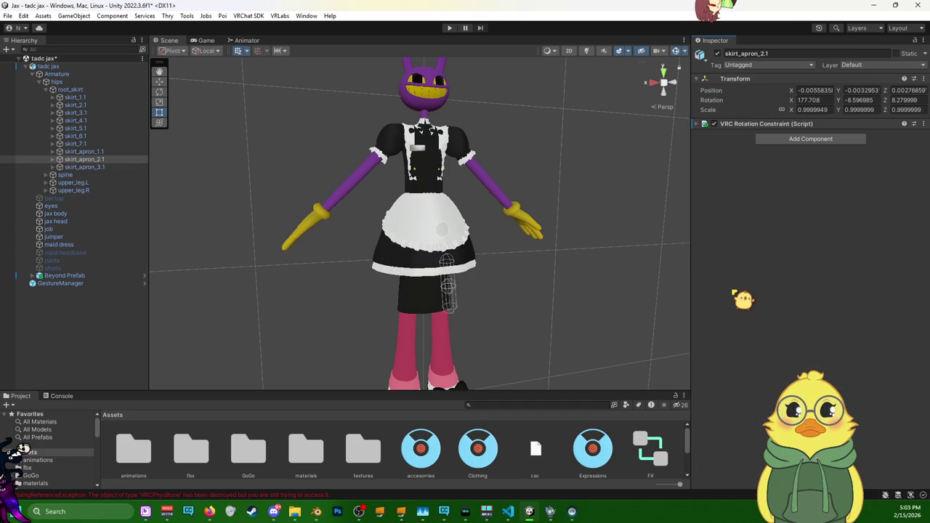
{"action": "key", "text": "ctrl+z"}
{"action": "key", "text": "ctrl+z"}
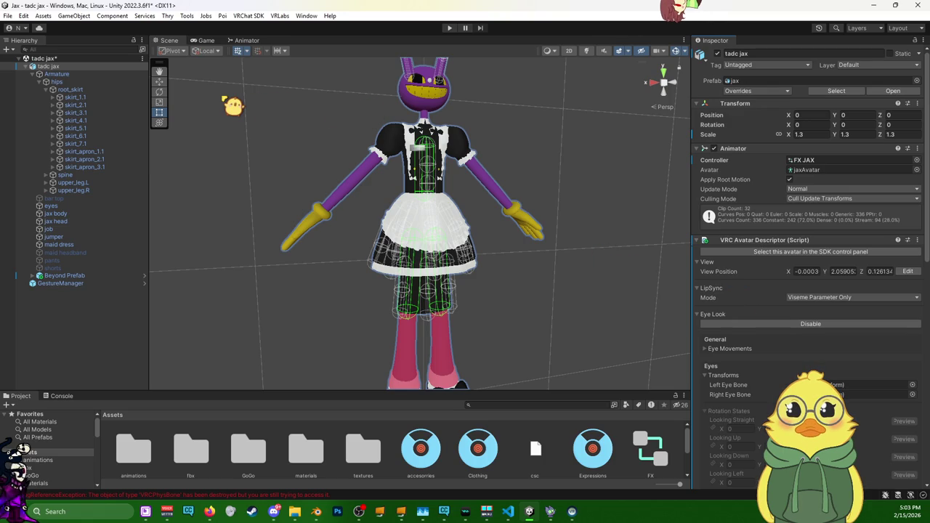
{"action": "key", "text": "ctrl+z"}
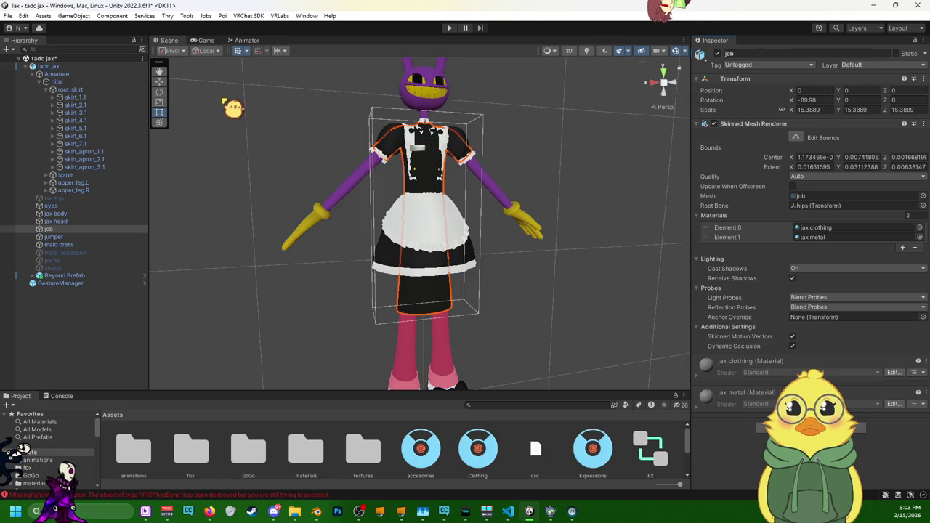
{"action": "key", "text": "ctrl+z"}
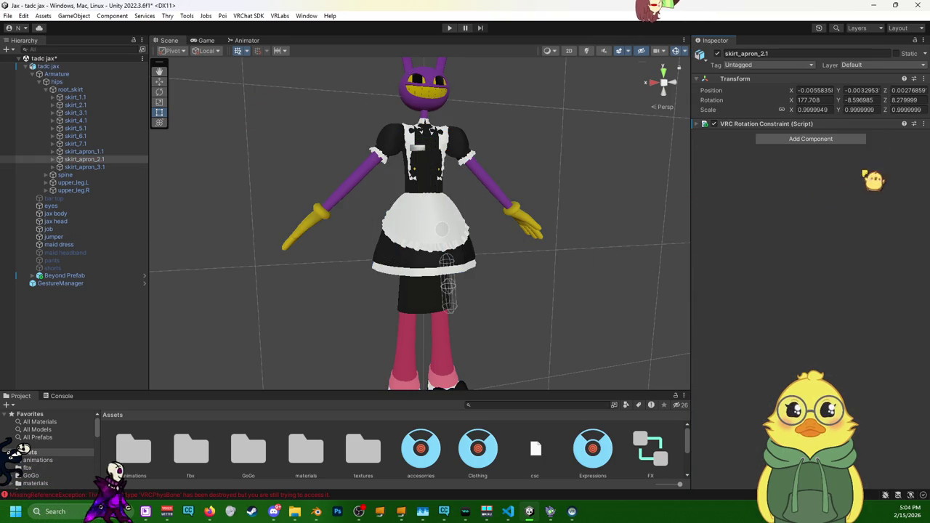
- Inspect and reset skirt_apron_2.1's rotation constraint, then remove it
{"action": "left_click", "coordinate": [922, 123]}
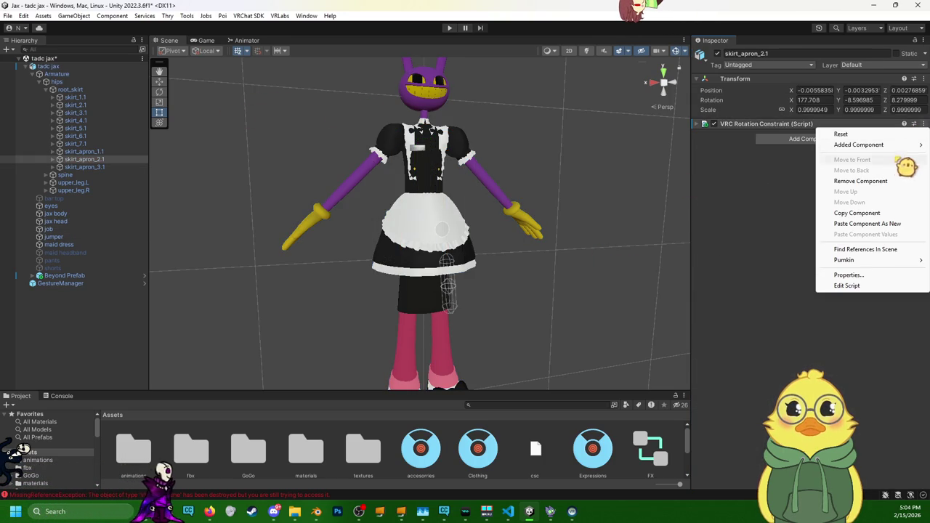
{"action": "left_click", "coordinate": [906, 166]}
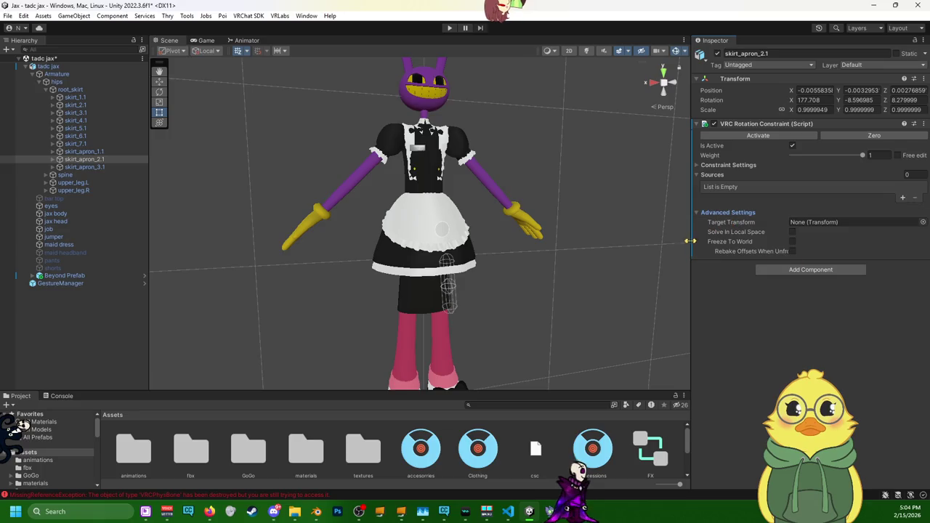
{"action": "left_click", "coordinate": [836, 222]}
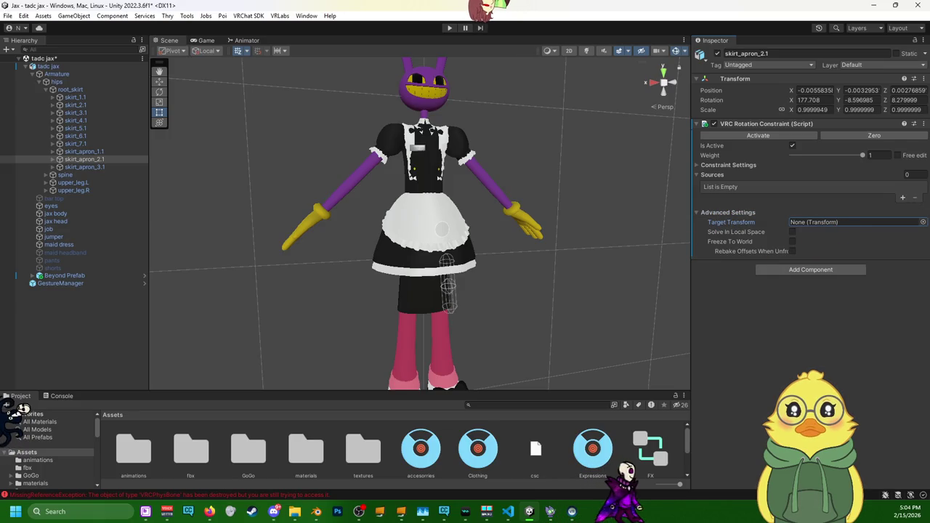
{"action": "left_click", "coordinate": [923, 124]}
{"action": "left_click", "coordinate": [880, 135]}
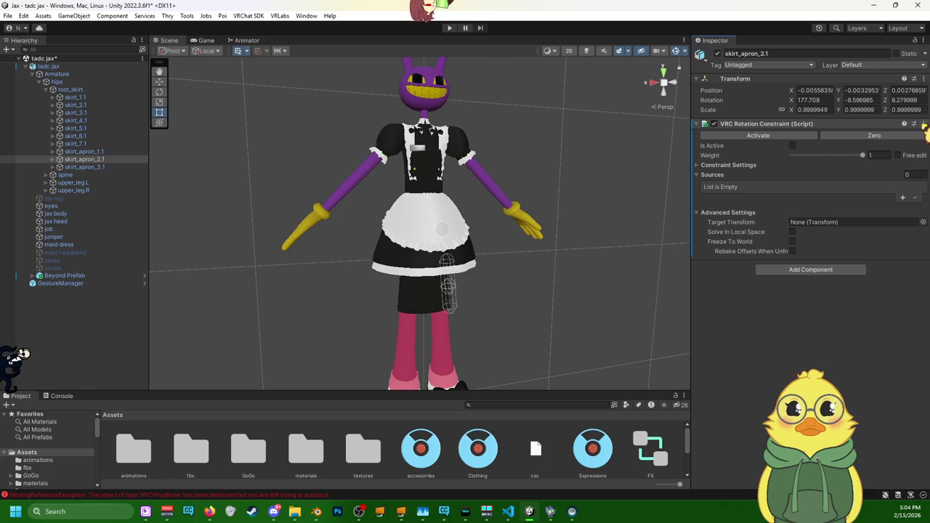
{"action": "left_click", "coordinate": [922, 125]}
{"action": "left_click", "coordinate": [893, 183]}
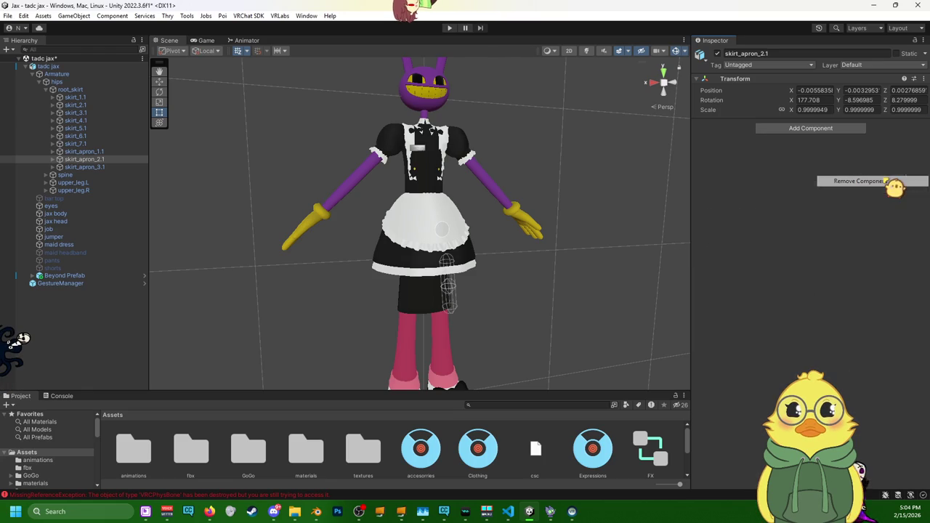
- Remove the rotation constraints from skirt_apron_3.1 and skirt_apron_1.1
{"action": "left_click", "coordinate": [102, 167]}
{"action": "left_click", "coordinate": [922, 124]}
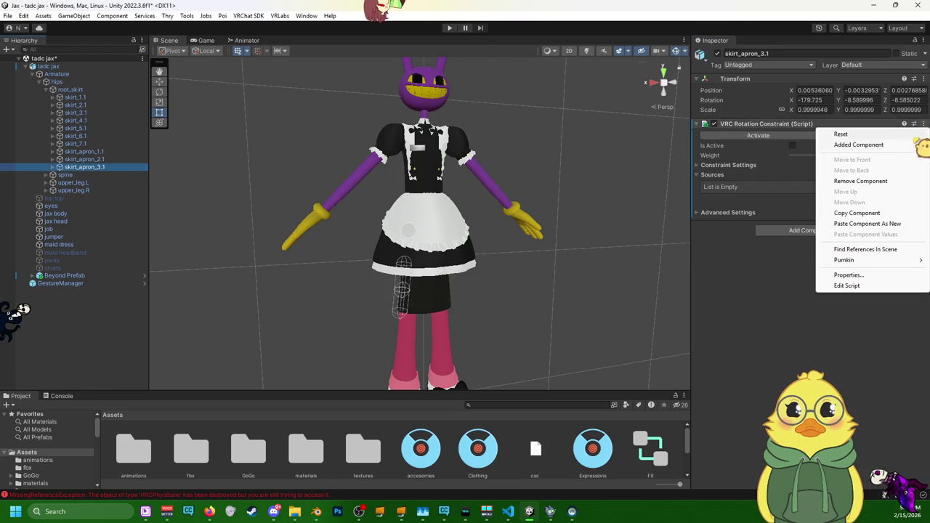
{"action": "left_click", "coordinate": [869, 182]}
{"action": "left_click", "coordinate": [92, 151]}
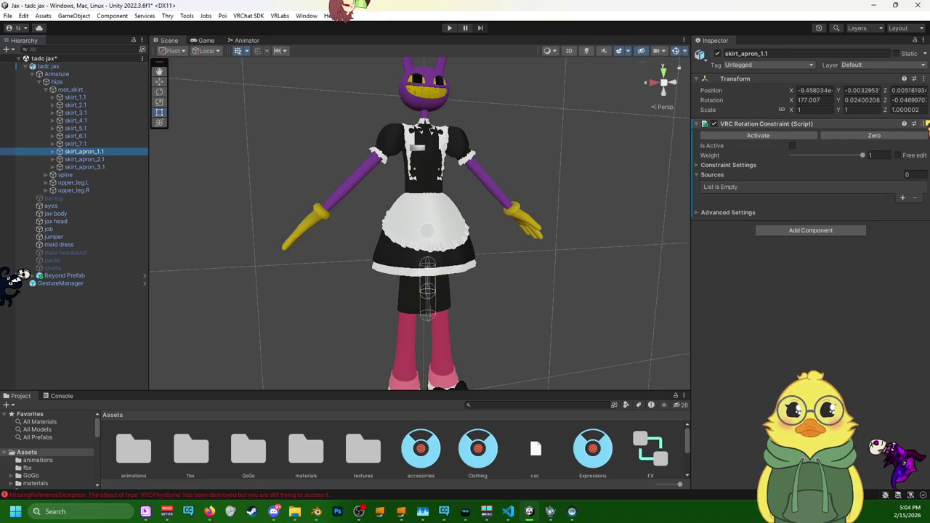
{"action": "left_click", "coordinate": [925, 125]}
{"action": "left_click", "coordinate": [865, 181]}
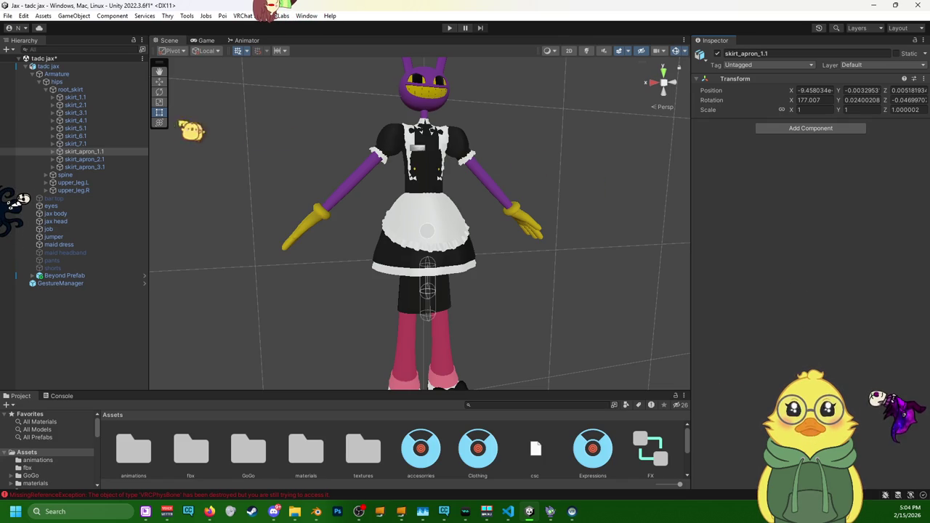
- Review skirt_7.1's Phys Bone, then check the hips and spine bones
{"action": "left_click", "coordinate": [76, 144]}
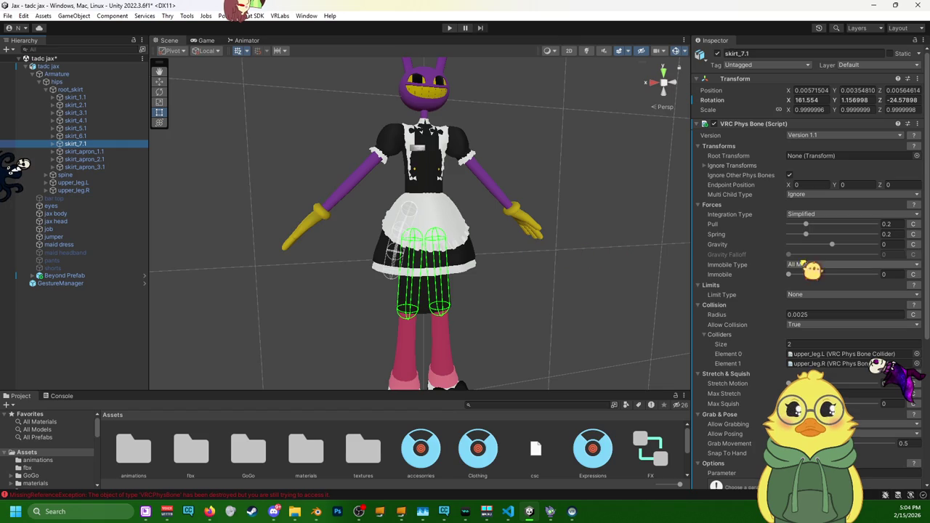
{"action": "scroll", "coordinate": [421, 218], "scroll_direction": "down", "scroll_amount": 2}
{"action": "scroll", "coordinate": [421, 218], "scroll_direction": "down", "scroll_amount": 2}
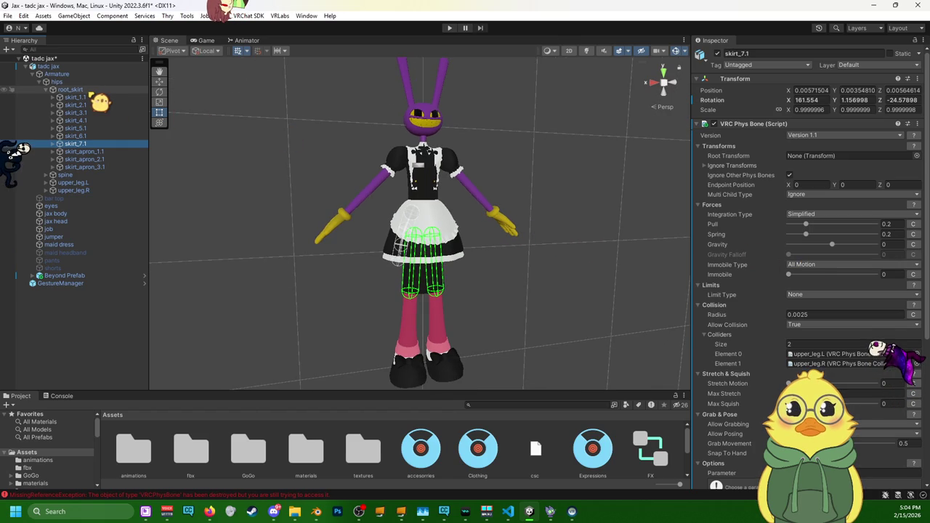
{"action": "left_click", "coordinate": [56, 82]}
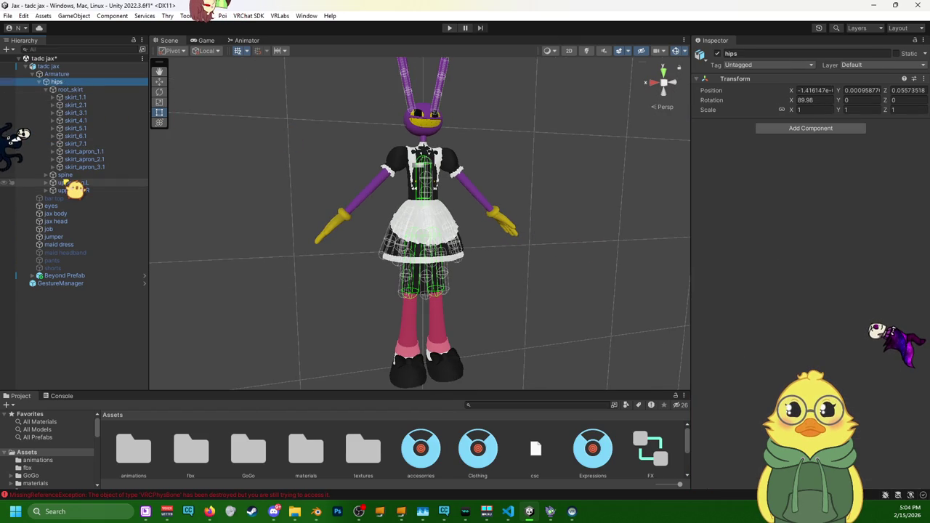
{"action": "left_click", "coordinate": [64, 175]}
{"action": "scroll", "coordinate": [498, 215], "scroll_direction": "up", "scroll_amount": 2}
- Expand spine in the Hierarchy and select the chest bone to view its collider
{"action": "scroll", "coordinate": [498, 216], "scroll_direction": "up", "scroll_amount": 2}
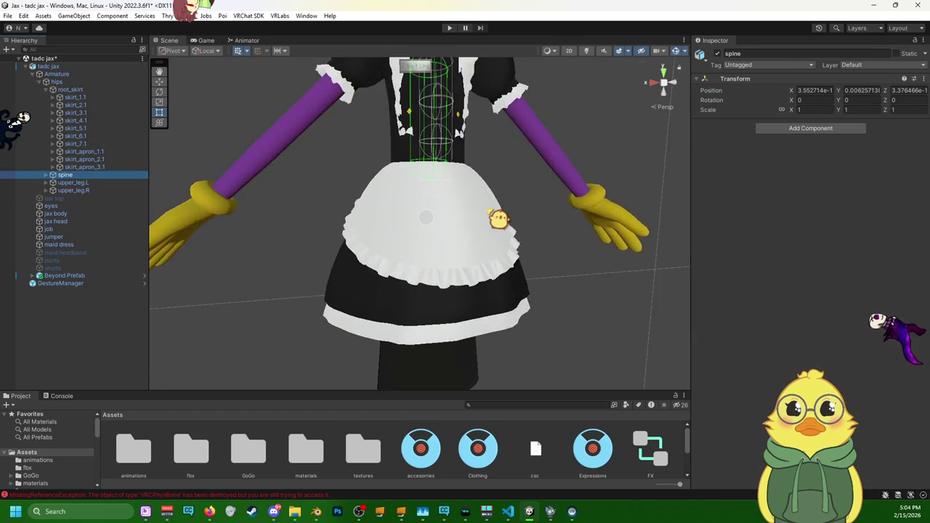
{"action": "scroll", "coordinate": [498, 219], "scroll_direction": "up", "scroll_amount": 2}
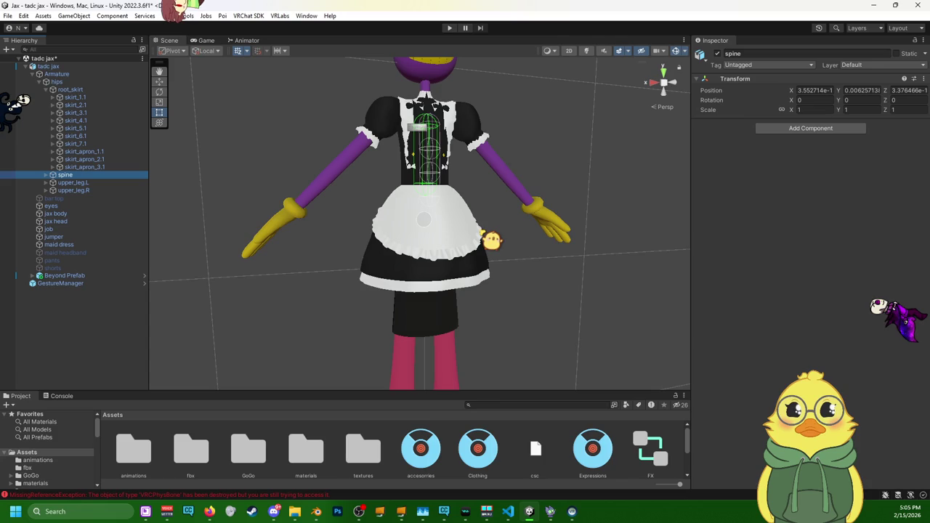
{"action": "middle_click_drag", "start_coordinate": [494, 237], "coordinate": [488, 256]}
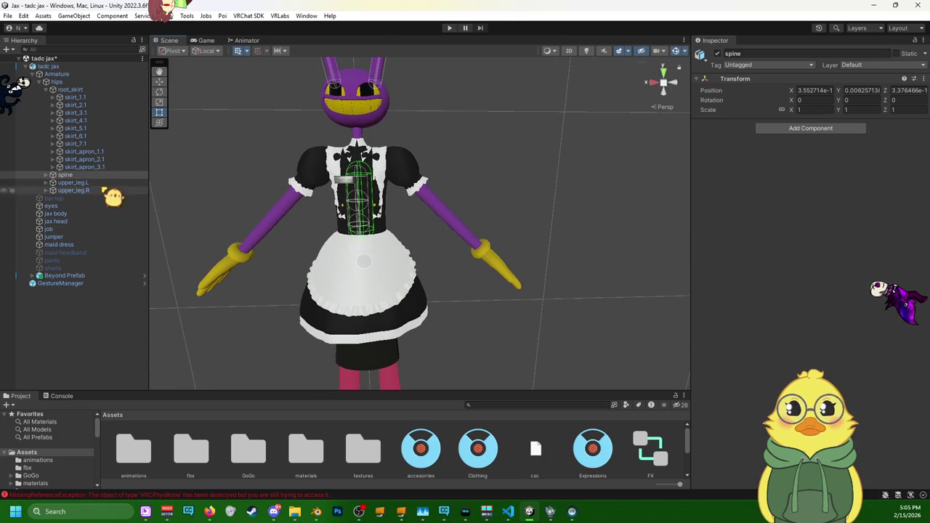
{"action": "left_click", "coordinate": [58, 176]}
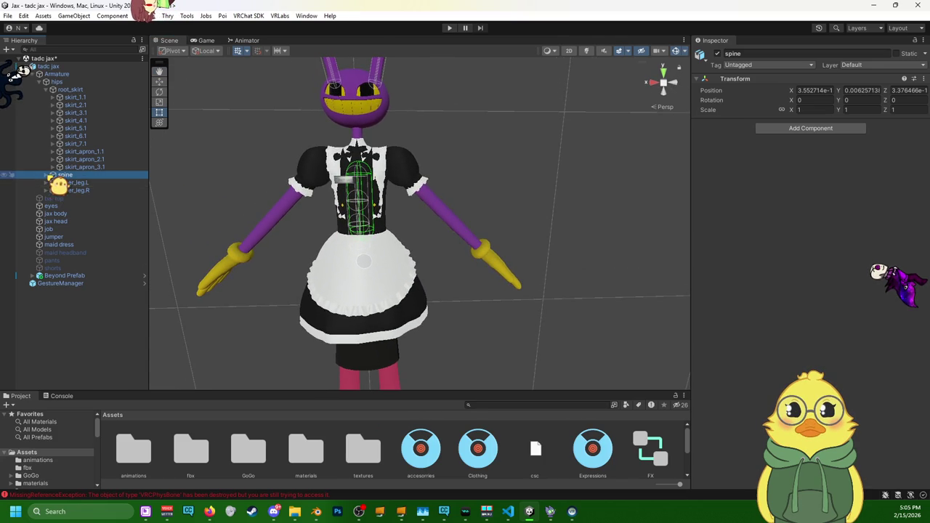
{"action": "left_click", "coordinate": [45, 175]}
{"action": "left_click", "coordinate": [72, 183]}
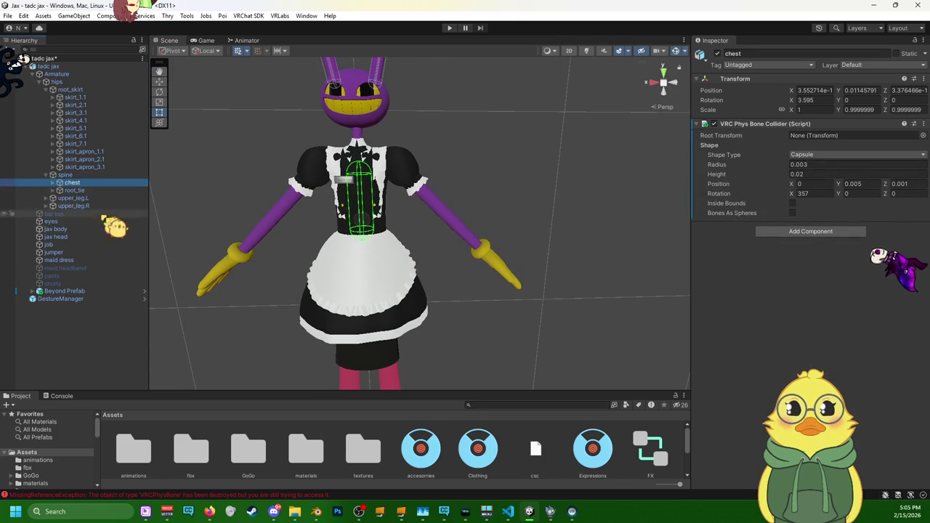
- Review the root_tie and upper_leg.L colliders, then clear the selection
{"action": "mouse_move", "coordinate": [508, 250]}
{"action": "left_mouse_down", "text": "alt"}
{"action": "mouse_move", "coordinate": [448, 248]}
{"action": "mouse_move", "coordinate": [639, 249]}
{"action": "mouse_move", "coordinate": [488, 264]}
{"action": "mouse_move", "coordinate": [510, 260]}
{"action": "mouse_move", "coordinate": [525, 273]}
{"action": "left_mouse_up", "text": "alt"}
{"action": "scroll", "coordinate": [533, 260], "scroll_direction": "up", "scroll_amount": 3}
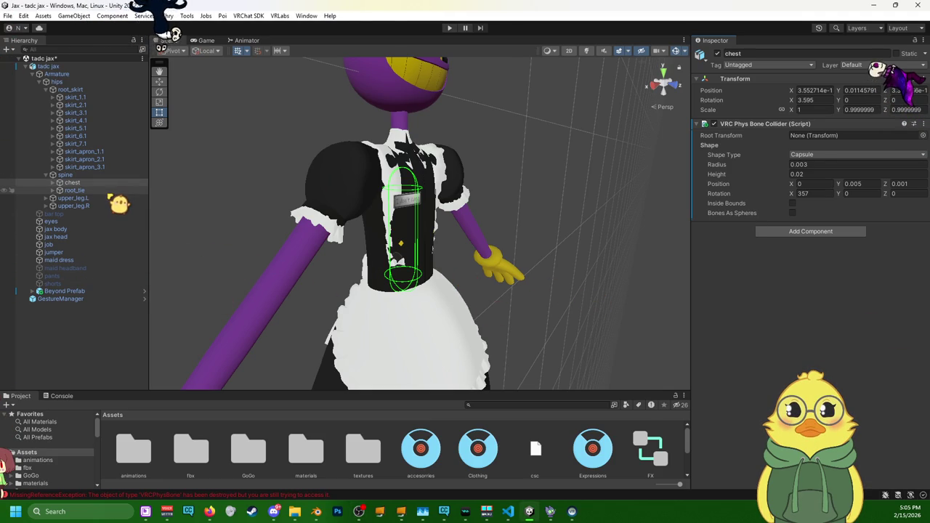
{"action": "left_click", "coordinate": [74, 190]}
{"action": "key", "text": "Down"}
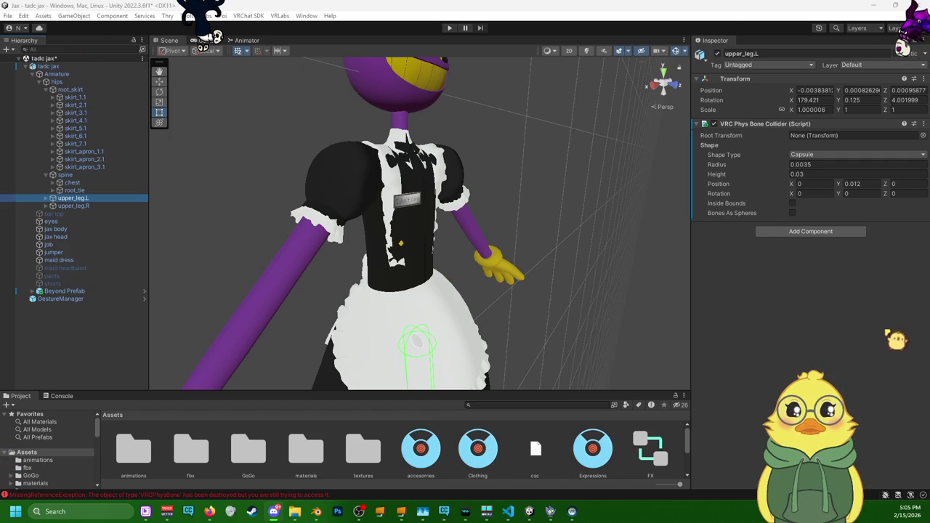
{"action": "left_click", "coordinate": [73, 327]}
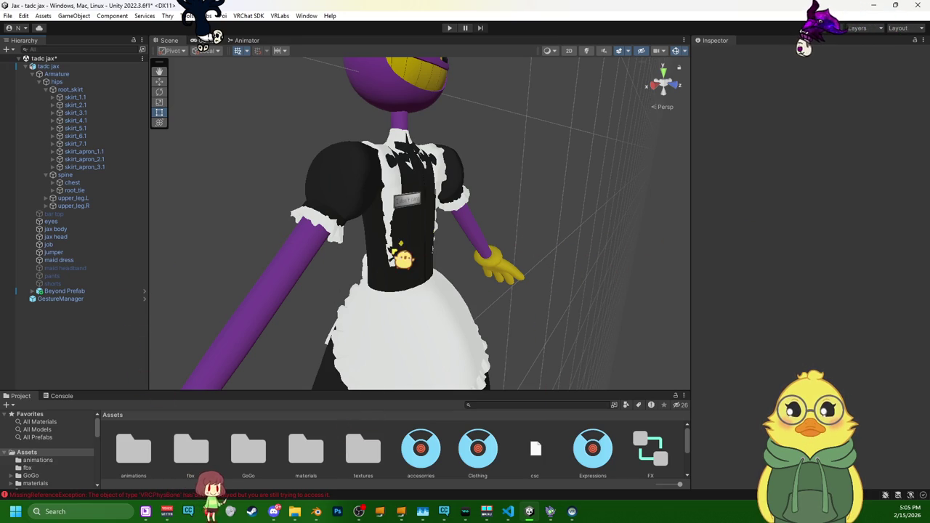
- Cycle through the overlapping objects on the avatar and select the tadc jax root
{"action": "left_click", "coordinate": [439, 186]}
{"action": "left_click", "coordinate": [425, 180]}
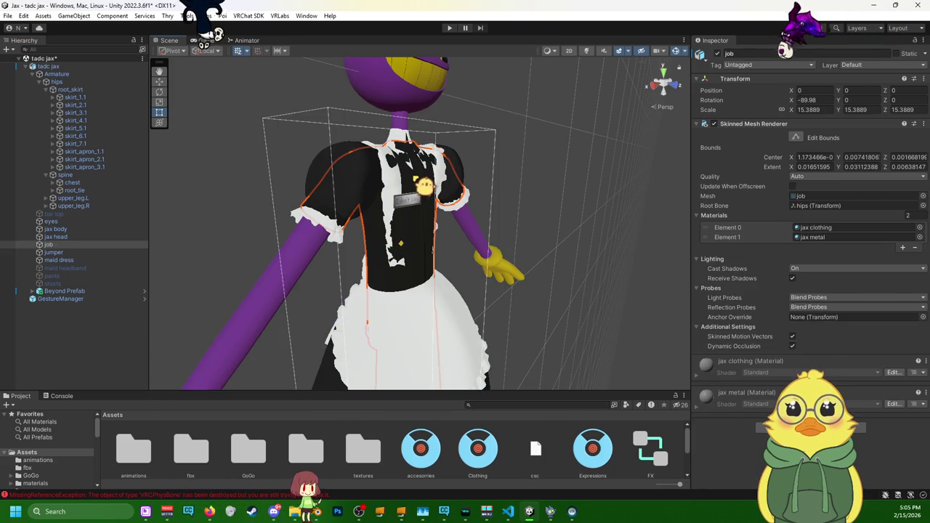
{"action": "left_click", "coordinate": [417, 192]}
{"action": "left_click", "coordinate": [423, 203]}
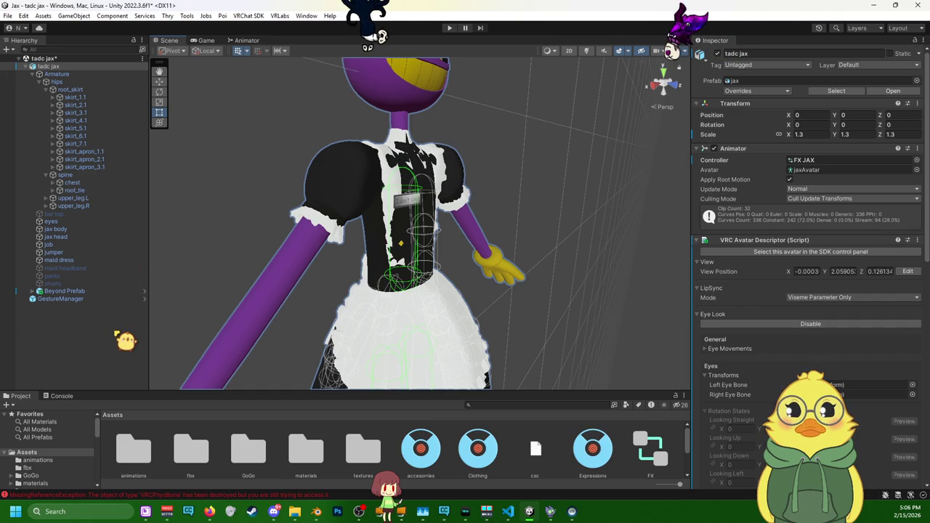
{"action": "left_click", "coordinate": [602, 303]}
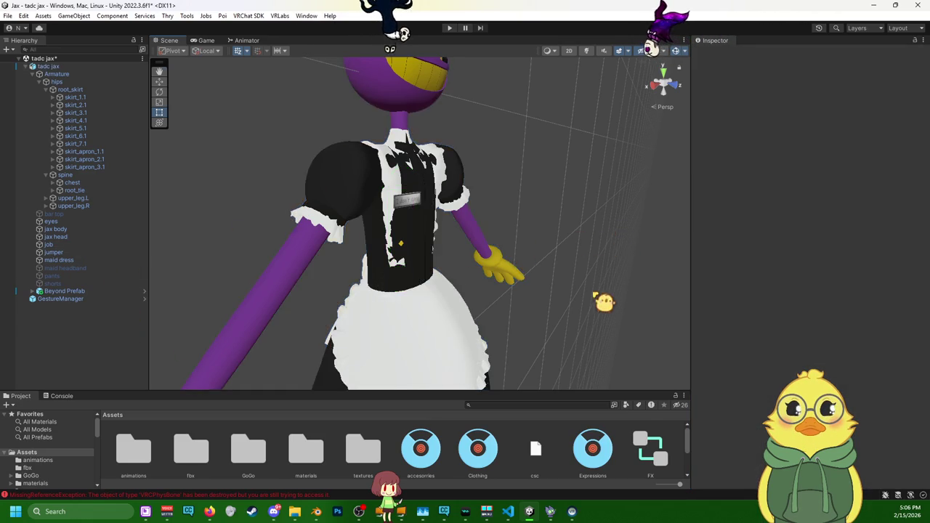
{"action": "left_click_drag", "start_coordinate": [602, 303], "coordinate": [550, 314], "text": "alt"}
{"action": "left_click", "coordinate": [301, 254]}
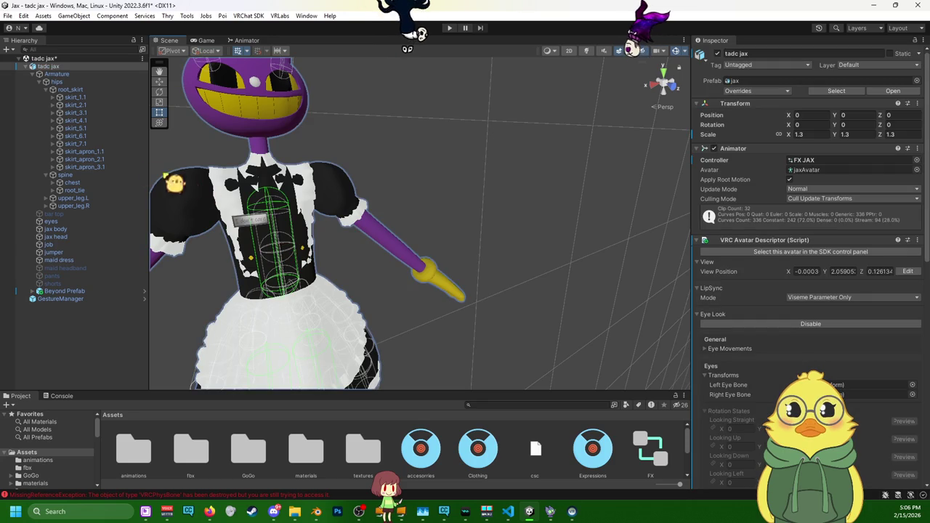
- Expand root_tie and show tie_1's VRC Phys Bone in the Inspector
{"action": "left_click", "coordinate": [93, 190]}
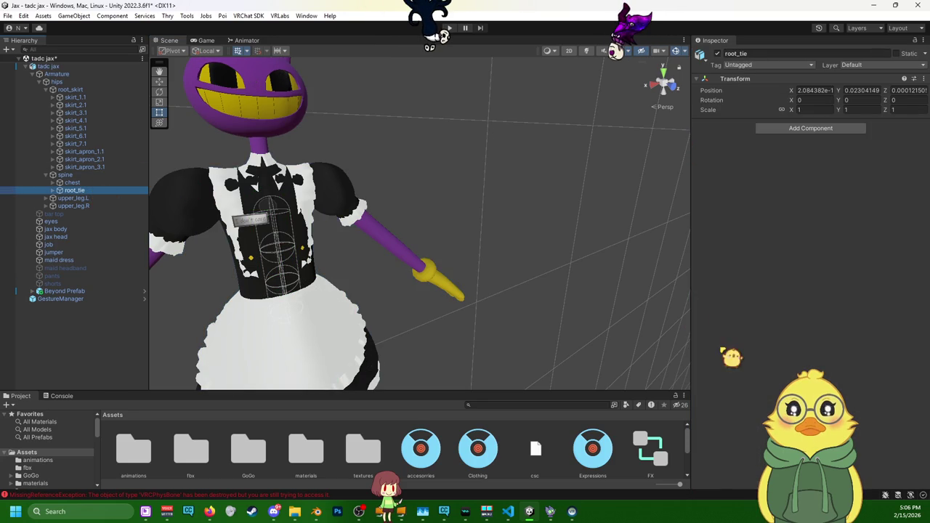
{"action": "left_click", "coordinate": [842, 131]}
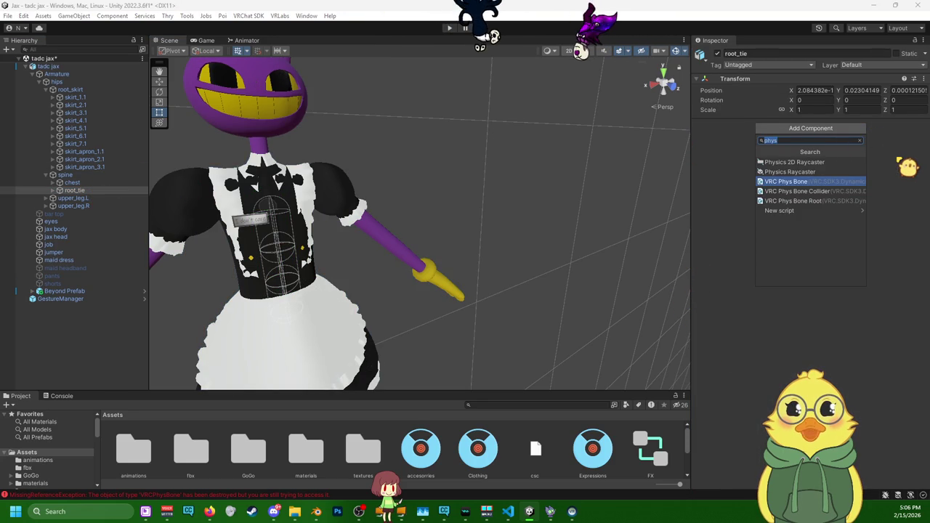
{"action": "left_click", "coordinate": [753, 242]}
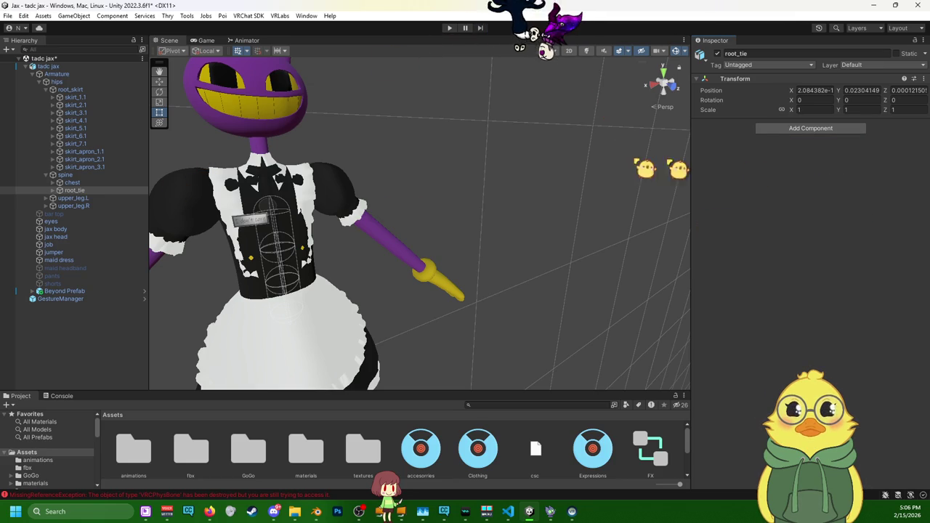
{"action": "left_click", "coordinate": [72, 191]}
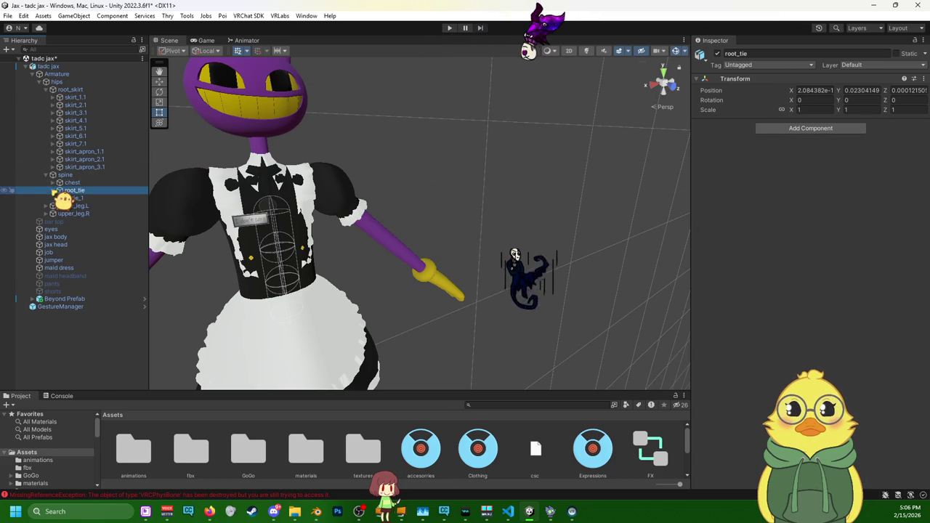
{"action": "left_click", "coordinate": [76, 198]}
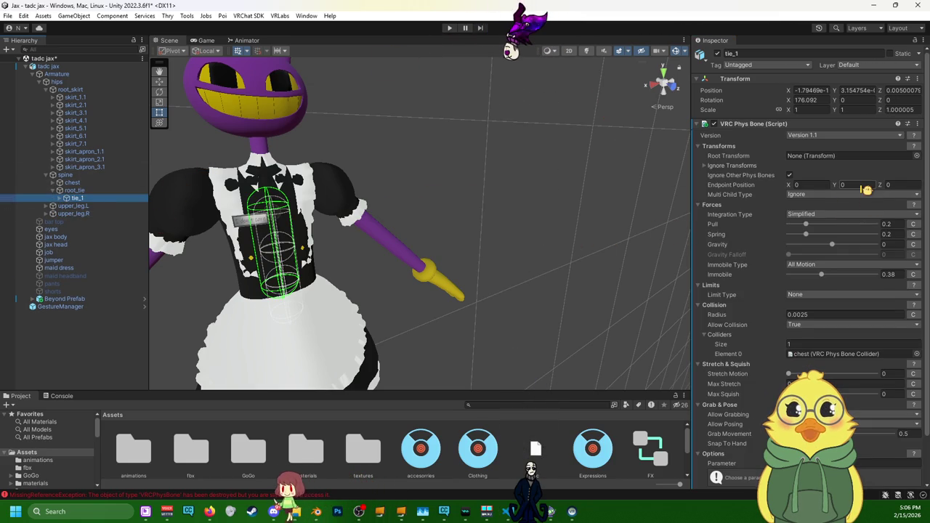
{"action": "scroll", "coordinate": [853, 247], "scroll_direction": "down", "scroll_amount": 3}
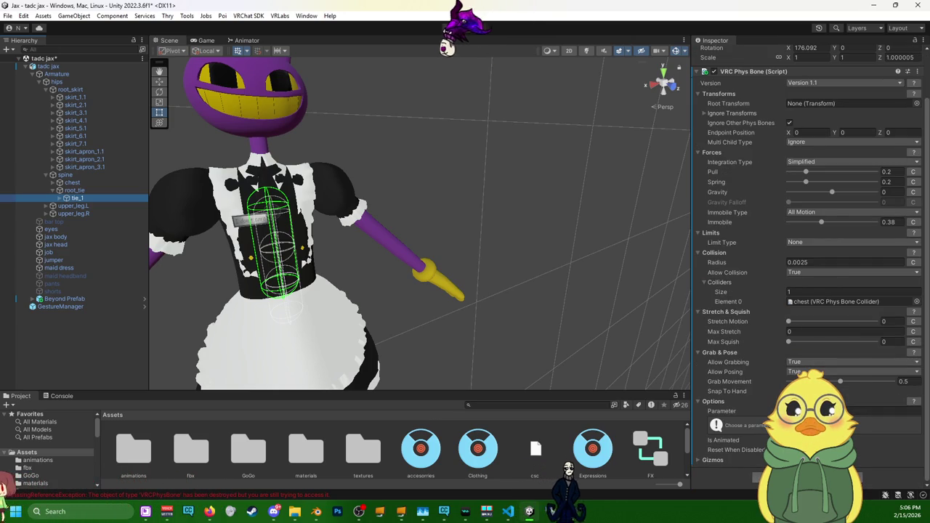
- Search 'physrotat' in Add Component and add a VRC Rotation Constraint to tie_1
{"action": "left_click", "coordinate": [808, 477]}
{"action": "type", "text": "phys"}
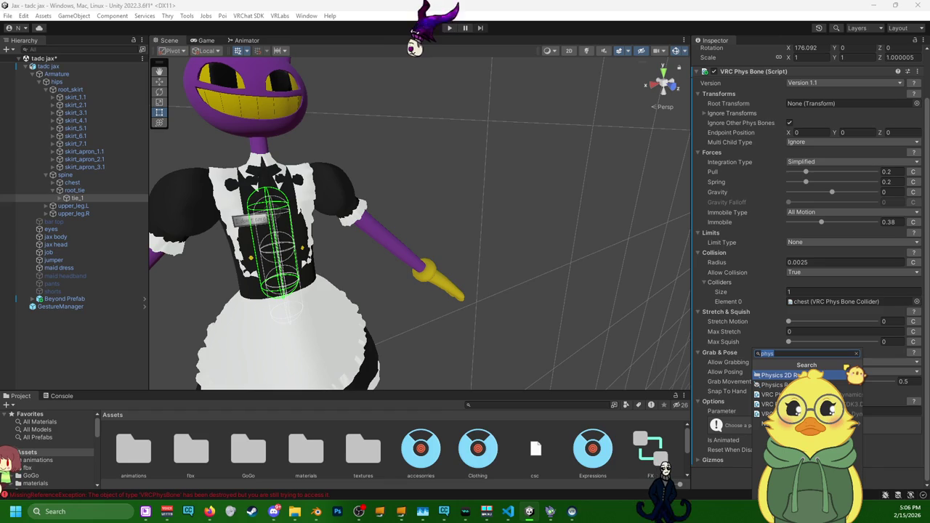
{"action": "type", "text": "r"}
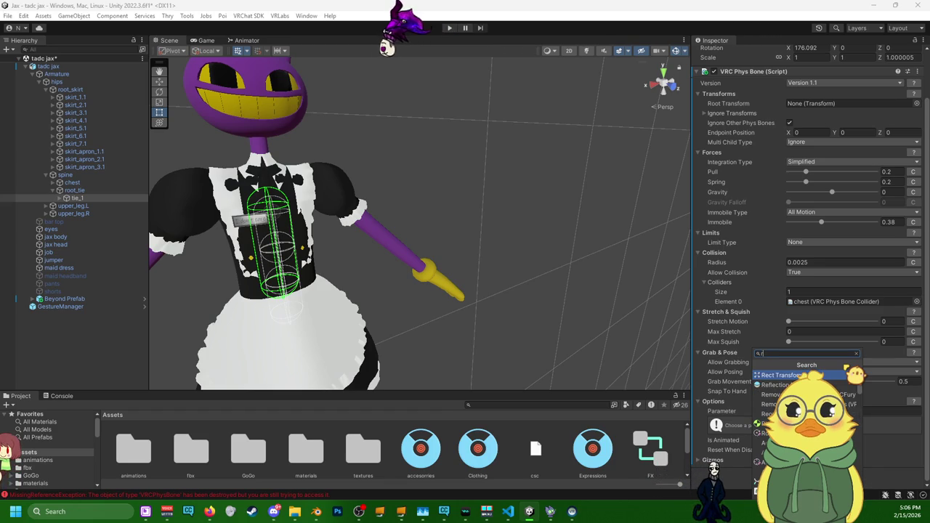
{"action": "type", "text": "o"}
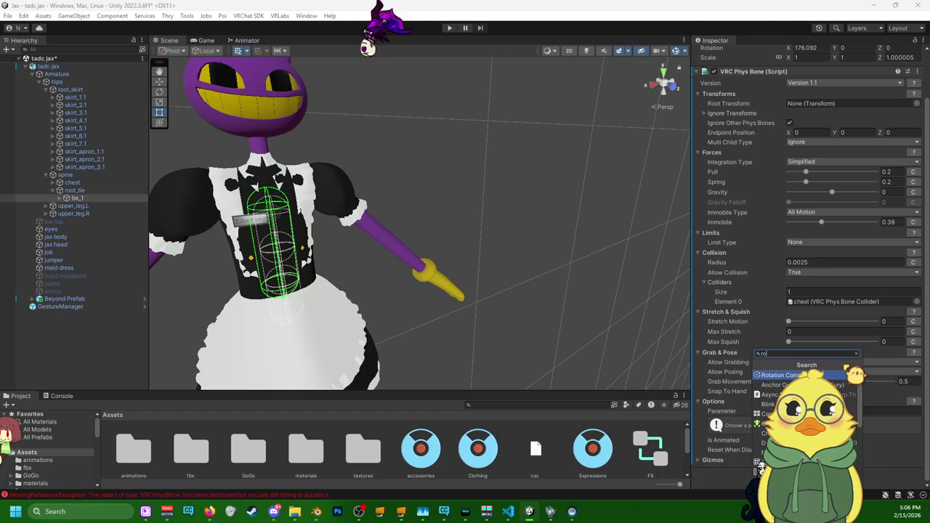
{"action": "type", "text": "tat"}
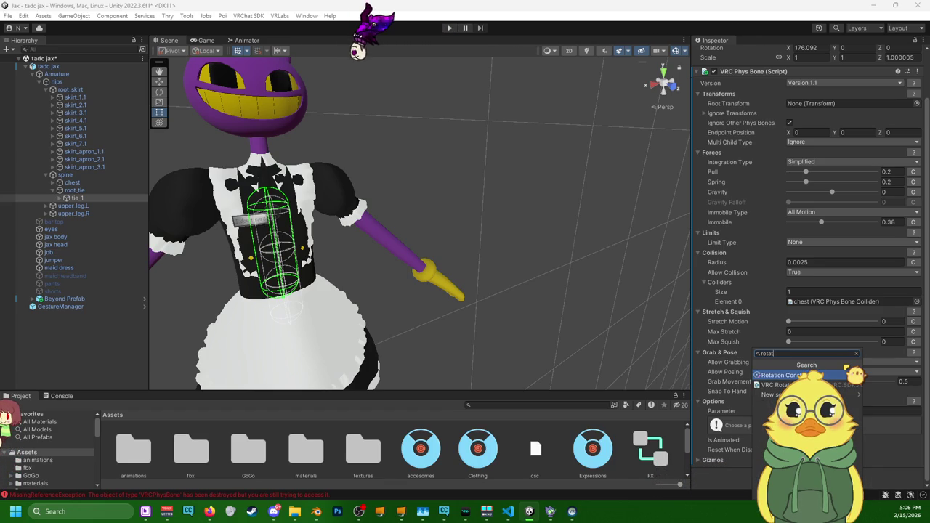
{"action": "key", "text": "Down"}
{"action": "key", "text": "Return"}
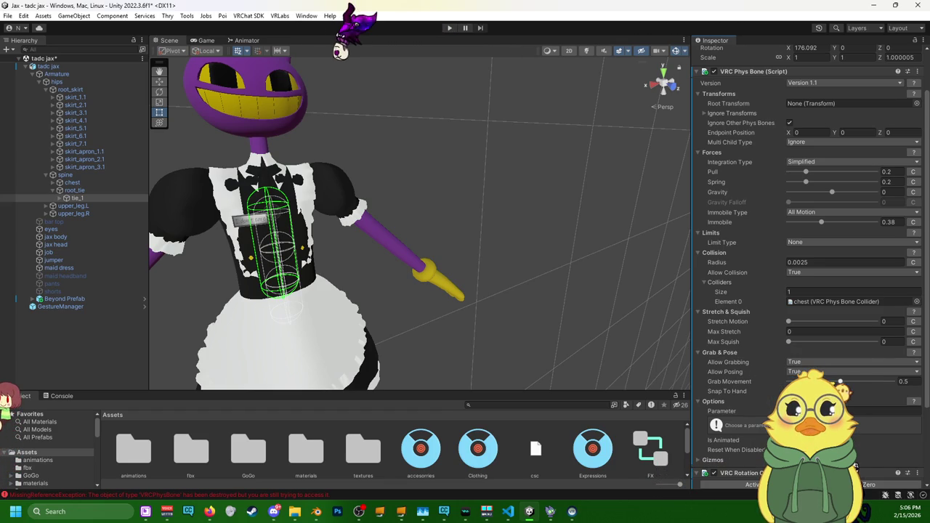
{"action": "scroll", "coordinate": [855, 467], "scroll_direction": "down", "scroll_amount": 3}
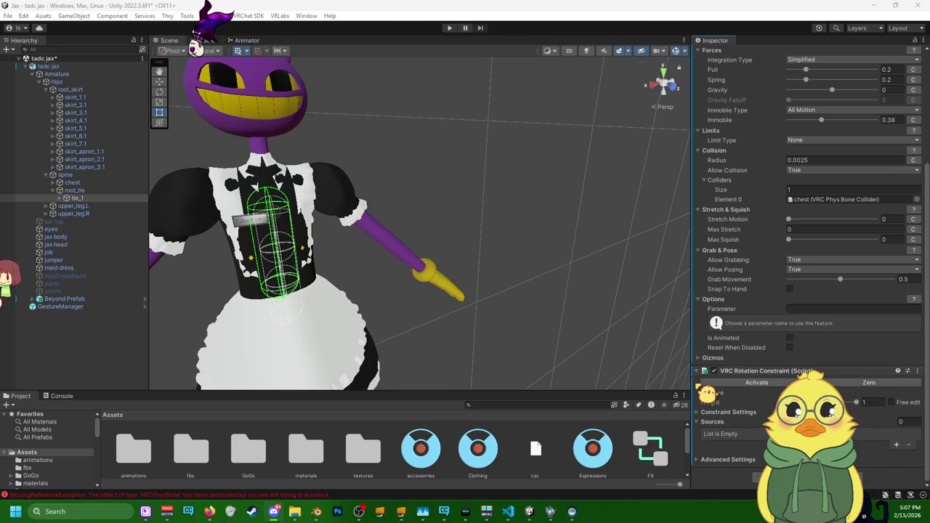
- Add two source slots to tie_1's rotation constraint and look up the upper_leg.R bone
{"action": "left_click", "coordinate": [896, 445]}
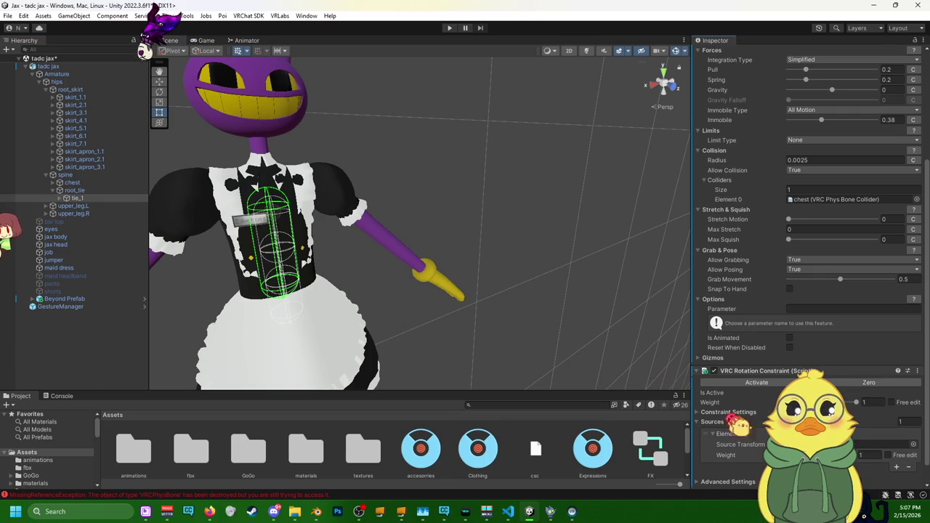
{"action": "scroll", "coordinate": [799, 290], "scroll_direction": "down", "scroll_amount": 1}
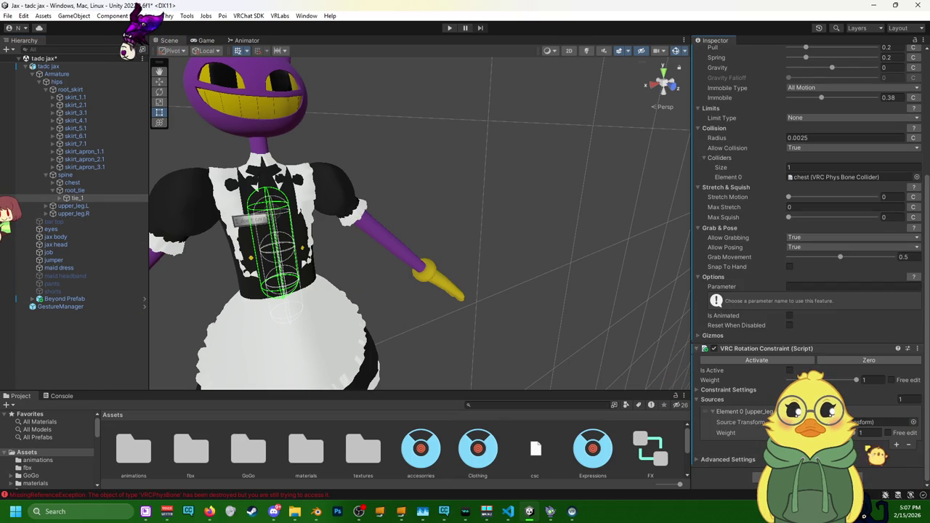
{"action": "left_click", "coordinate": [896, 444]}
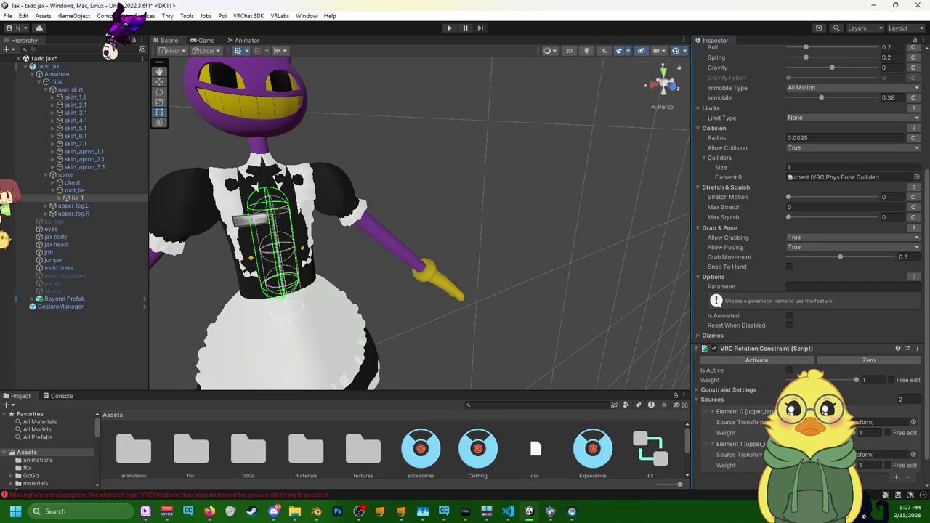
{"action": "left_click", "coordinate": [74, 214]}
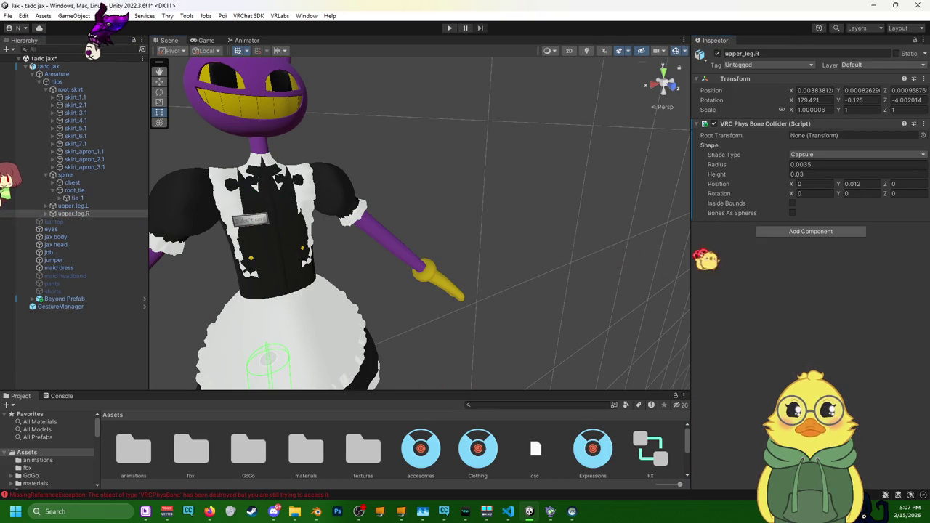
{"action": "left_click", "coordinate": [73, 214]}
{"action": "key", "text": "Right"}
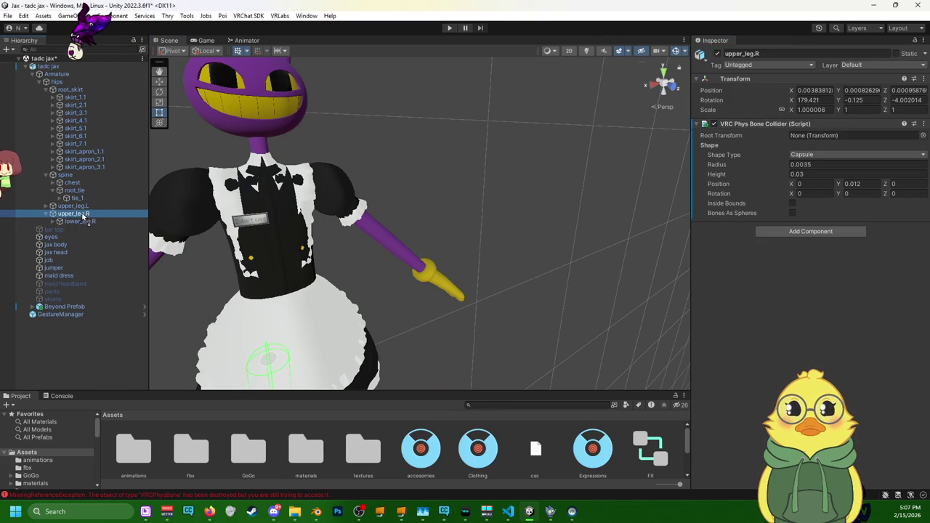
{"action": "key", "text": "Left"}
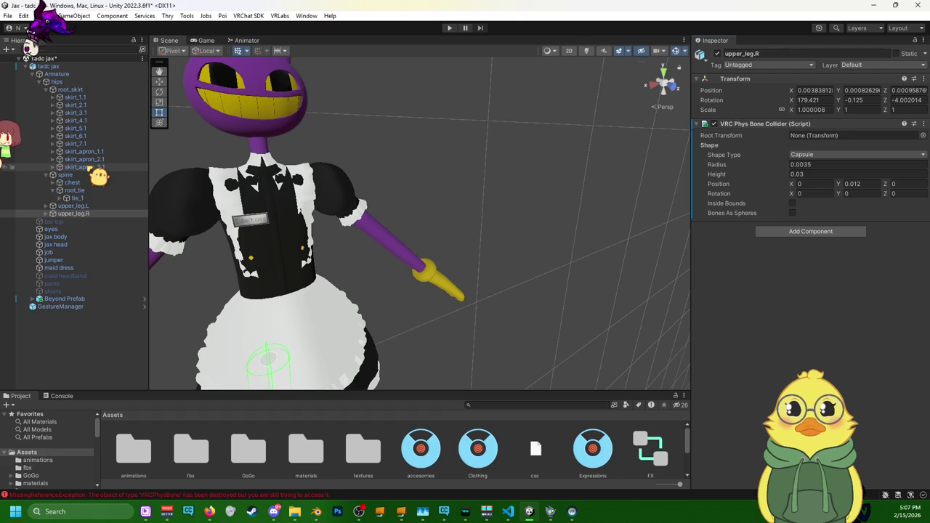
{"action": "left_click", "coordinate": [77, 199]}
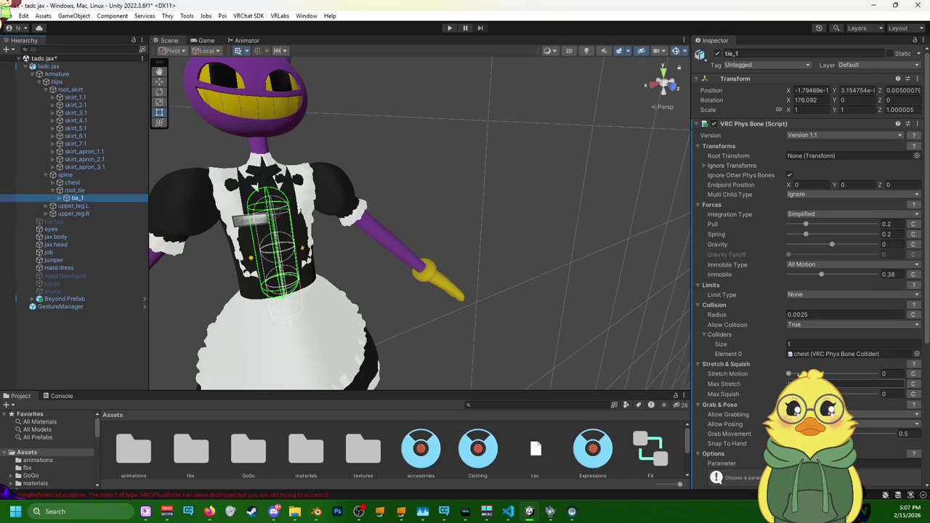
- Remove the second constraint source and try dragging chest in, dismissing the prefab warning
{"action": "scroll", "coordinate": [806, 262], "scroll_direction": "down", "scroll_amount": 2}
{"action": "scroll", "coordinate": [807, 262], "scroll_direction": "down", "scroll_amount": 4}
{"action": "scroll", "coordinate": [806, 261], "scroll_direction": "down", "scroll_amount": 1}
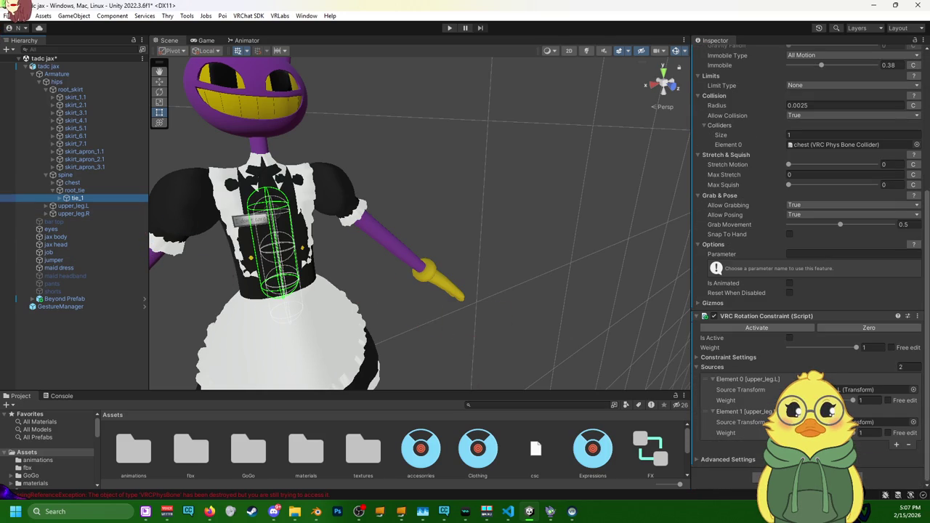
{"action": "left_click", "coordinate": [704, 378]}
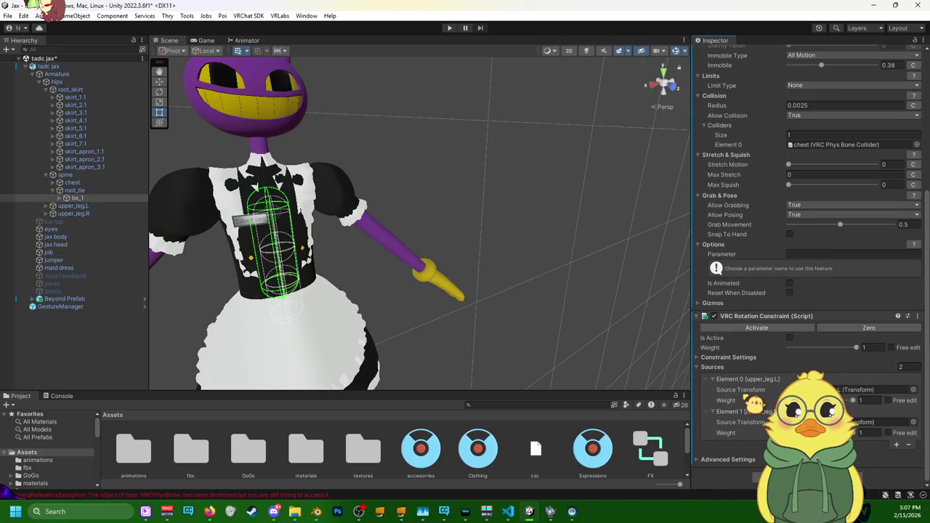
{"action": "scroll", "coordinate": [755, 403], "scroll_direction": "up", "scroll_amount": 2}
{"action": "scroll", "coordinate": [756, 403], "scroll_direction": "down", "scroll_amount": 2}
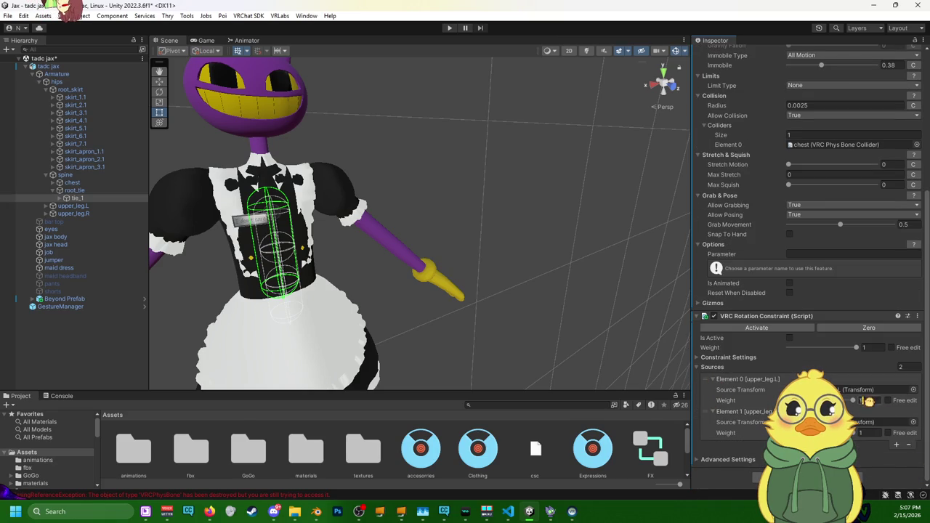
{"action": "left_click", "coordinate": [908, 444]}
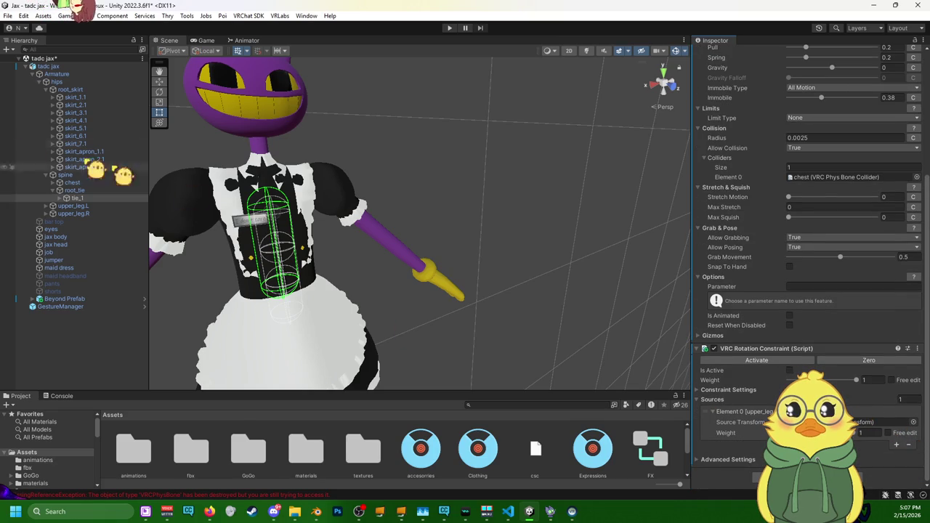
{"action": "left_click", "coordinate": [83, 183]}
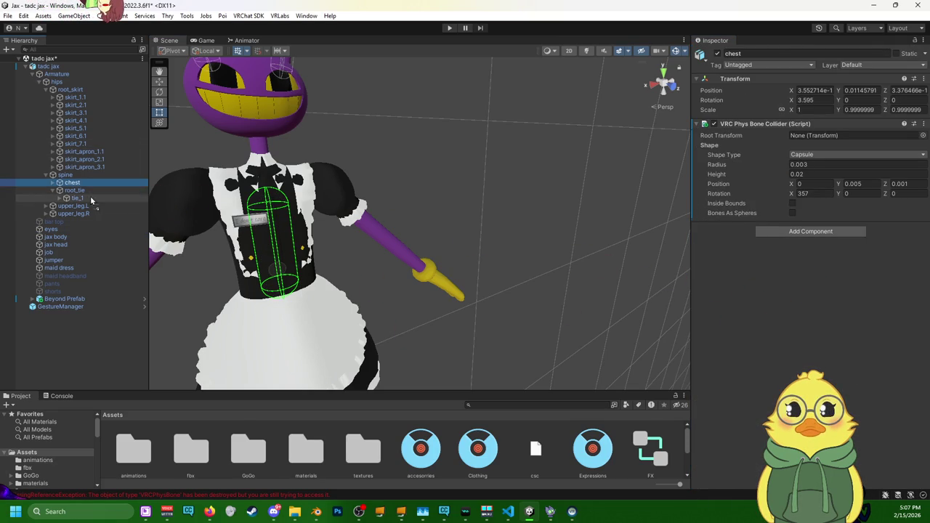
{"action": "left_click_drag", "start_coordinate": [88, 181], "coordinate": [94, 207]}
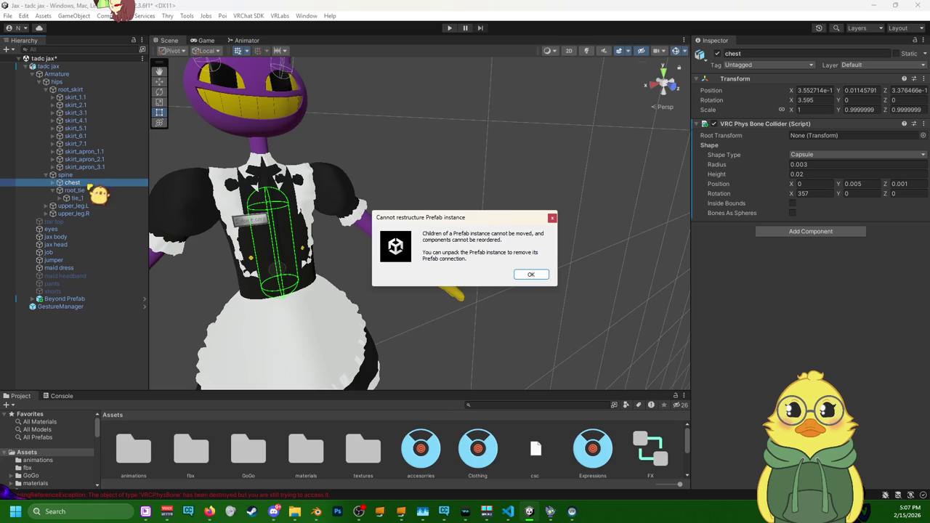
{"action": "left_click", "coordinate": [533, 275]}
{"action": "left_click", "coordinate": [76, 198]}
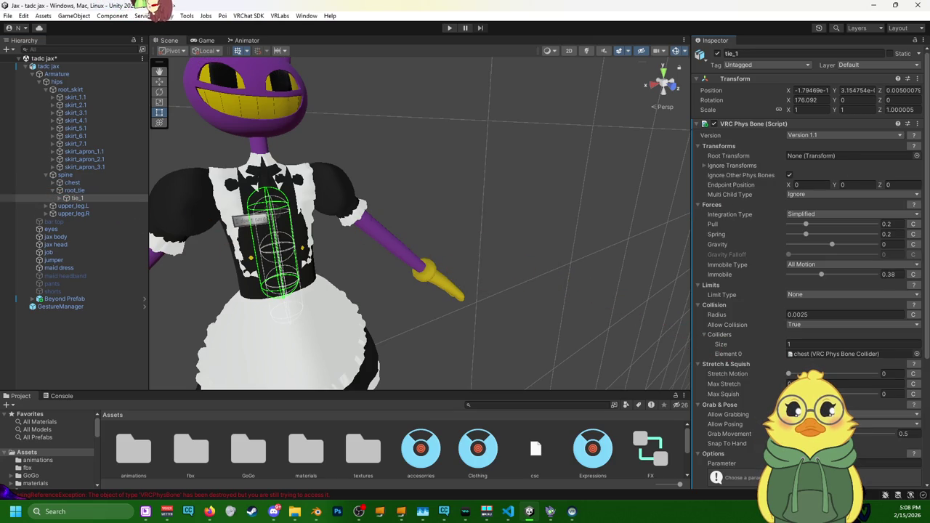
- Pick chest as the rotation constraint's source object and reframe the whole character
{"action": "scroll", "coordinate": [807, 261], "scroll_direction": "down", "scroll_amount": 5}
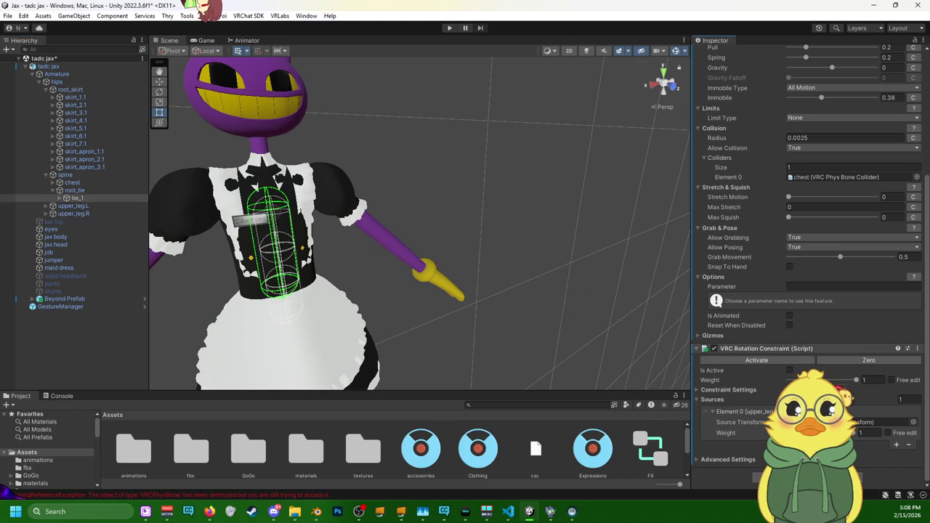
{"action": "left_click", "coordinate": [810, 422]}
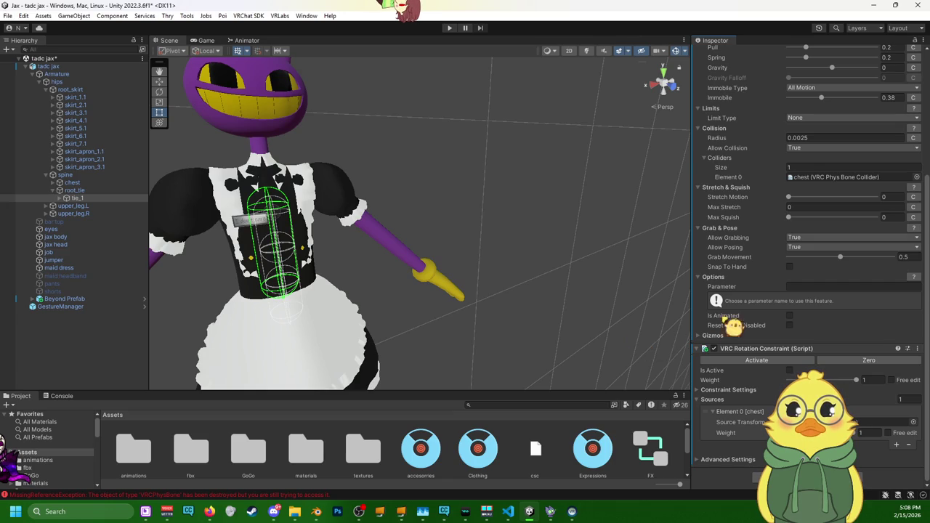
{"action": "left_click_drag", "start_coordinate": [692, 293], "coordinate": [701, 293]}
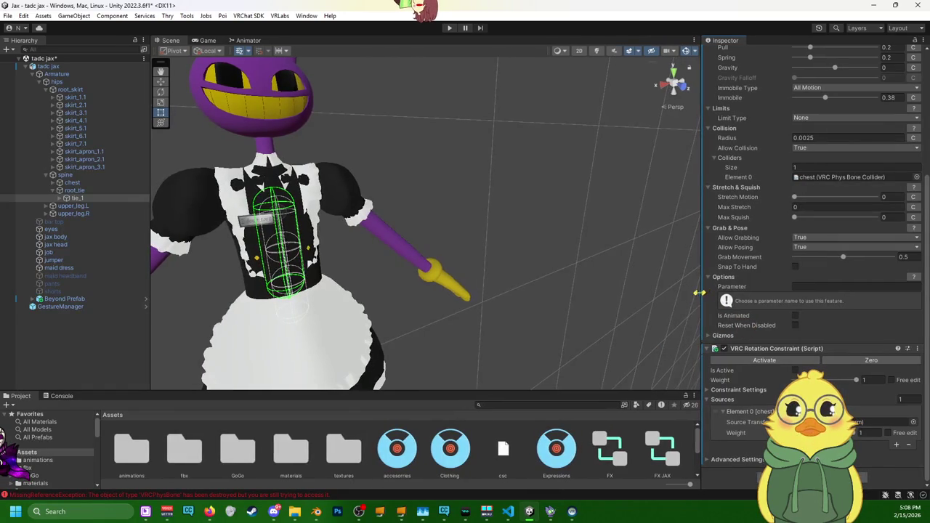
{"action": "scroll", "coordinate": [272, 243], "scroll_direction": "up", "scroll_amount": 5}
{"action": "scroll", "coordinate": [380, 245], "scroll_direction": "down", "scroll_amount": 10}
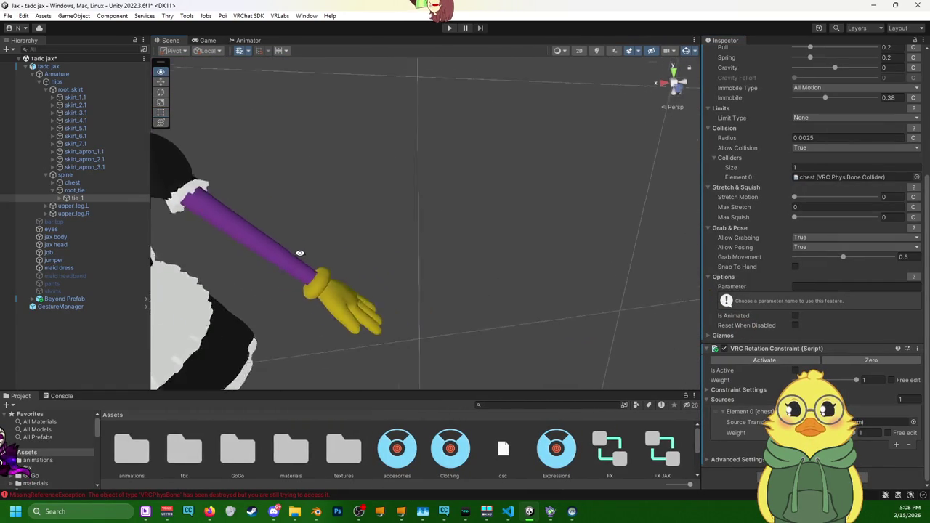
{"action": "middle_click_drag", "start_coordinate": [265, 187], "coordinate": [378, 192]}
{"action": "mouse_move", "coordinate": [379, 193]}
{"action": "left_mouse_down", "text": "alt"}
{"action": "mouse_move", "coordinate": [461, 201]}
{"action": "mouse_move", "coordinate": [490, 235]}
{"action": "mouse_move", "coordinate": [305, 188]}
{"action": "mouse_move", "coordinate": [330, 187]}
{"action": "mouse_move", "coordinate": [423, 260]}
{"action": "mouse_move", "coordinate": [407, 127]}
{"action": "left_mouse_up", "text": "alt"}
{"action": "scroll", "coordinate": [423, 260], "scroll_direction": "up", "scroll_amount": 2}
{"action": "scroll", "coordinate": [424, 260], "scroll_direction": "up", "scroll_amount": 3}
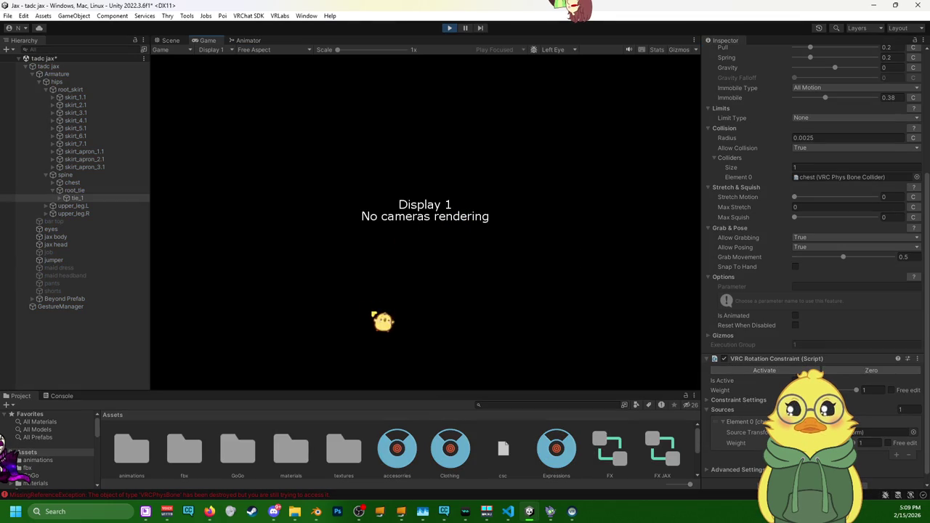
- Through GestureManager's Clothing menu, toggle the maid dress, then the Job outfit
{"action": "left_click", "coordinate": [170, 40]}
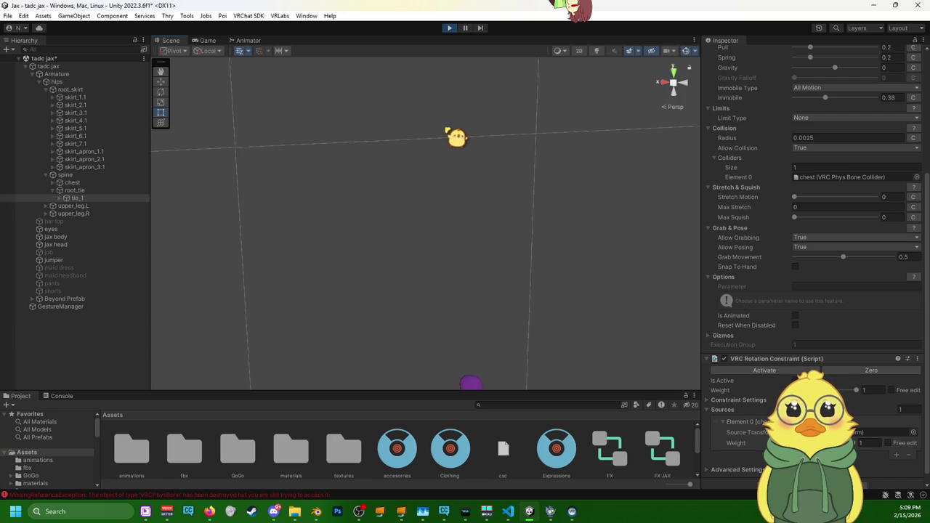
{"action": "scroll", "coordinate": [394, 145], "scroll_direction": "down", "scroll_amount": 3}
{"action": "scroll", "coordinate": [421, 155], "scroll_direction": "down", "scroll_amount": 3}
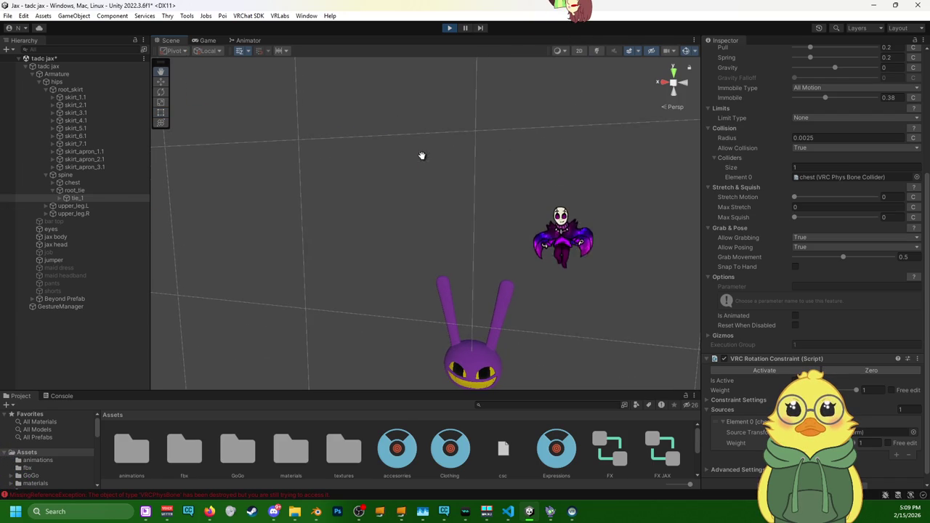
{"action": "double_click", "coordinate": [64, 306]}
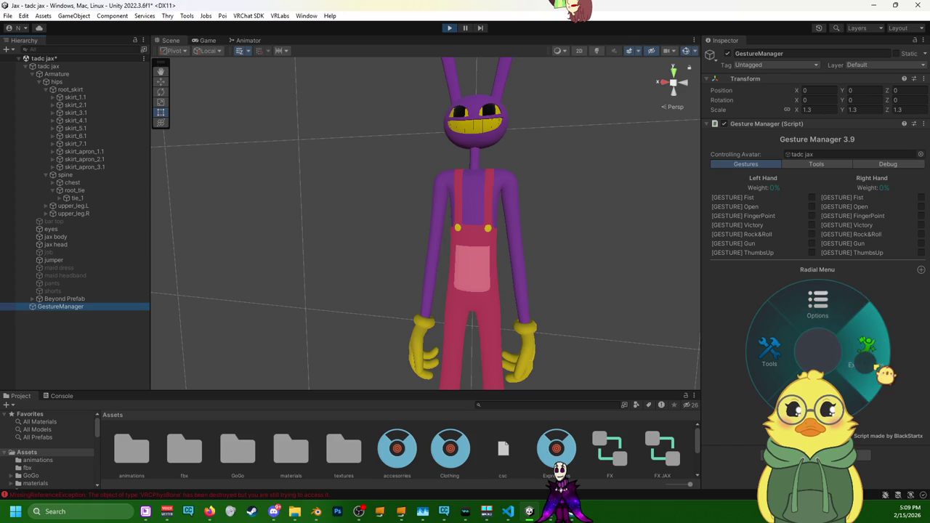
{"action": "left_click", "coordinate": [854, 396]}
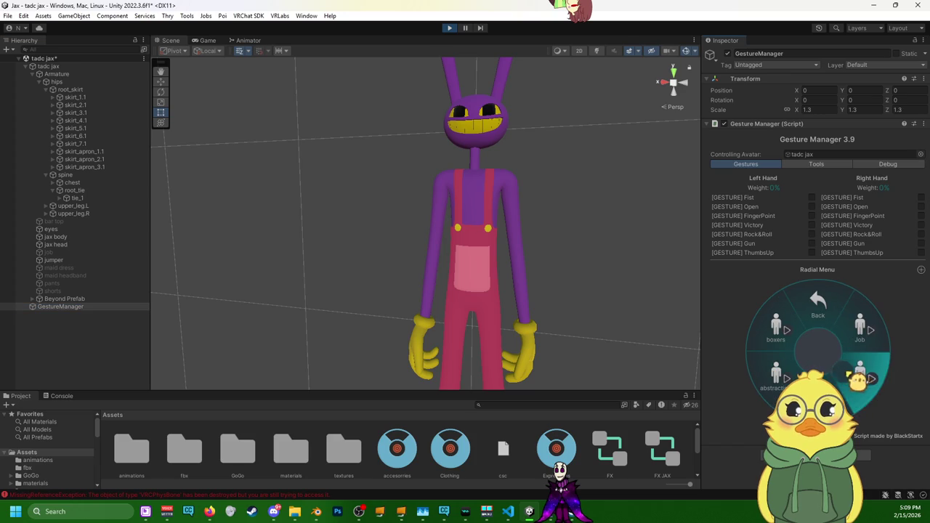
{"action": "left_click", "coordinate": [845, 390]}
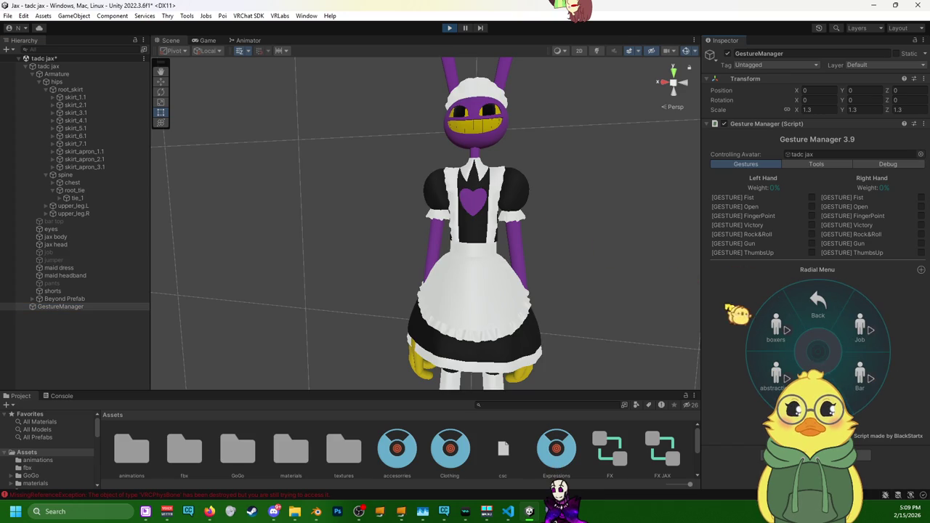
{"action": "mouse_move", "coordinate": [602, 350]}
{"action": "middle_mouse_down"}
{"action": "mouse_move", "coordinate": [507, 237]}
{"action": "mouse_move", "coordinate": [586, 336]}
{"action": "middle_mouse_up"}
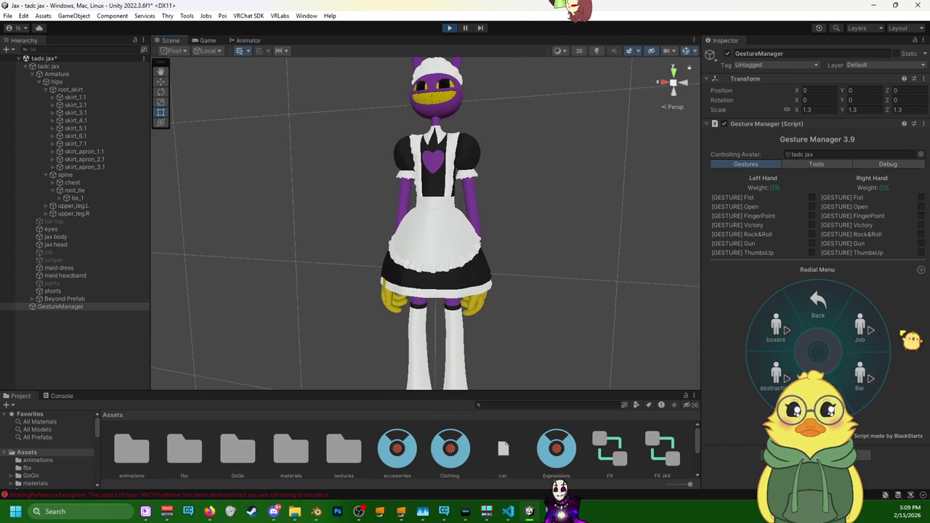
{"action": "left_click", "coordinate": [860, 331]}
- Inspect the pants mesh on the legs, then reselect GestureManager and nudge it with Move
{"action": "mouse_move", "coordinate": [523, 297]}
{"action": "middle_mouse_down"}
{"action": "mouse_move", "coordinate": [459, 249]}
{"action": "mouse_move", "coordinate": [438, 326]}
{"action": "middle_mouse_up"}
{"action": "scroll", "coordinate": [438, 269], "scroll_direction": "down", "scroll_amount": 2}
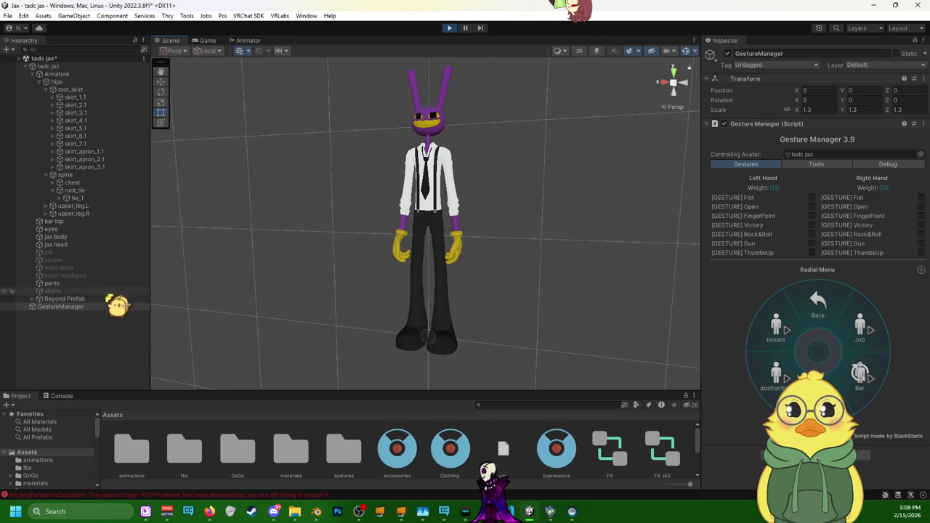
{"action": "left_click_drag", "start_coordinate": [428, 335], "coordinate": [413, 269]}
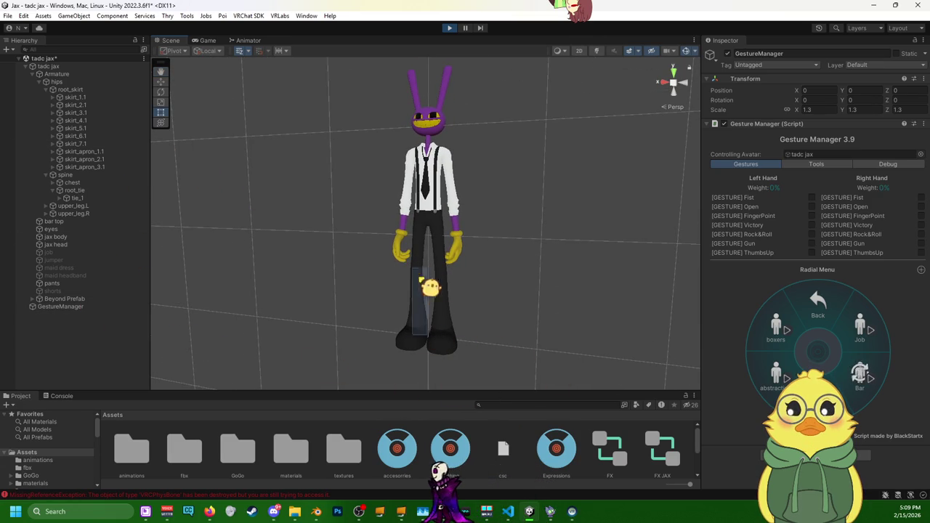
{"action": "left_click", "coordinate": [441, 347]}
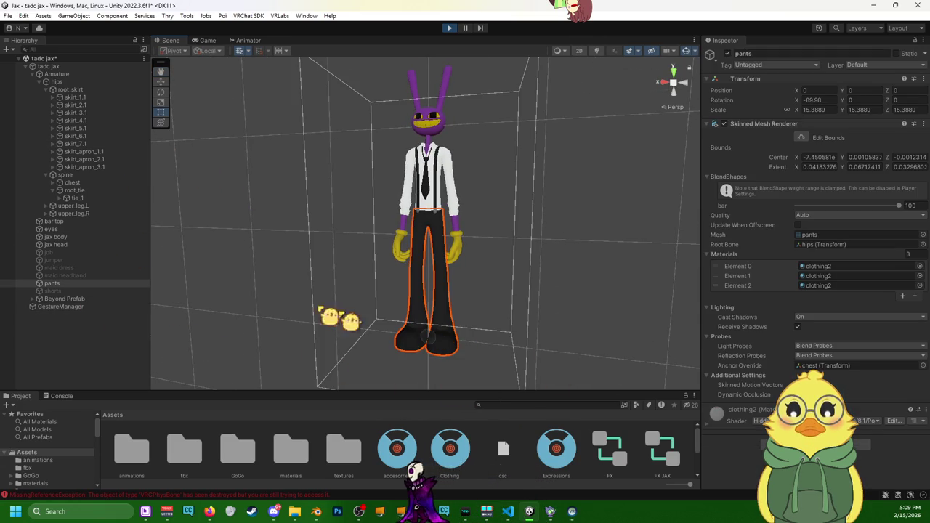
{"action": "left_click", "coordinate": [69, 66]}
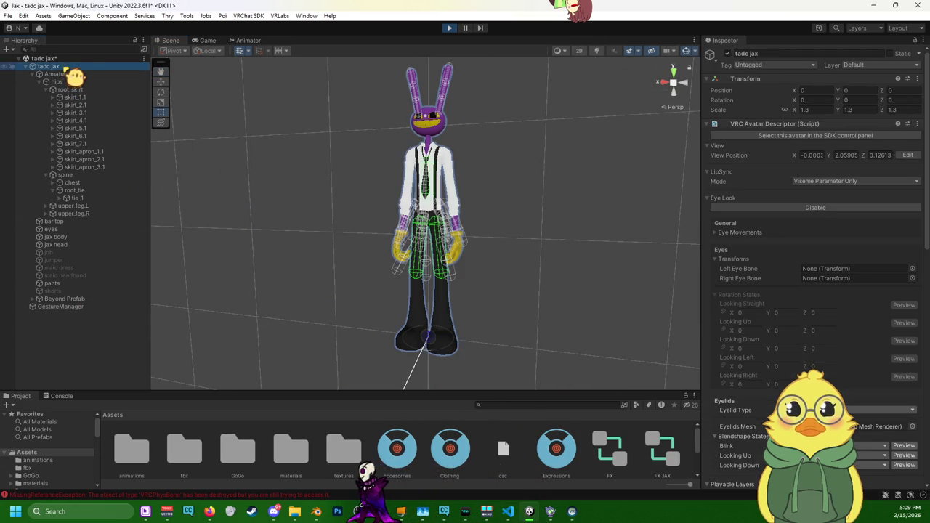
{"action": "left_click", "coordinate": [88, 307]}
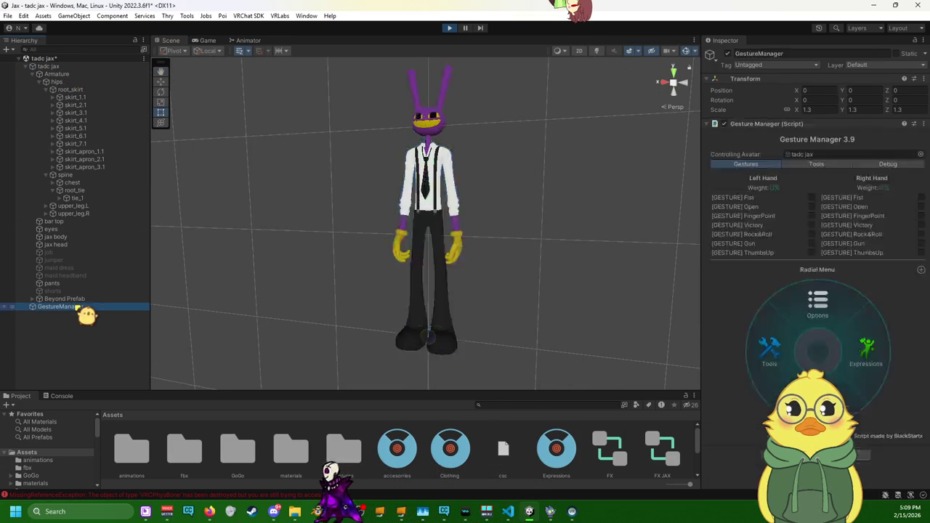
{"action": "left_click", "coordinate": [161, 82]}
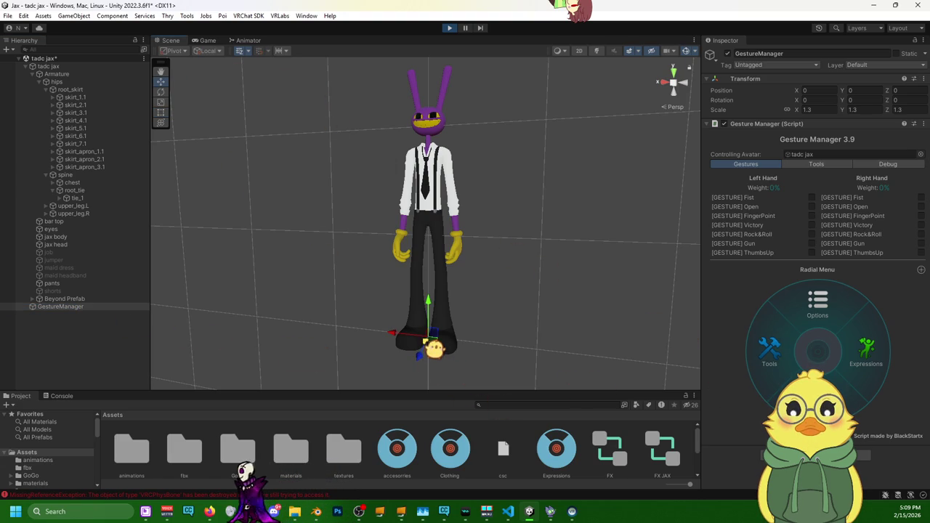
{"action": "mouse_move", "coordinate": [434, 348]}
{"action": "left_mouse_down"}
{"action": "mouse_move", "coordinate": [463, 342]}
{"action": "mouse_move", "coordinate": [418, 319]}
{"action": "mouse_move", "coordinate": [461, 298]}
{"action": "mouse_move", "coordinate": [411, 352]}
{"action": "mouse_move", "coordinate": [380, 307]}
{"action": "mouse_move", "coordinate": [380, 328]}
{"action": "mouse_move", "coordinate": [460, 332]}
{"action": "mouse_move", "coordinate": [460, 291]}
{"action": "mouse_move", "coordinate": [494, 291]}
{"action": "mouse_move", "coordinate": [454, 260]}
{"action": "mouse_move", "coordinate": [359, 265]}
{"action": "mouse_move", "coordinate": [426, 232]}
{"action": "mouse_move", "coordinate": [358, 210]}
{"action": "mouse_move", "coordinate": [322, 210]}
{"action": "mouse_move", "coordinate": [394, 280]}
{"action": "mouse_move", "coordinate": [373, 239]}
{"action": "mouse_move", "coordinate": [311, 232]}
{"action": "mouse_move", "coordinate": [346, 236]}
{"action": "left_mouse_up"}
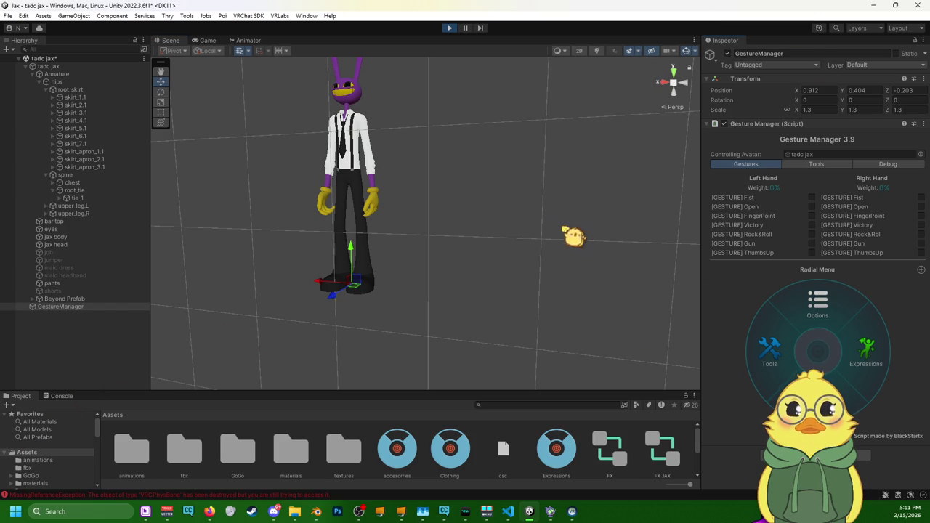
- Drag the avatar to a new spot in the scene, then exit play mode
{"action": "mouse_move", "coordinate": [383, 174]}
{"action": "left_mouse_down", "text": "alt"}
{"action": "mouse_move", "coordinate": [438, 363]}
{"action": "mouse_move", "coordinate": [432, 297]}
{"action": "mouse_move", "coordinate": [316, 257]}
{"action": "mouse_move", "coordinate": [697, 319]}
{"action": "left_mouse_up", "text": "alt"}
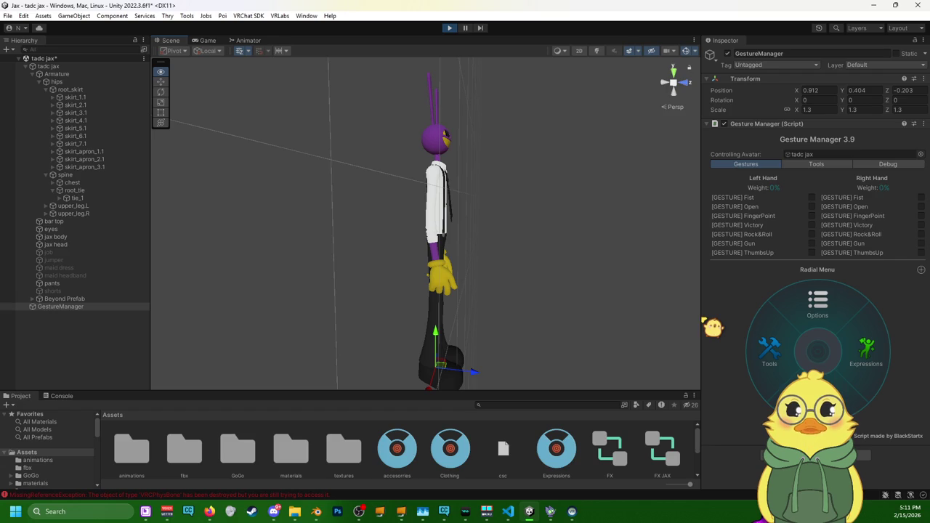
{"action": "mouse_move", "coordinate": [441, 367]}
{"action": "left_mouse_down"}
{"action": "mouse_move", "coordinate": [497, 396]}
{"action": "mouse_move", "coordinate": [452, 389]}
{"action": "left_mouse_up"}
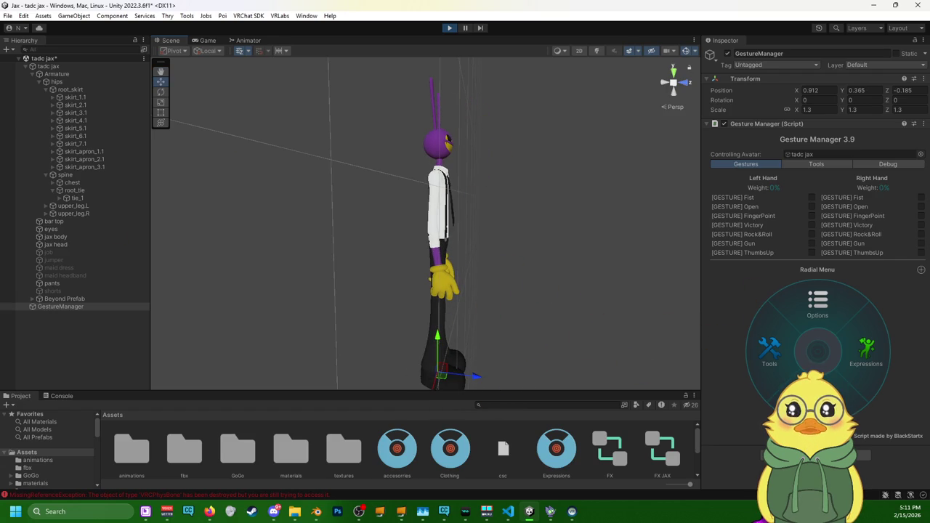
{"action": "left_click", "coordinate": [449, 28]}
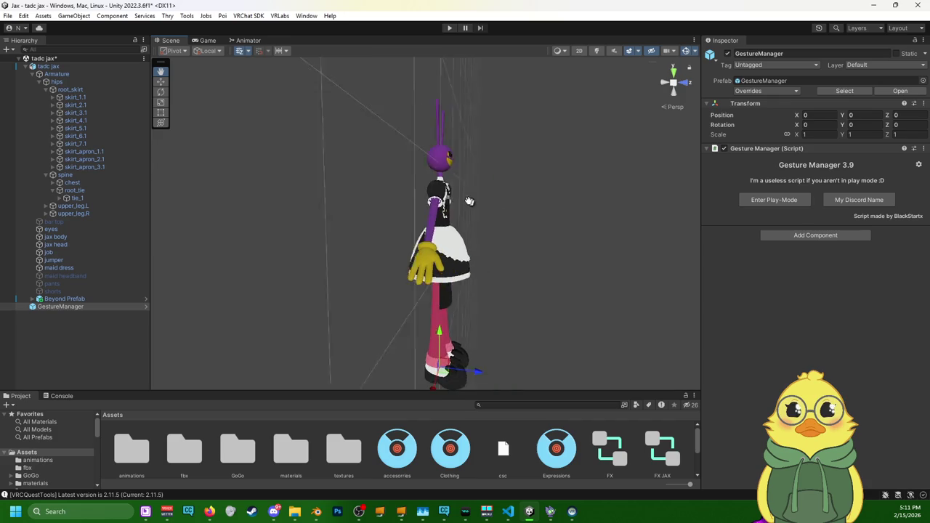
- Select the chest bone and snap the Scene to a straight-on orthographic view
{"action": "left_click", "coordinate": [76, 182]}
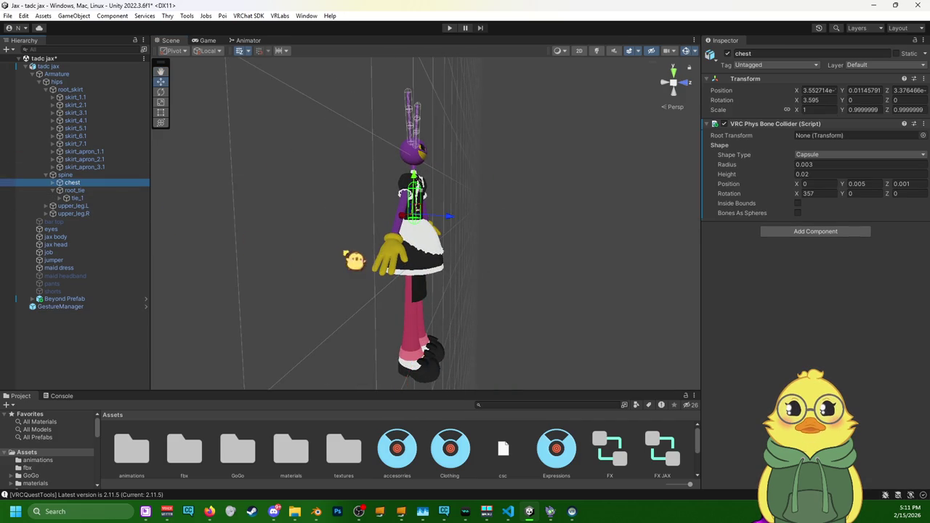
{"action": "scroll", "coordinate": [465, 233], "scroll_direction": "up", "scroll_amount": 2}
{"action": "scroll", "coordinate": [465, 232], "scroll_direction": "up", "scroll_amount": 2}
{"action": "scroll", "coordinate": [465, 233], "scroll_direction": "up", "scroll_amount": 3}
{"action": "scroll", "coordinate": [466, 231], "scroll_direction": "up", "scroll_amount": 2}
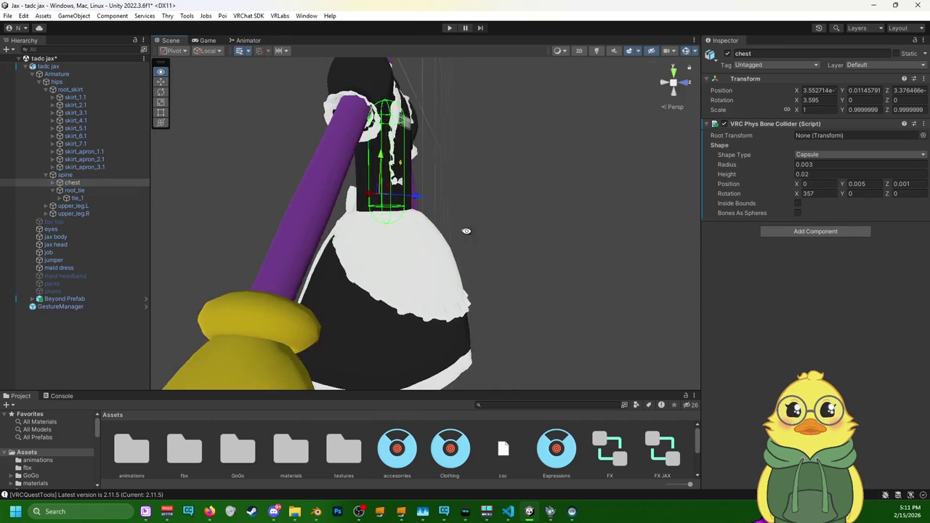
{"action": "right_click_drag", "start_coordinate": [466, 231], "coordinate": [494, 233]}
{"action": "mouse_move", "coordinate": [564, 276]}
{"action": "right_mouse_down"}
{"action": "mouse_move", "coordinate": [535, 249]}
{"action": "mouse_move", "coordinate": [559, 254]}
{"action": "right_mouse_up"}
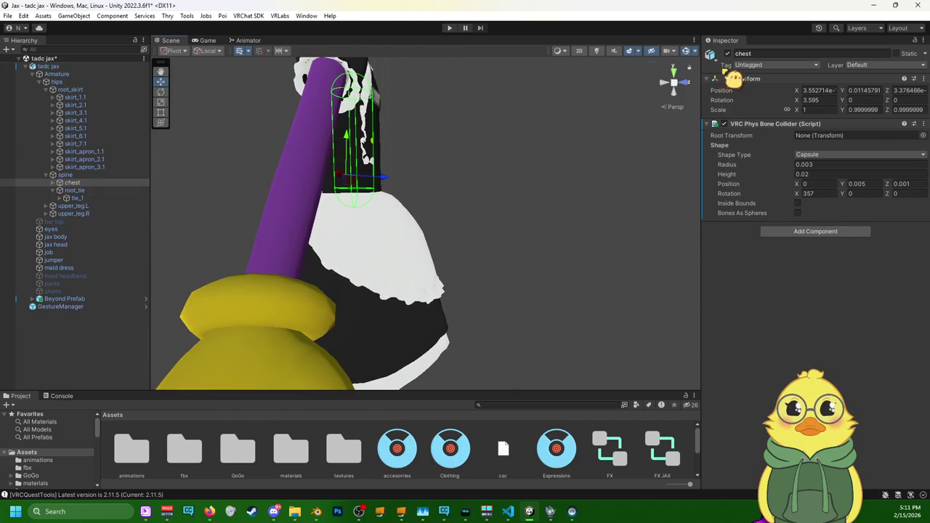
{"action": "left_click", "coordinate": [682, 84]}
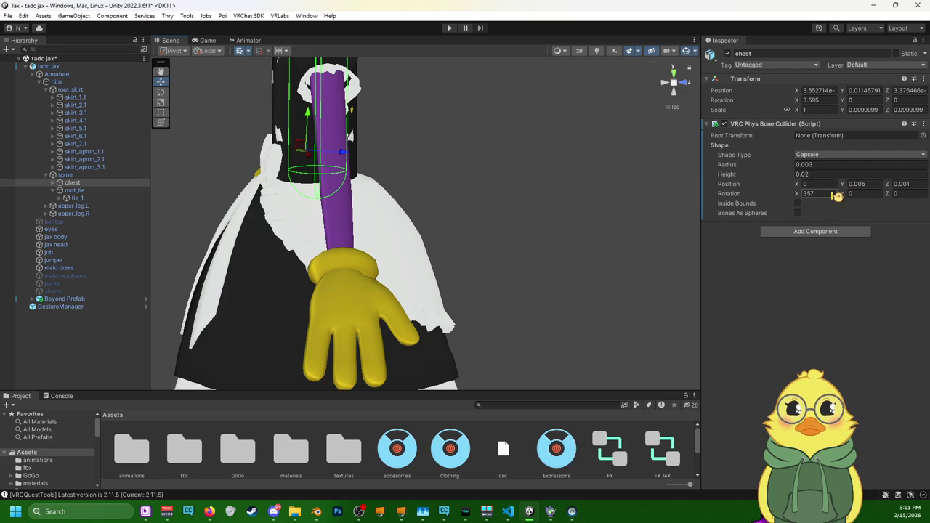
- Set the chest Phys Bone Collider's Rotation X to 358
{"action": "left_click_drag", "start_coordinate": [801, 196], "coordinate": [823, 201]}
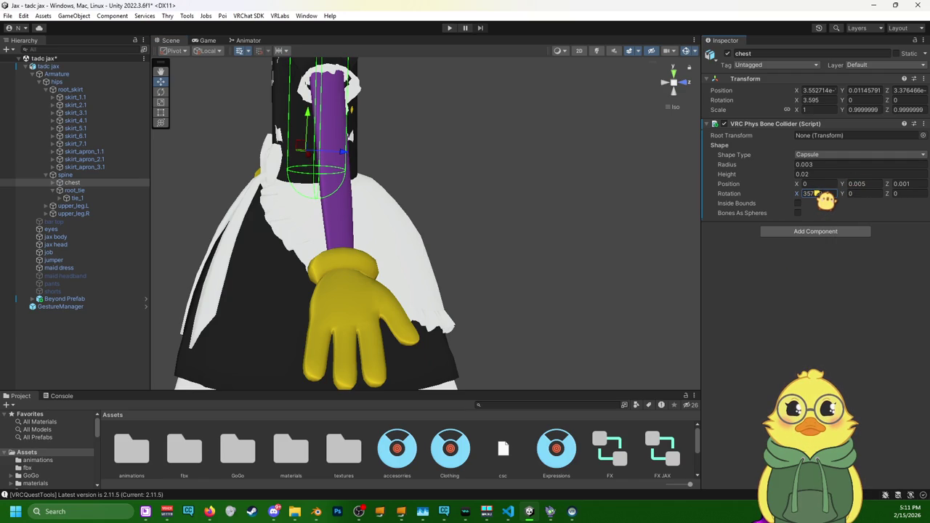
{"action": "mouse_move", "coordinate": [513, 162]}
{"action": "left_mouse_down", "text": "alt"}
{"action": "mouse_move", "coordinate": [389, 304]}
{"action": "mouse_move", "coordinate": [201, 253]}
{"action": "left_mouse_up", "text": "alt"}
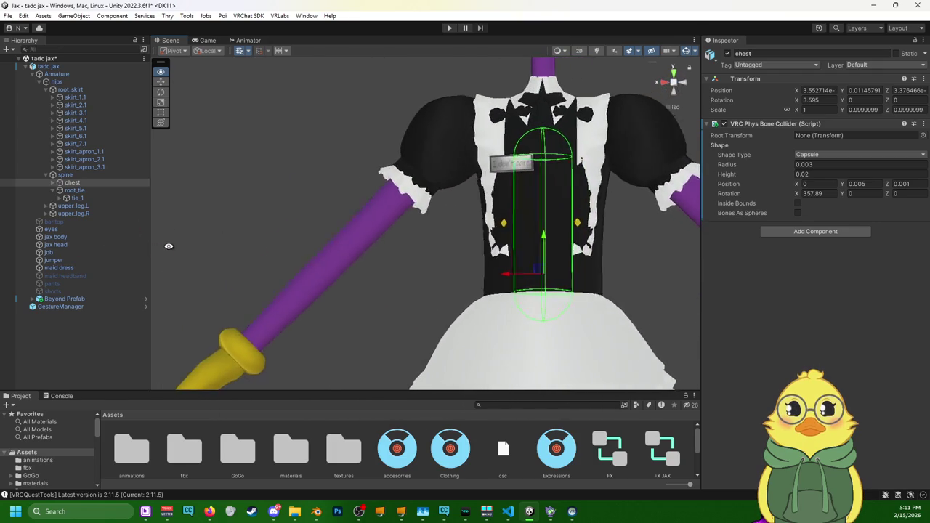
{"action": "left_click", "coordinate": [403, 294]}
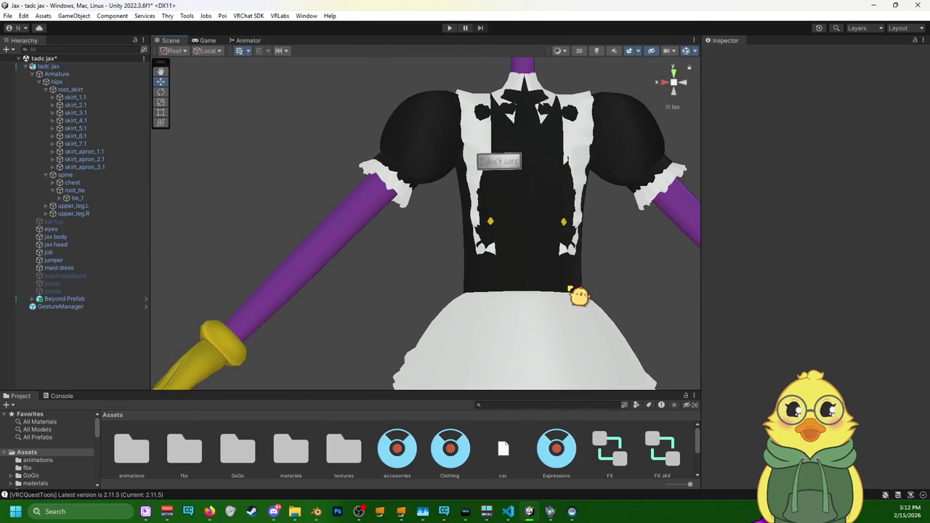
{"action": "left_click", "coordinate": [91, 183]}
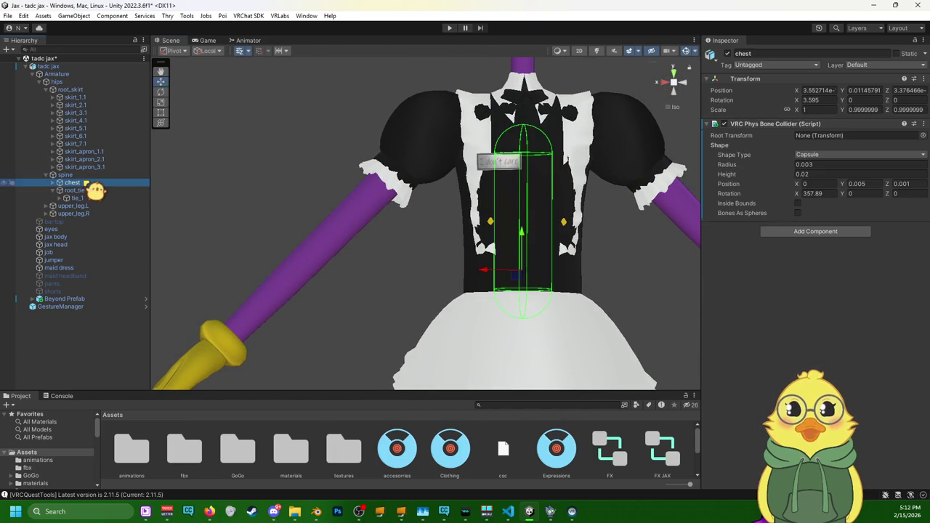
{"action": "left_click", "coordinate": [831, 194]}
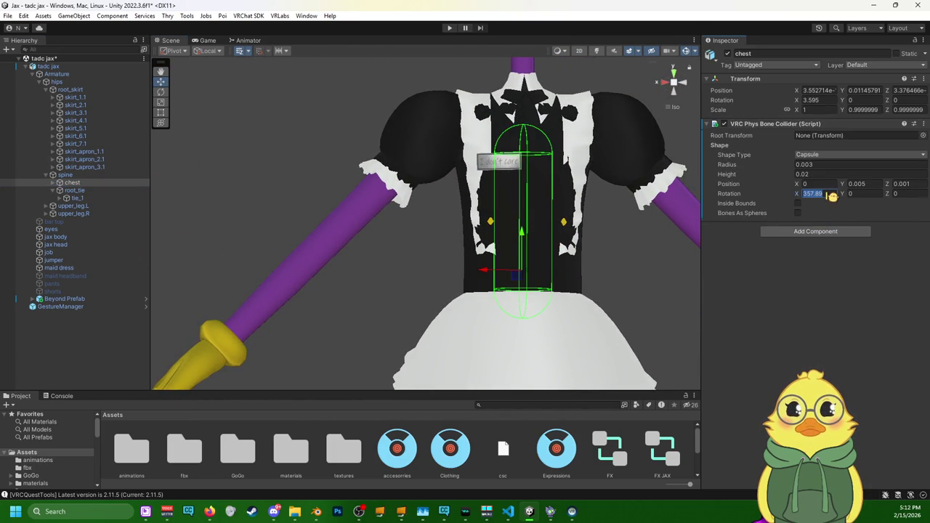
{"action": "type", "text": "357"}
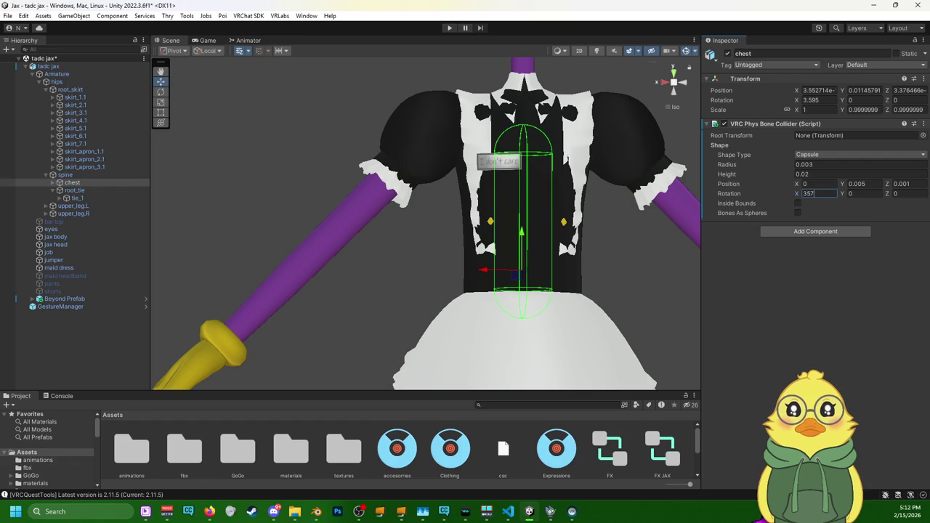
{"action": "key", "text": "BackSpace"}
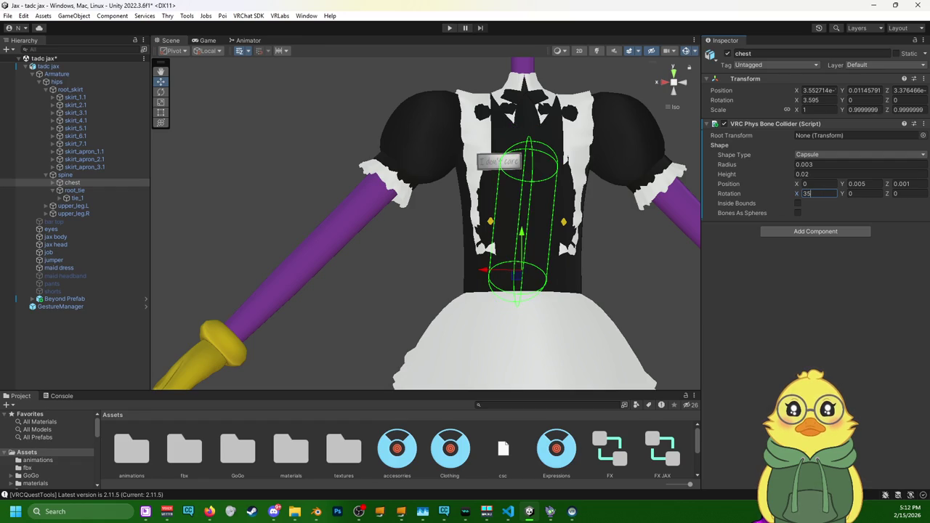
{"action": "type", "text": "8"}
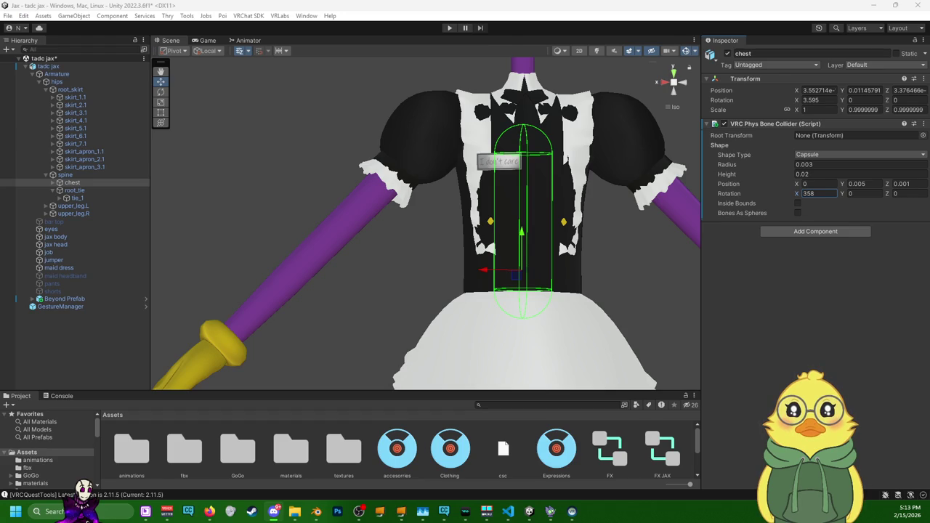
{"action": "key", "text": "Return"}
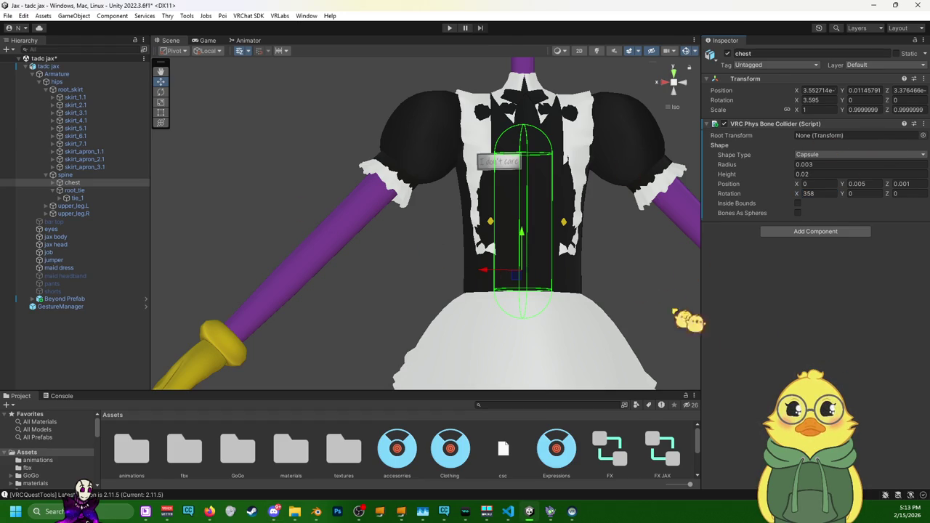
{"action": "mouse_move", "coordinate": [479, 218]}
{"action": "left_mouse_down", "text": "alt"}
{"action": "mouse_move", "coordinate": [672, 213]}
{"action": "mouse_move", "coordinate": [725, 289]}
{"action": "mouse_move", "coordinate": [523, 249]}
{"action": "left_mouse_up", "text": "alt"}
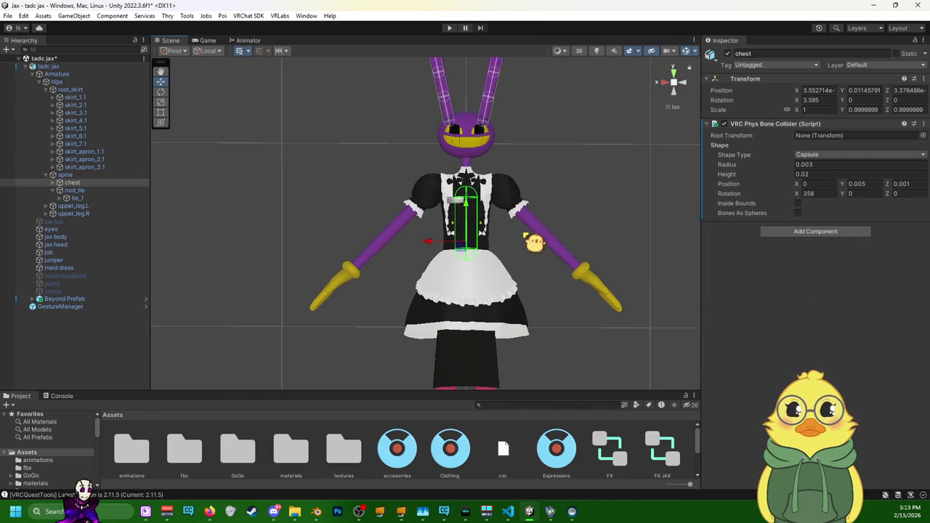
{"action": "middle_click_drag", "start_coordinate": [531, 241], "coordinate": [526, 279]}
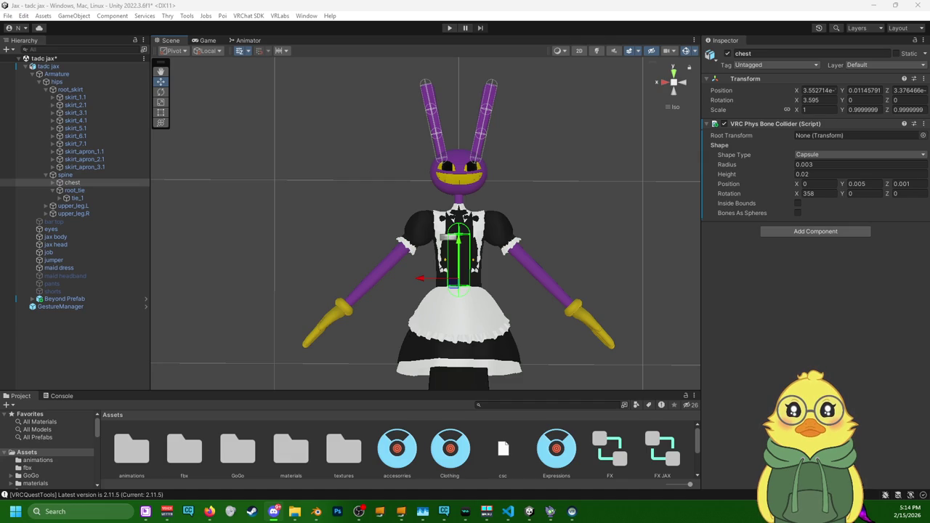
- Set the chest collider's Position Y to 0.005 and Position Z to 0.0009, then deselect
{"action": "left_click", "coordinate": [808, 271]}
{"action": "mouse_move", "coordinate": [701, 308]}
{"action": "left_mouse_down", "text": "alt"}
{"action": "mouse_move", "coordinate": [661, 342]}
{"action": "mouse_move", "coordinate": [723, 347]}
{"action": "left_mouse_up", "text": "alt"}
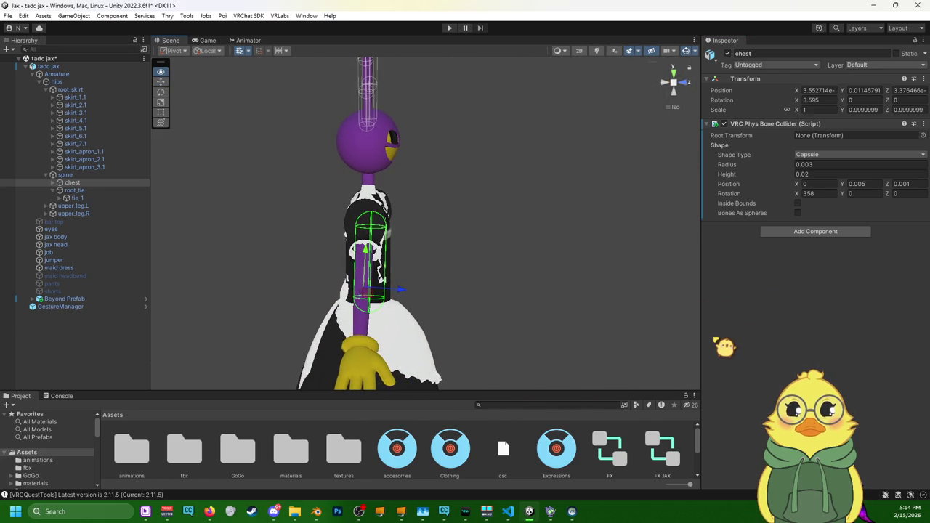
{"action": "left_click", "coordinate": [856, 184]}
{"action": "type", "text": "-0.6"}
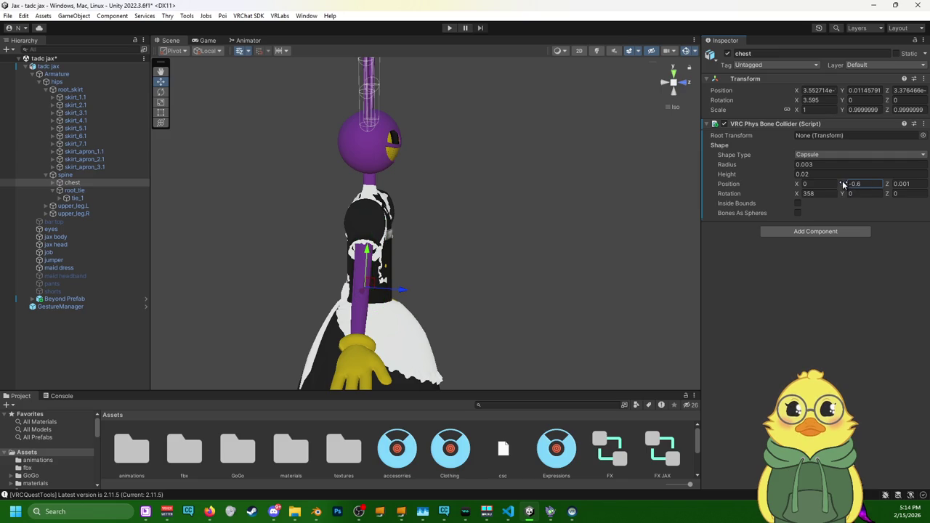
{"action": "key", "text": "Return"}
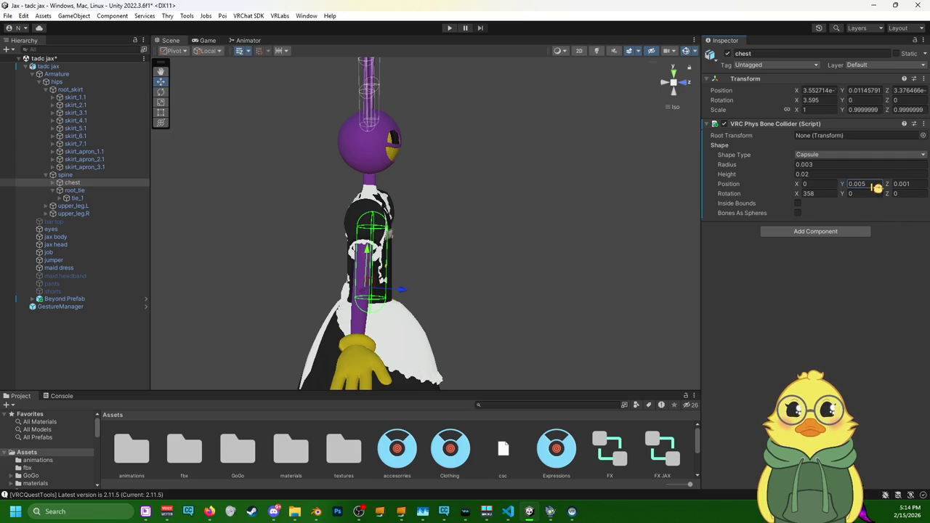
{"action": "left_click", "coordinate": [860, 184]}
{"action": "key", "text": "Return"}
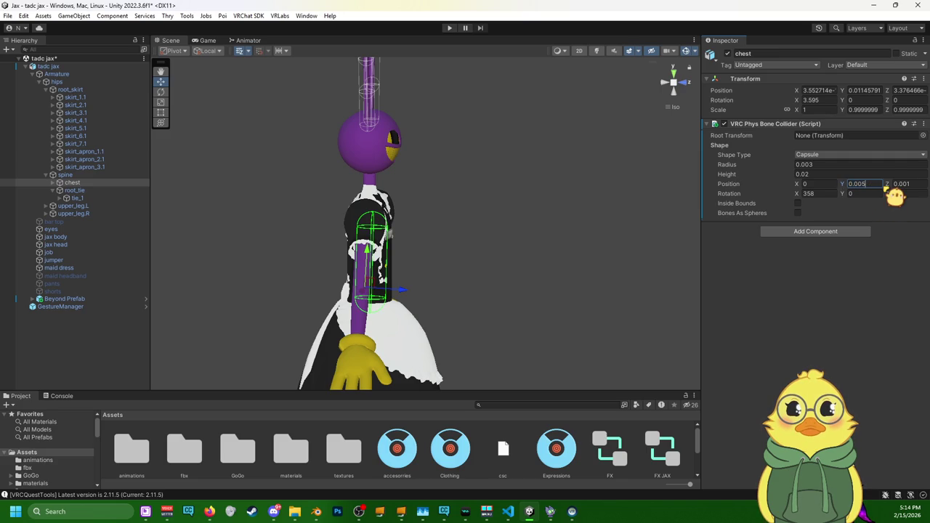
{"action": "key", "text": "BackSpace"}
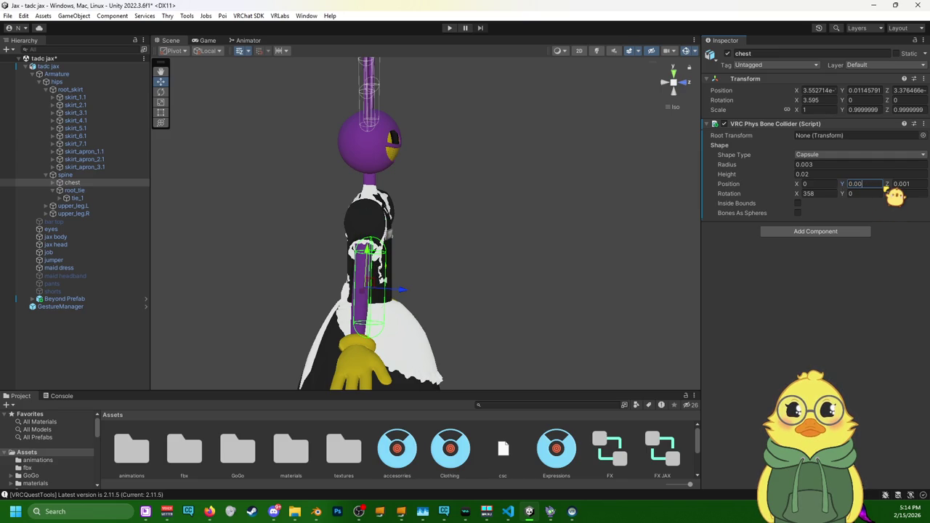
{"action": "type", "text": "5"}
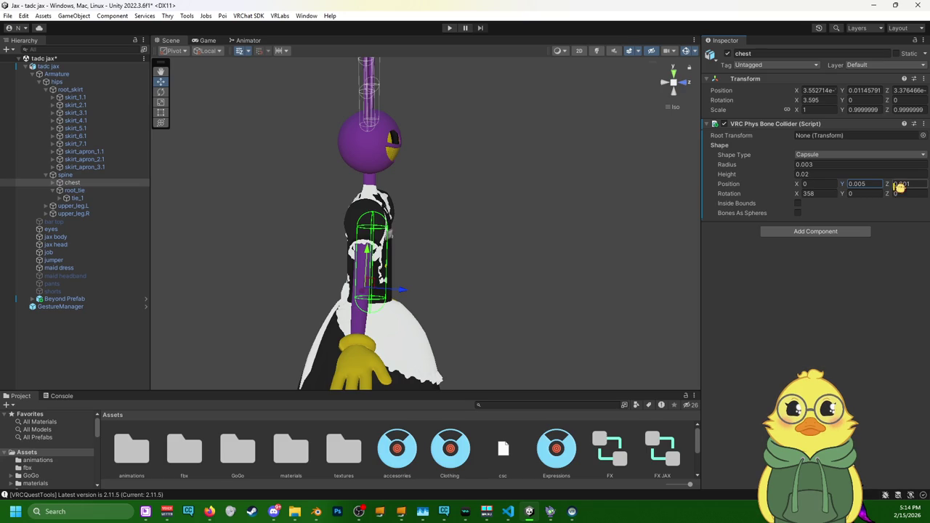
{"action": "left_click", "coordinate": [917, 183]}
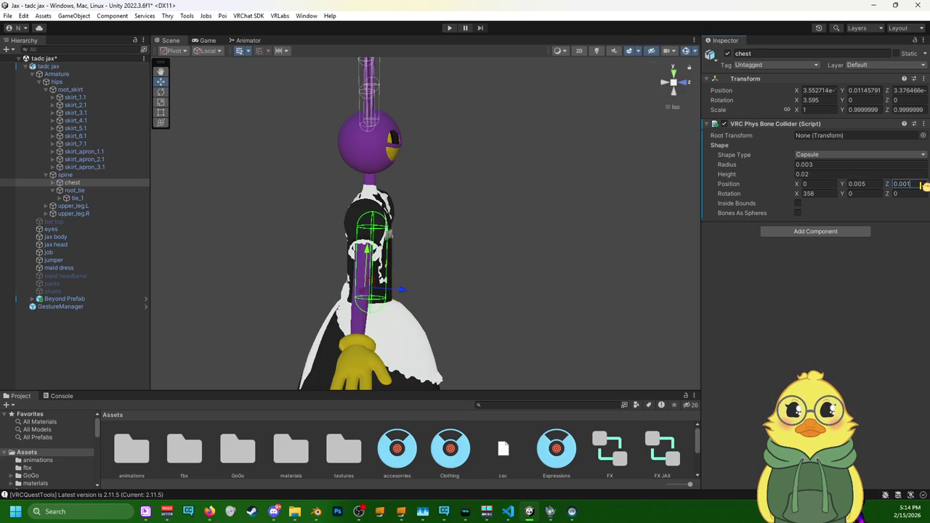
{"action": "key", "text": "BackSpace"}
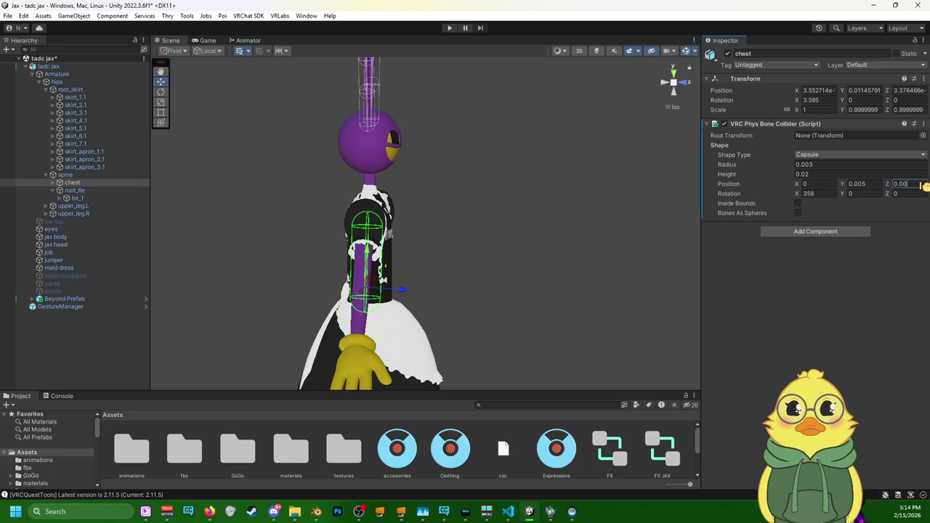
{"action": "type", "text": "09"}
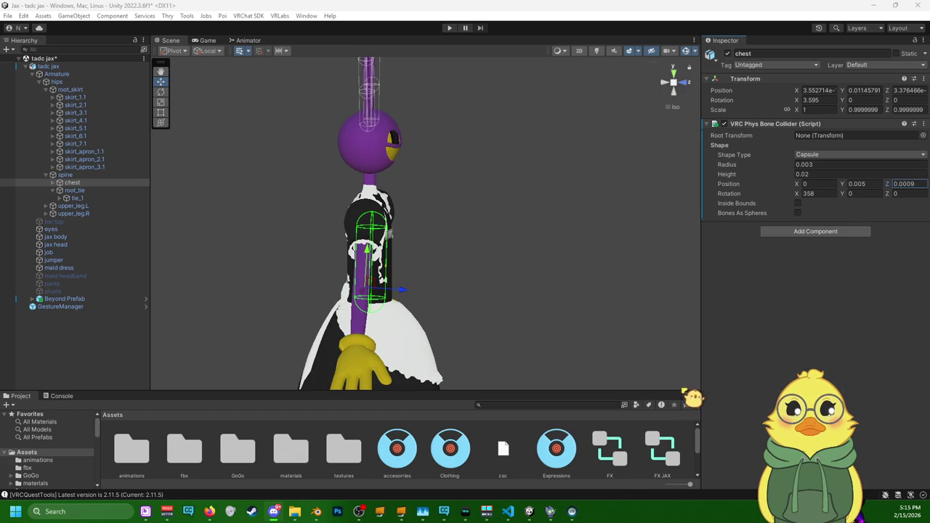
{"action": "left_click", "coordinate": [667, 101]}
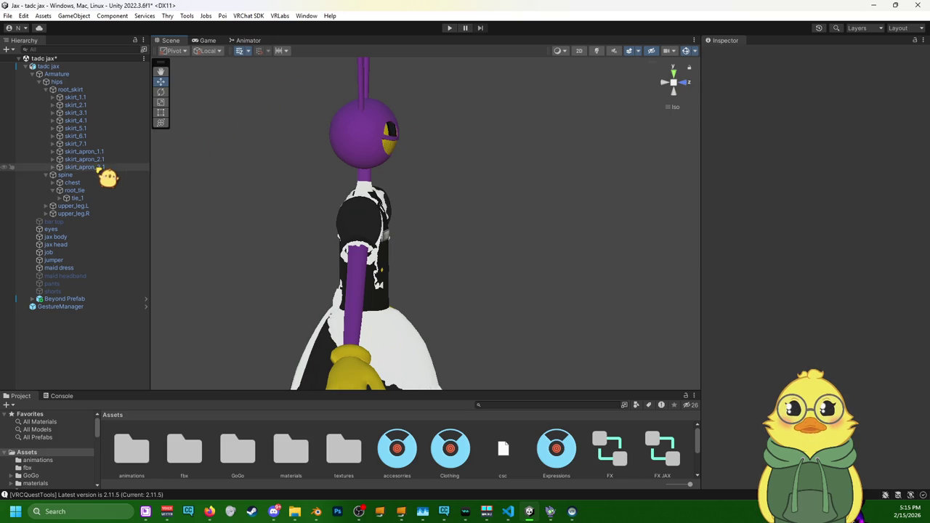
- Shrink upper_leg.L's Phys Bone Collider radius from 0.0035 to 0.003
{"action": "left_click", "coordinate": [85, 166]}
{"action": "left_click", "coordinate": [77, 206]}
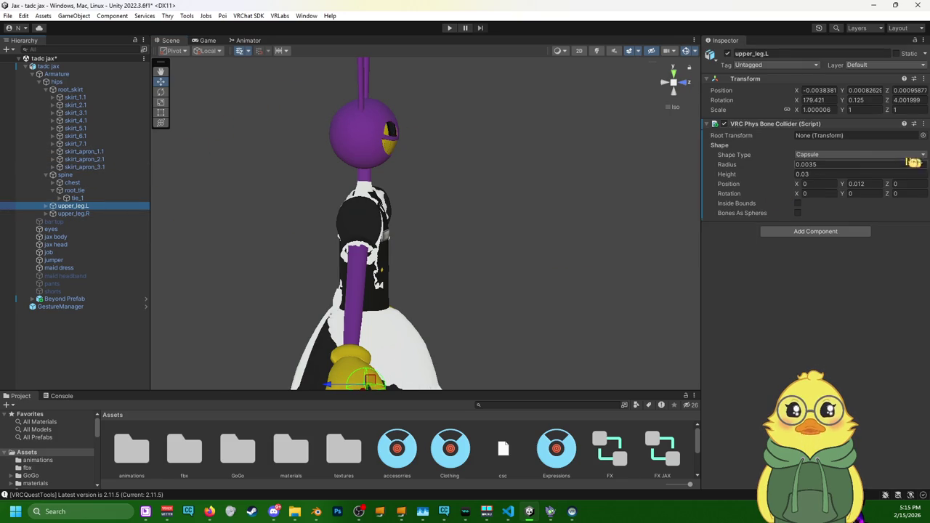
{"action": "left_click", "coordinate": [857, 165]}
{"action": "key", "text": "BackSpace"}
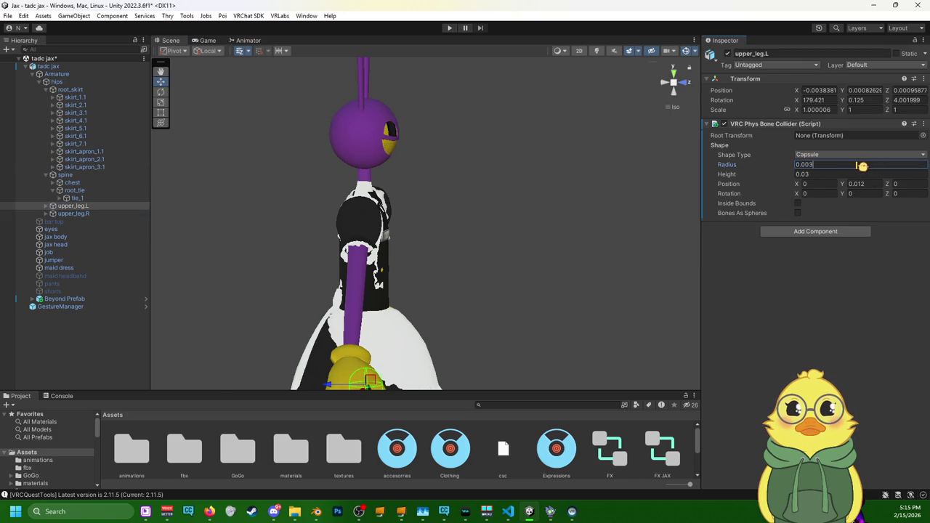
- Shrink upper_leg.R's collider radius to 0.003 as well, then switch to Blender
{"action": "left_click", "coordinate": [109, 213]}
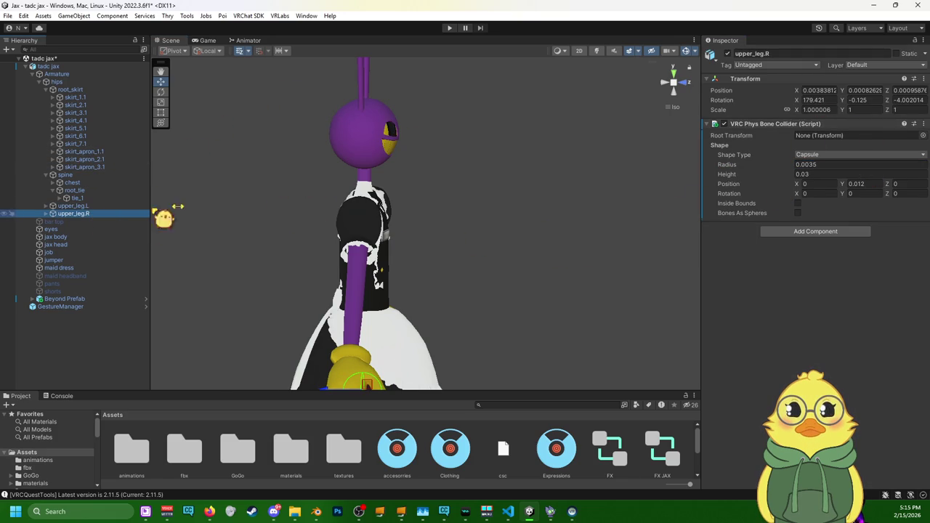
{"action": "left_click", "coordinate": [858, 165]}
{"action": "key", "text": "BackSpace"}
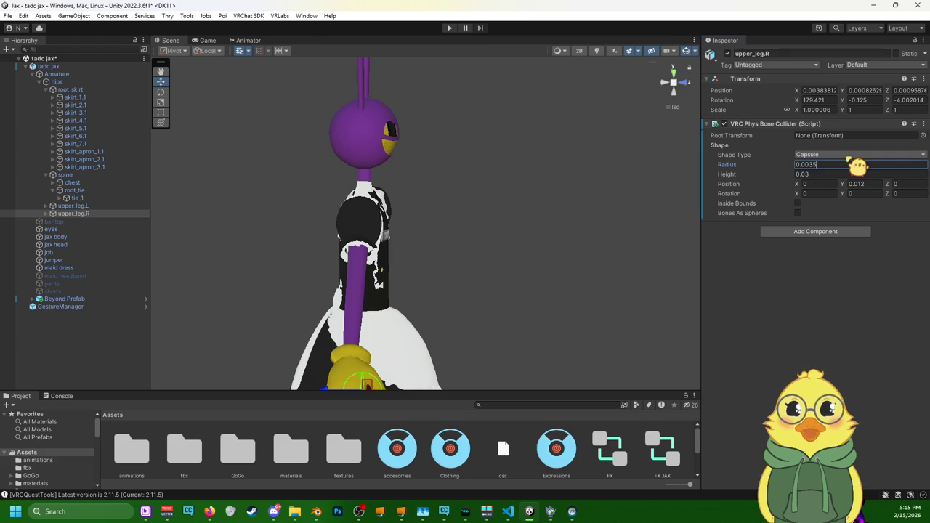
{"action": "mouse_move", "coordinate": [656, 244]}
{"action": "right_mouse_down"}
{"action": "mouse_move", "coordinate": [387, 275]}
{"action": "mouse_move", "coordinate": [339, 261]}
{"action": "right_mouse_up"}
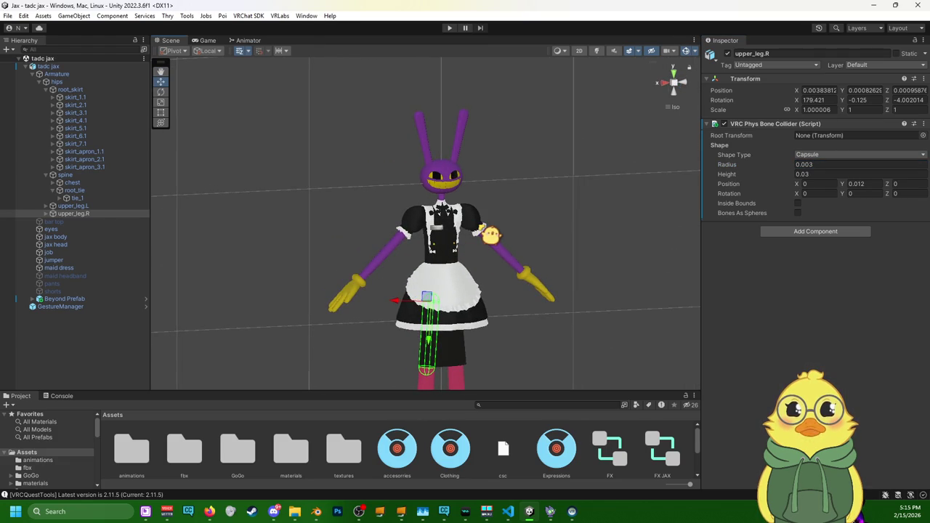
{"action": "left_click", "coordinate": [316, 511]}
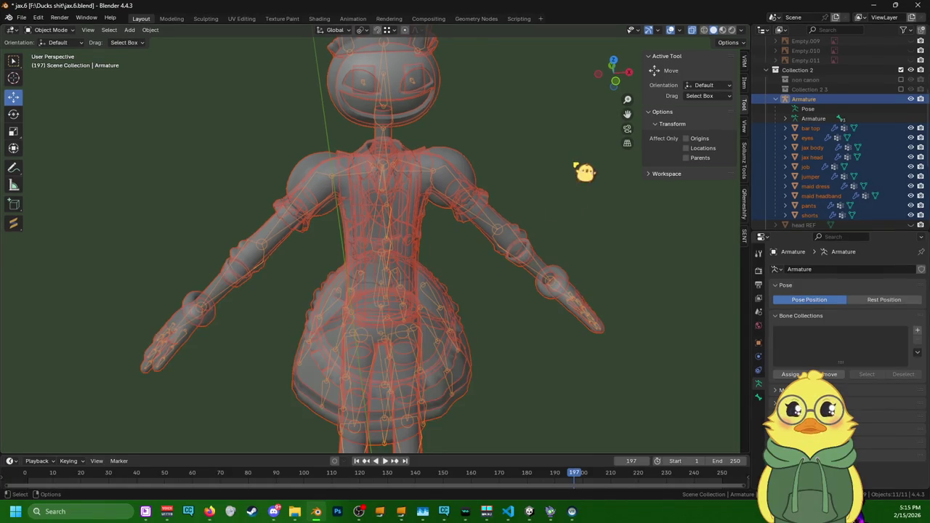
- Zoom and orbit the viewport to a near-front view of the avatar's upper body
{"action": "left_click", "coordinate": [584, 171]}
{"action": "scroll", "coordinate": [585, 171], "scroll_direction": "down", "scroll_amount": 2}
{"action": "scroll", "coordinate": [520, 369], "scroll_direction": "down", "scroll_amount": 4}
{"action": "scroll", "coordinate": [508, 366], "scroll_direction": "down", "scroll_amount": 2}
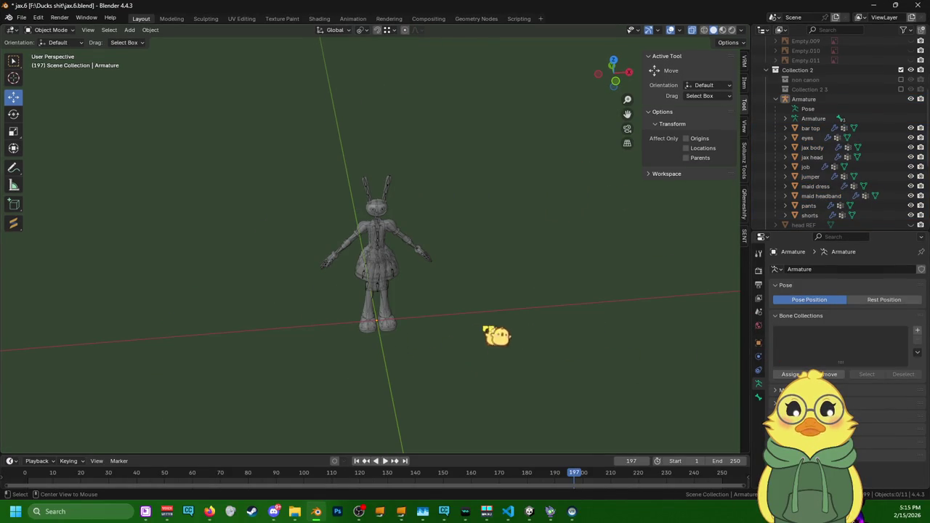
{"action": "mouse_move", "coordinate": [498, 249]}
{"action": "middle_mouse_down"}
{"action": "mouse_move", "coordinate": [540, 245]}
{"action": "mouse_move", "coordinate": [587, 221]}
{"action": "middle_mouse_up"}
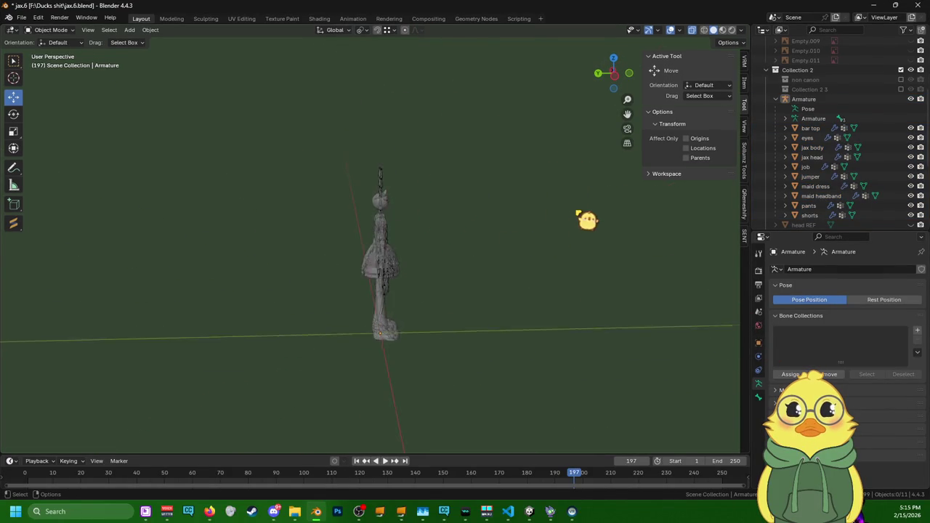
{"action": "scroll", "coordinate": [586, 221], "scroll_direction": "up", "scroll_amount": 6}
{"action": "scroll", "coordinate": [557, 251], "scroll_direction": "up", "scroll_amount": 2}
{"action": "scroll", "coordinate": [513, 240], "scroll_direction": "up", "scroll_amount": 1}
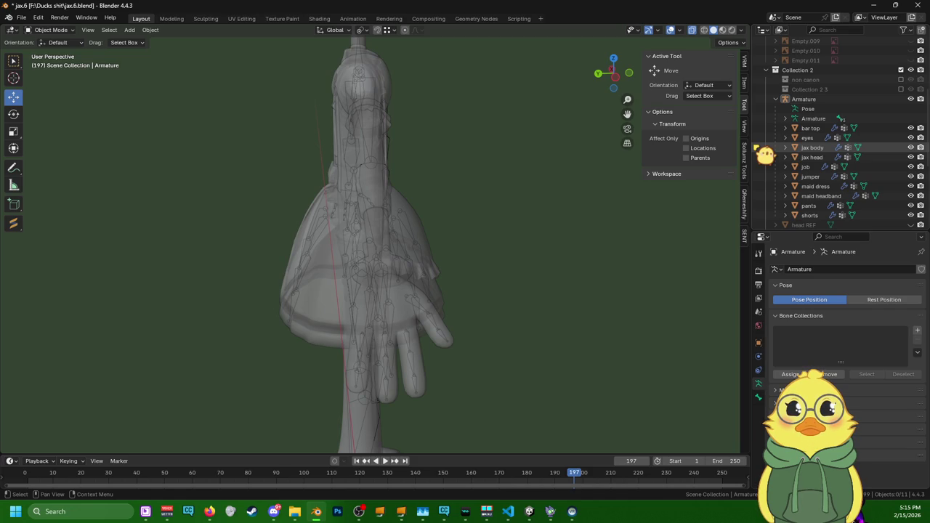
{"action": "middle_click_drag", "start_coordinate": [525, 181], "coordinate": [470, 223]}
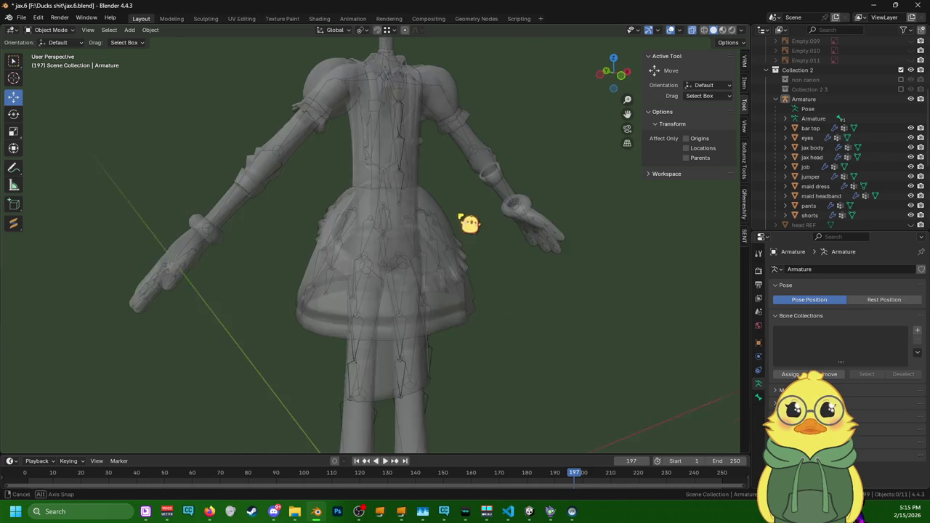
- Turn X-ray off so the avatar shows as opaque solid geometry
{"action": "left_click", "coordinate": [819, 100]}
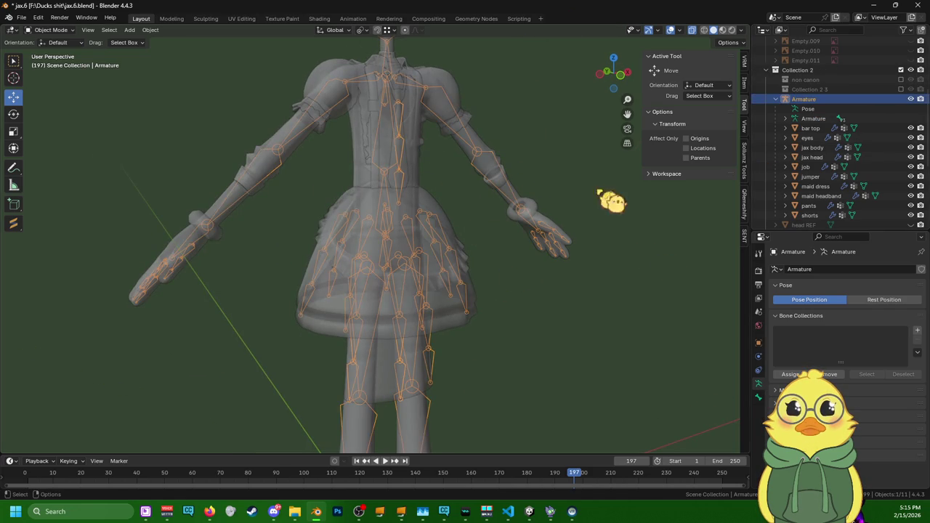
{"action": "left_click", "coordinate": [629, 274]}
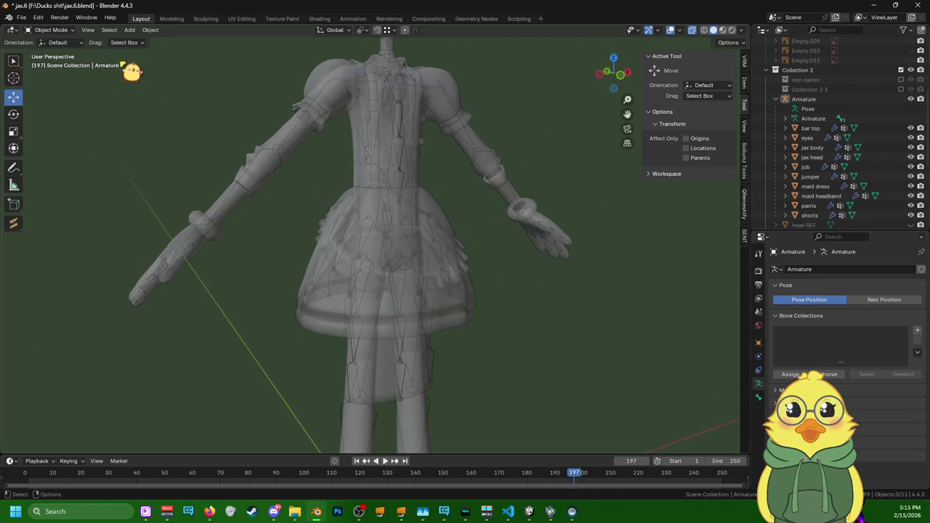
{"action": "left_click", "coordinate": [691, 30]}
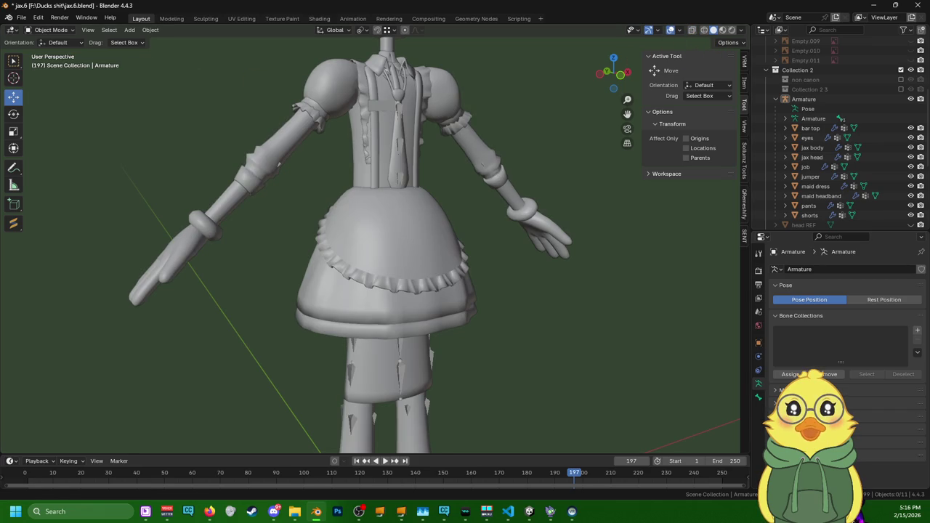
{"action": "key", "text": "alt+Tab"}
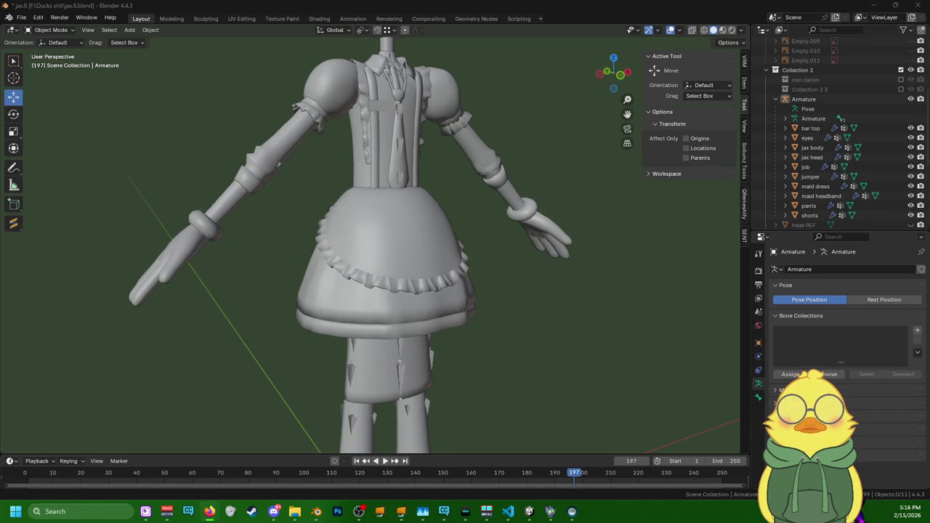
{"action": "left_click", "coordinate": [592, 15]}
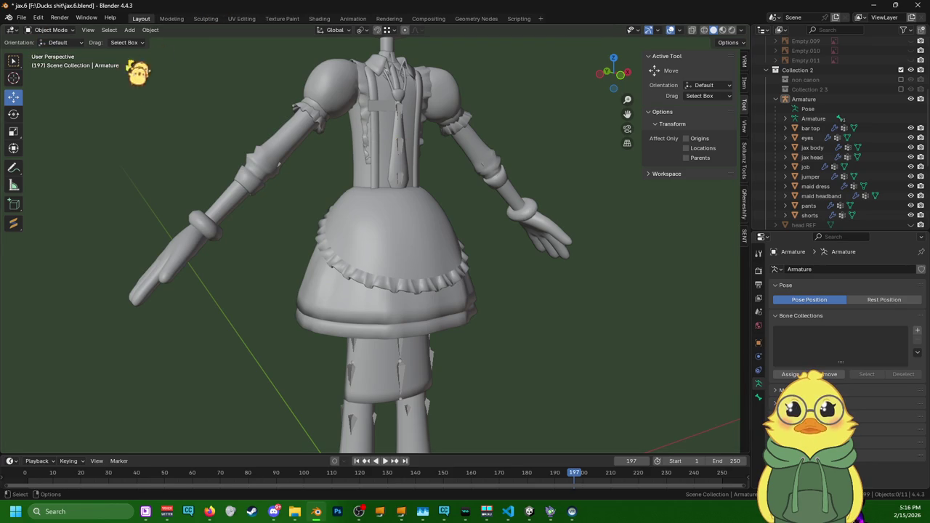
{"action": "left_click", "coordinate": [86, 18]}
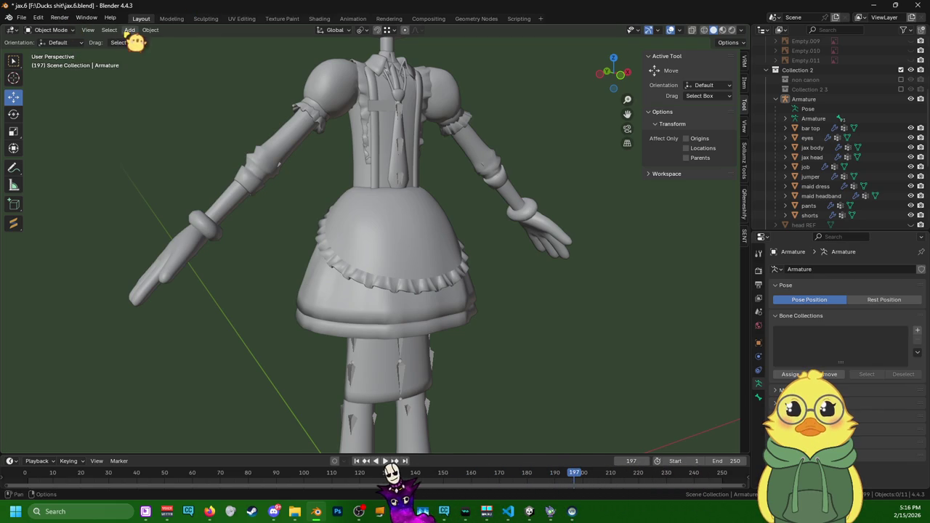
- Bring up the Add menu in the 3D viewport header
{"action": "left_click", "coordinate": [129, 30]}
{"action": "key", "text": "Escape"}
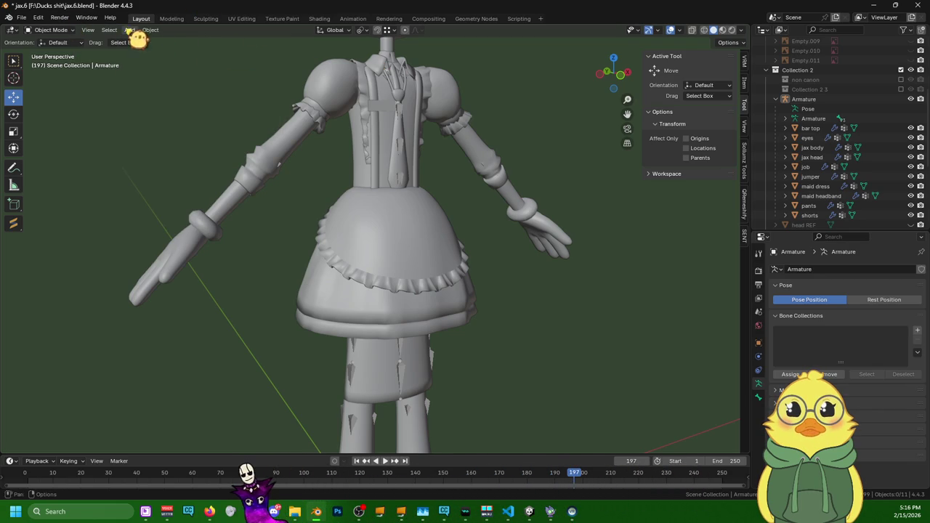
{"action": "left_click", "coordinate": [131, 30]}
{"action": "key", "text": "Escape"}
{"action": "left_click", "coordinate": [130, 30]}
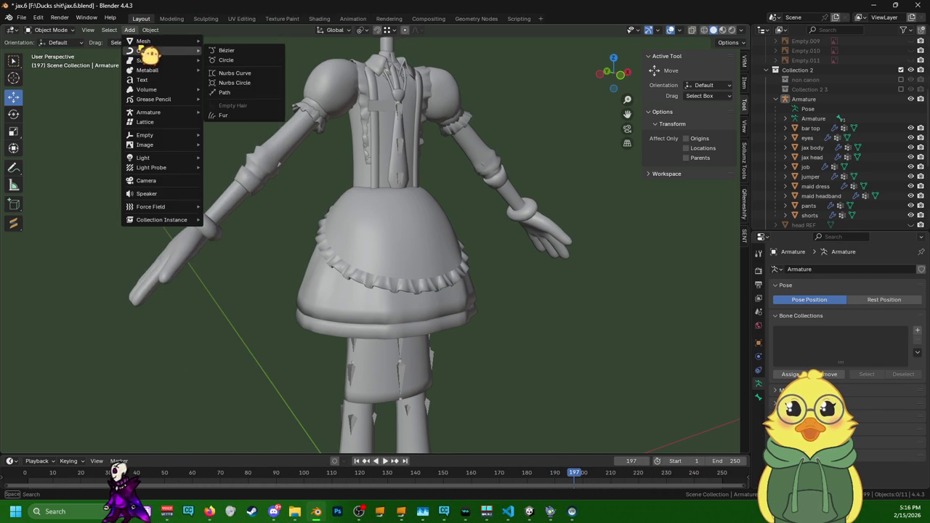
- Add a cube mesh to the scene, replacing an accidentally added plane
{"action": "mouse_move", "coordinate": [144, 41]}
{"action": "left_click", "coordinate": [223, 42]}
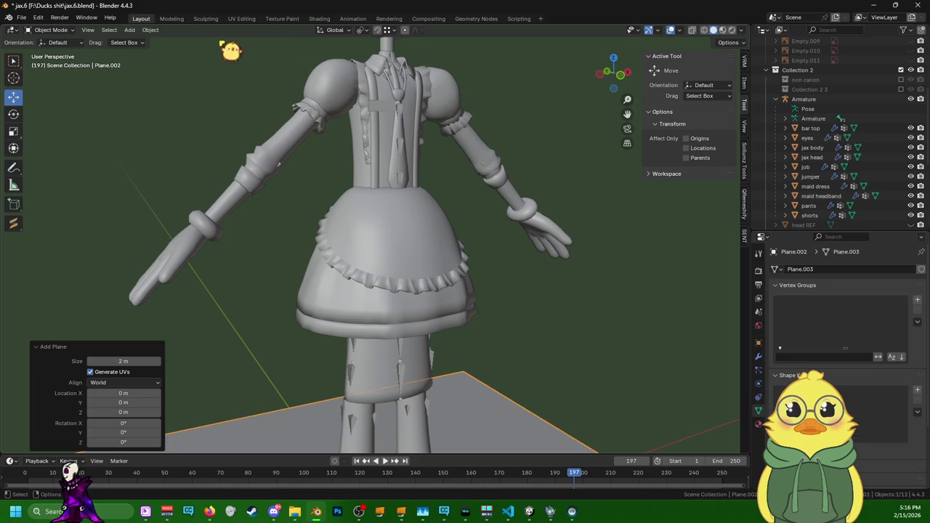
{"action": "scroll", "coordinate": [353, 225], "scroll_direction": "down", "scroll_amount": 3}
{"action": "scroll", "coordinate": [353, 225], "scroll_direction": "down", "scroll_amount": 2}
{"action": "key", "text": "ctrl+z"}
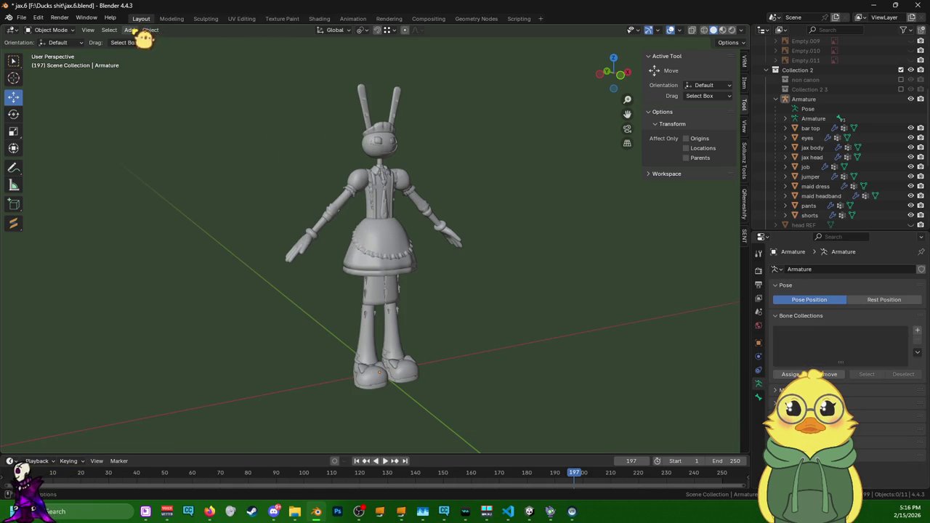
{"action": "left_click", "coordinate": [151, 31]}
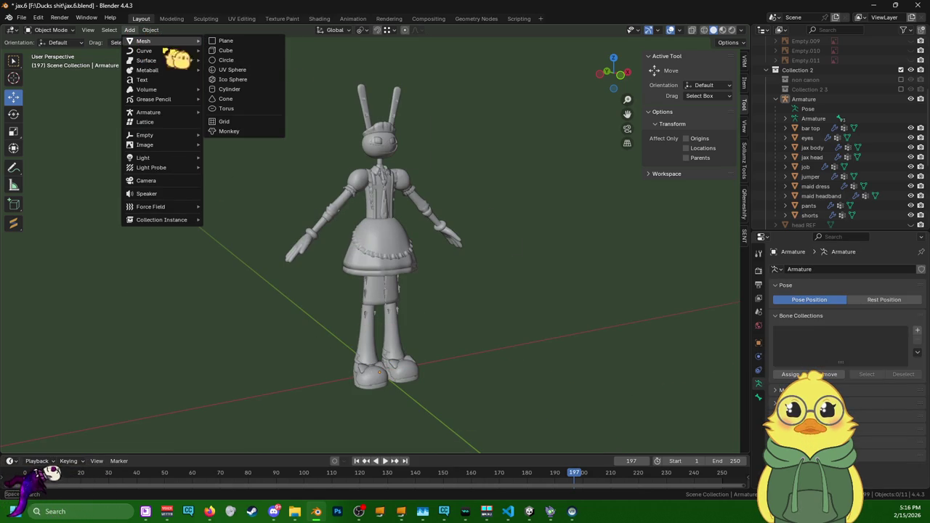
{"action": "left_click", "coordinate": [260, 49]}
{"action": "scroll", "coordinate": [378, 191], "scroll_direction": "down", "scroll_amount": 3}
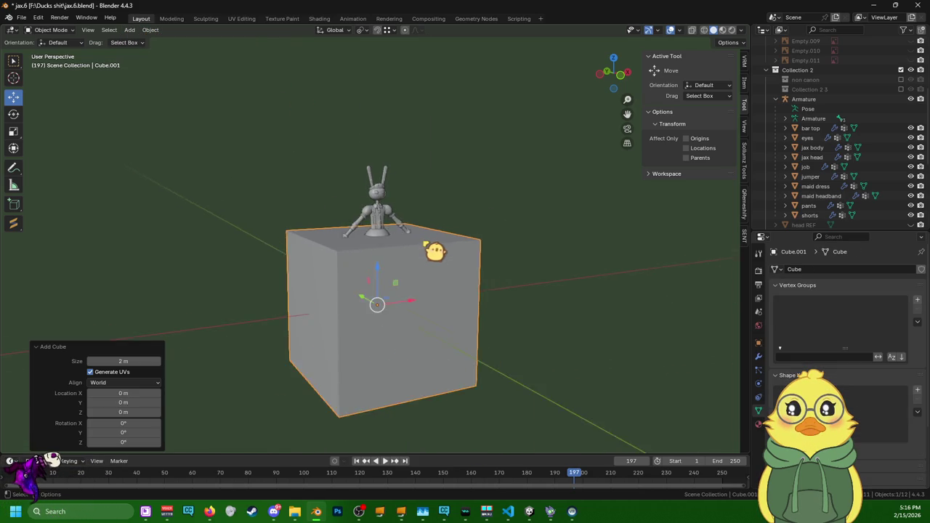
{"action": "scroll", "coordinate": [436, 250], "scroll_direction": "down", "scroll_amount": 3}
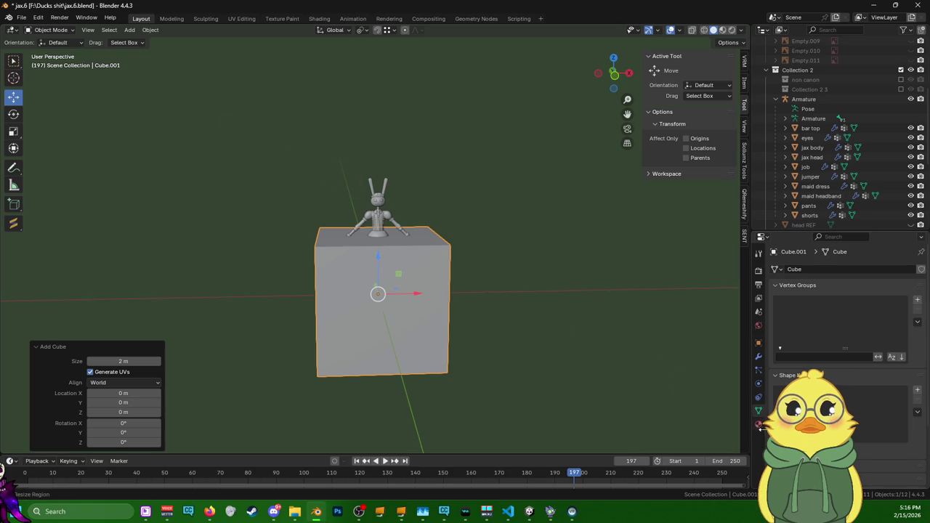
- Give the cube a Subdivision Surface modifier, undoing a mistaken Boolean modifier
{"action": "left_click", "coordinate": [758, 356]}
{"action": "left_click", "coordinate": [864, 270]}
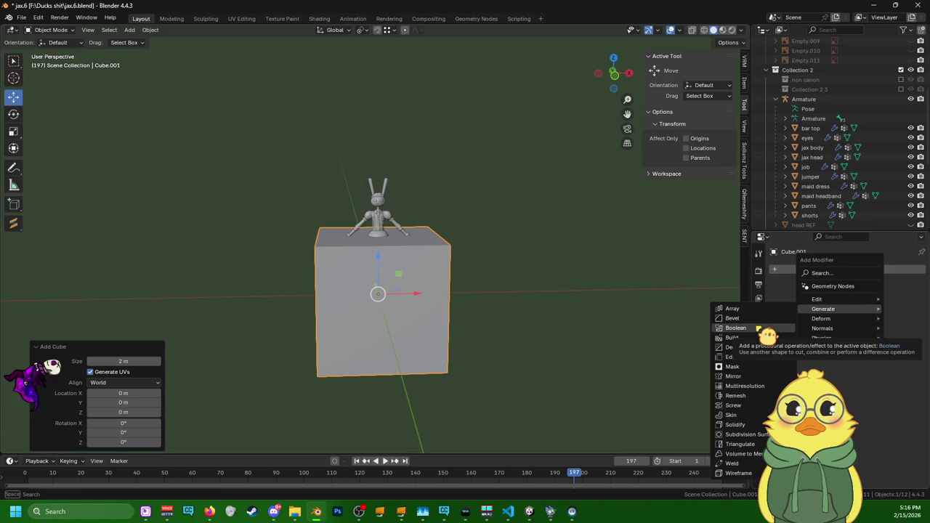
{"action": "mouse_move", "coordinate": [823, 309]}
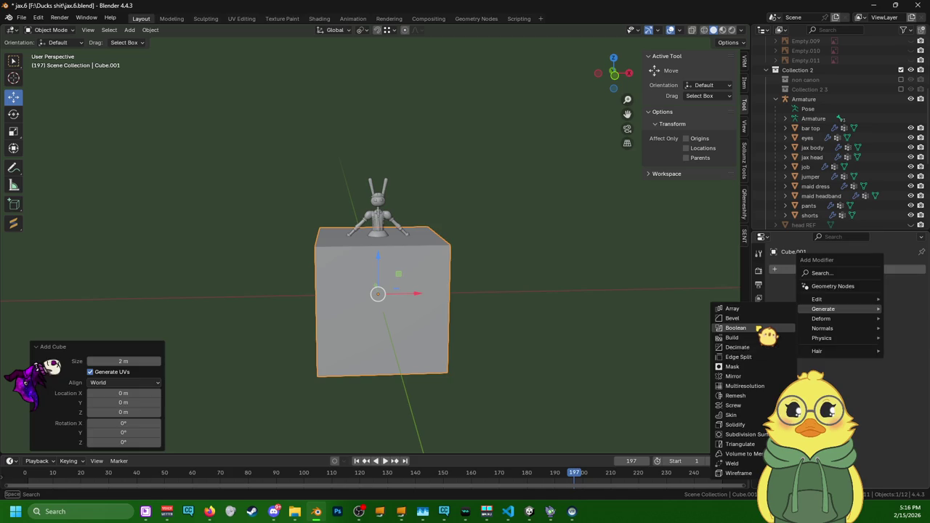
{"action": "left_click", "coordinate": [759, 328]}
{"action": "key", "text": "ctrl+z"}
{"action": "left_click", "coordinate": [837, 269]}
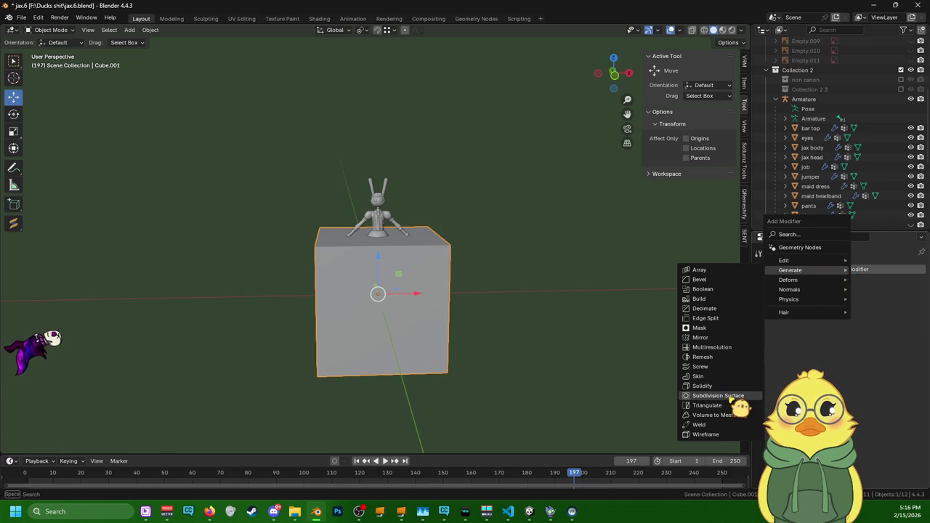
{"action": "left_click", "coordinate": [734, 396]}
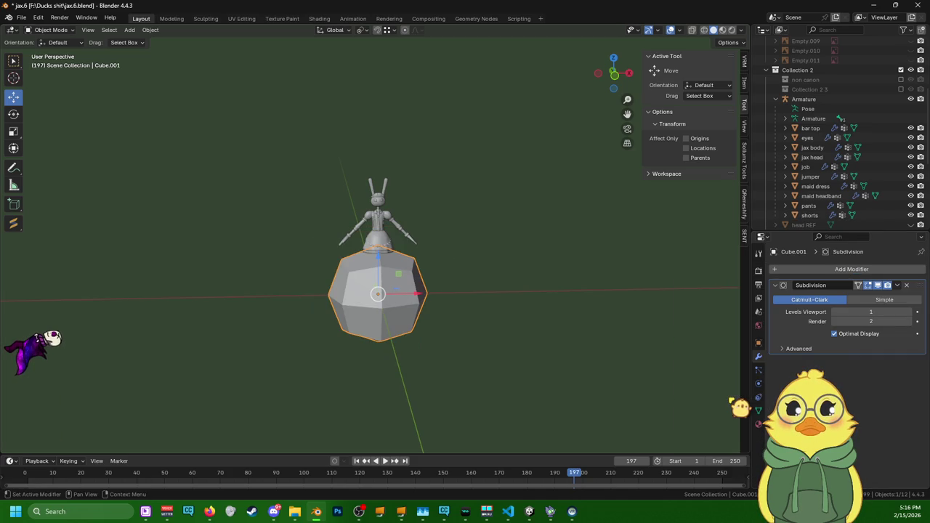
- Set viewport subdivision level 2, apply the modifier, and enter the Modeling workspace
{"action": "left_click", "coordinate": [908, 312]}
{"action": "left_click", "coordinate": [897, 285]}
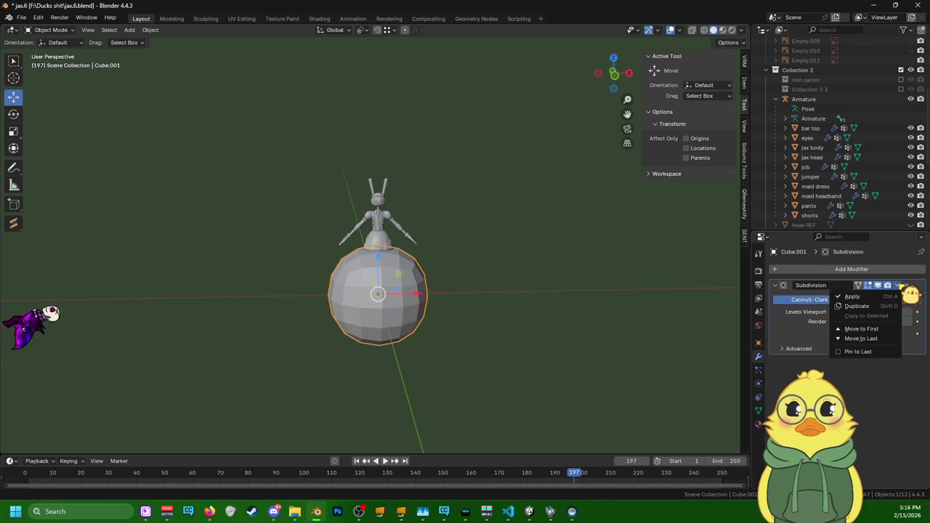
{"action": "left_click", "coordinate": [895, 297]}
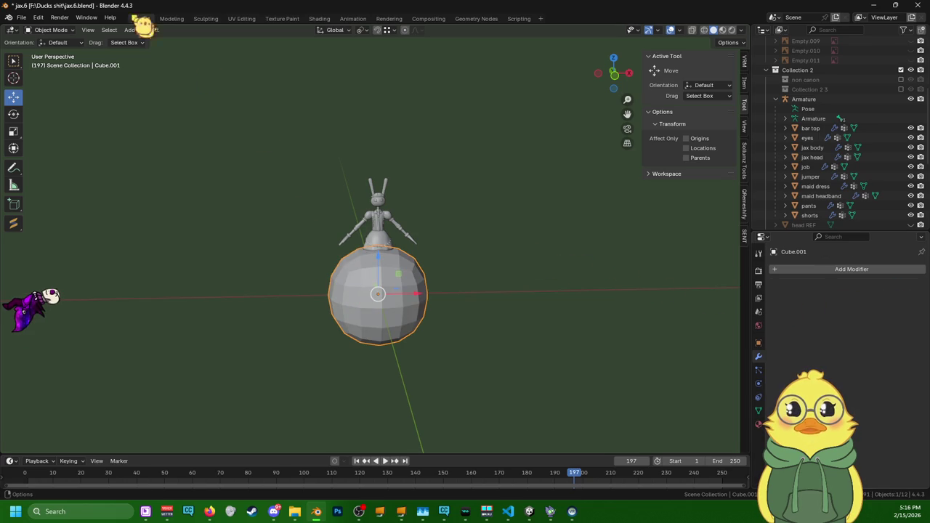
{"action": "left_click", "coordinate": [171, 18]}
- Frame the mesh and push it into a perfect sphere with To Sphere factor 1
{"action": "key", "text": "KP_Decimal"}
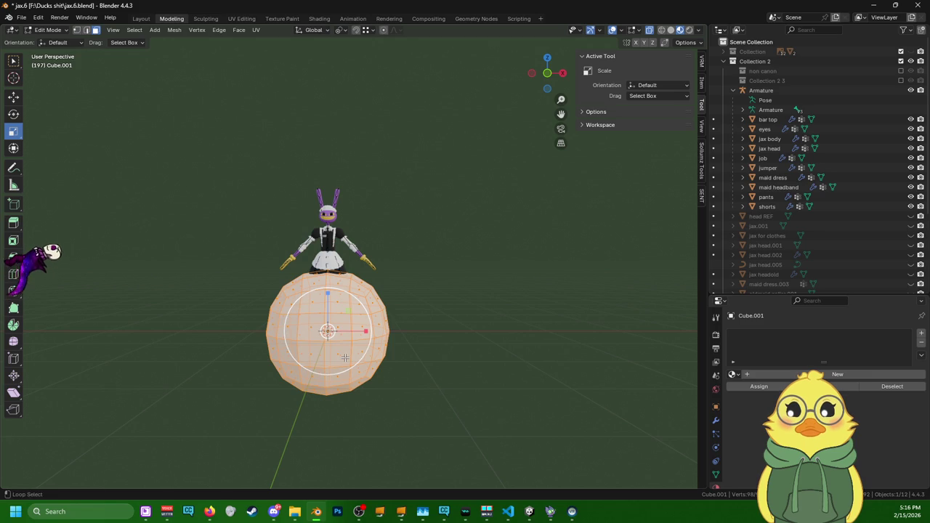
{"action": "key", "text": "shift+alt+s"}
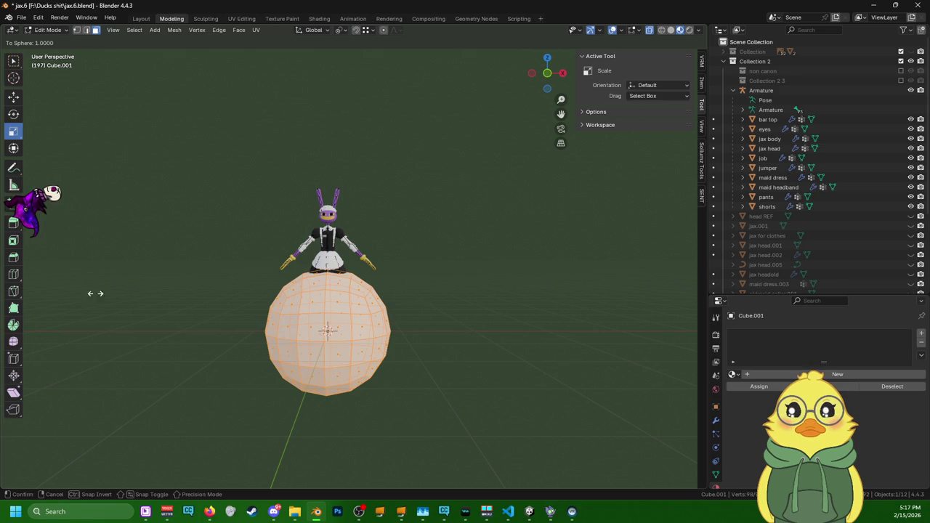
{"action": "left_click", "coordinate": [213, 289]}
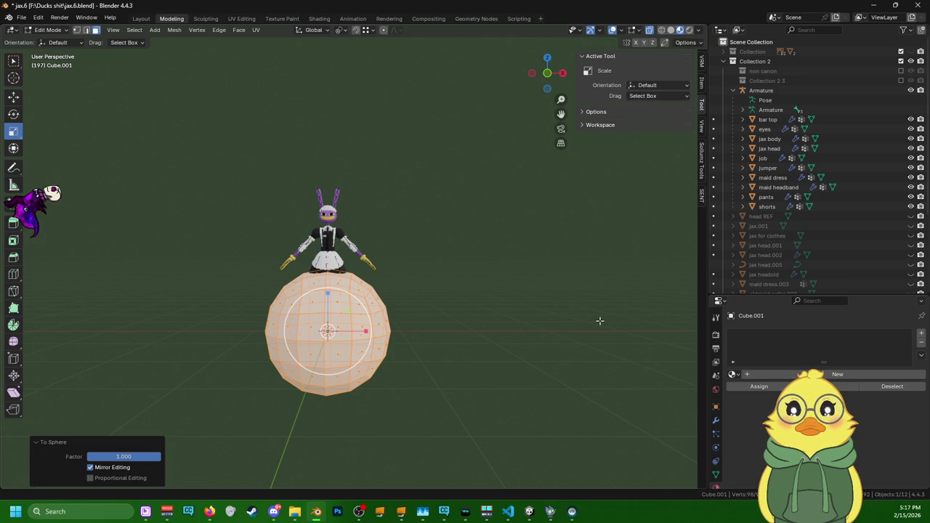
{"action": "scroll", "coordinate": [599, 321], "scroll_direction": "up", "scroll_amount": 4}
{"action": "scroll", "coordinate": [201, 147], "scroll_direction": "down", "scroll_amount": 3}
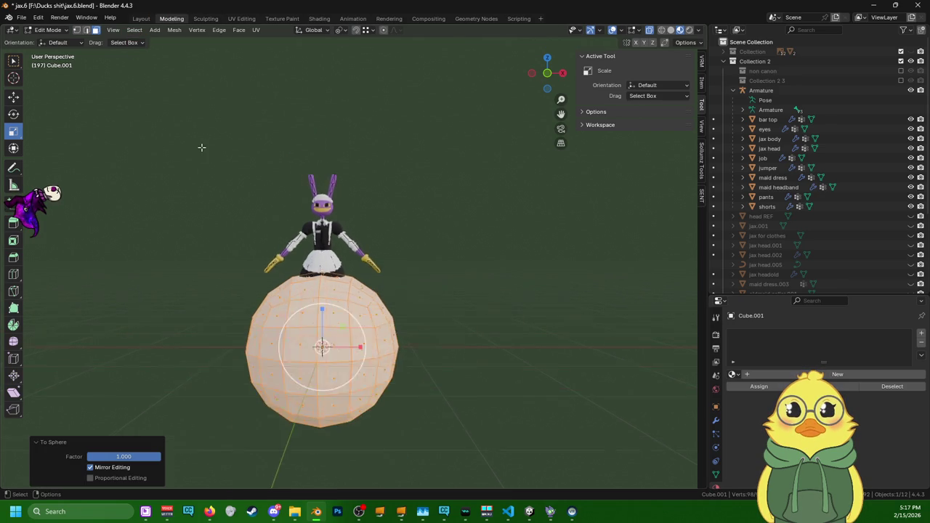
{"action": "scroll", "coordinate": [201, 147], "scroll_direction": "down", "scroll_amount": 1}
{"action": "middle_click_drag", "start_coordinate": [425, 296], "coordinate": [329, 294]}
- Scale the sphere along Z by 1.6 into an egg shape
{"action": "left_click_drag", "start_coordinate": [329, 295], "coordinate": [334, 263]}
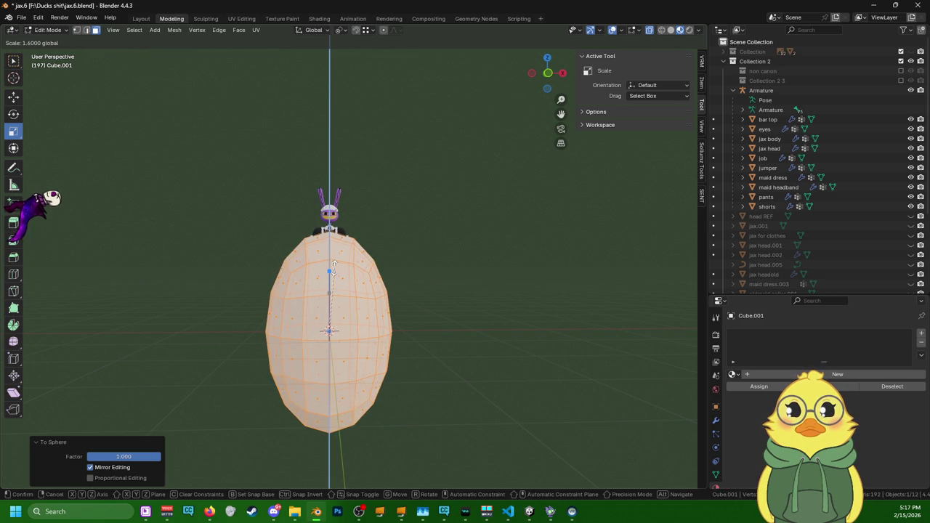
{"action": "left_click_drag", "start_coordinate": [334, 263], "coordinate": [333, 264]}
{"action": "middle_click_drag", "start_coordinate": [411, 334], "coordinate": [558, 360]}
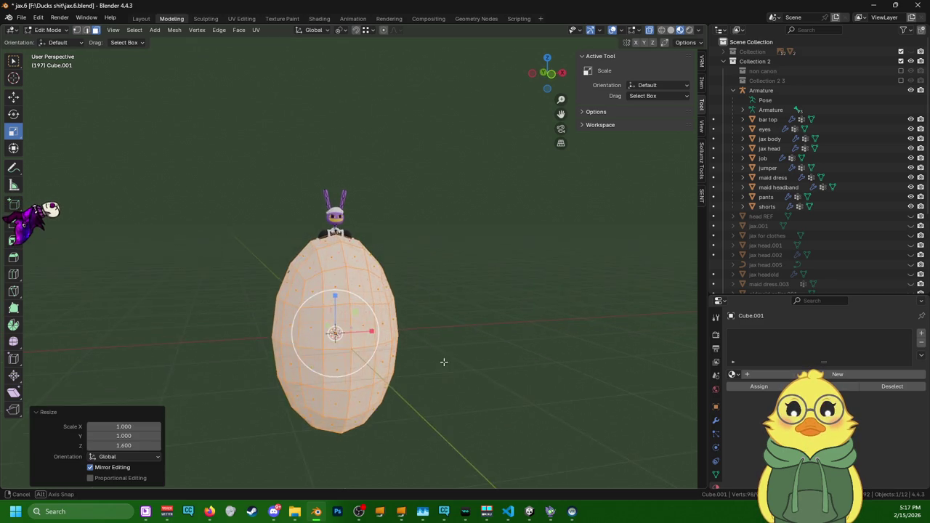
{"action": "middle_click_drag", "start_coordinate": [518, 357], "coordinate": [359, 290]}
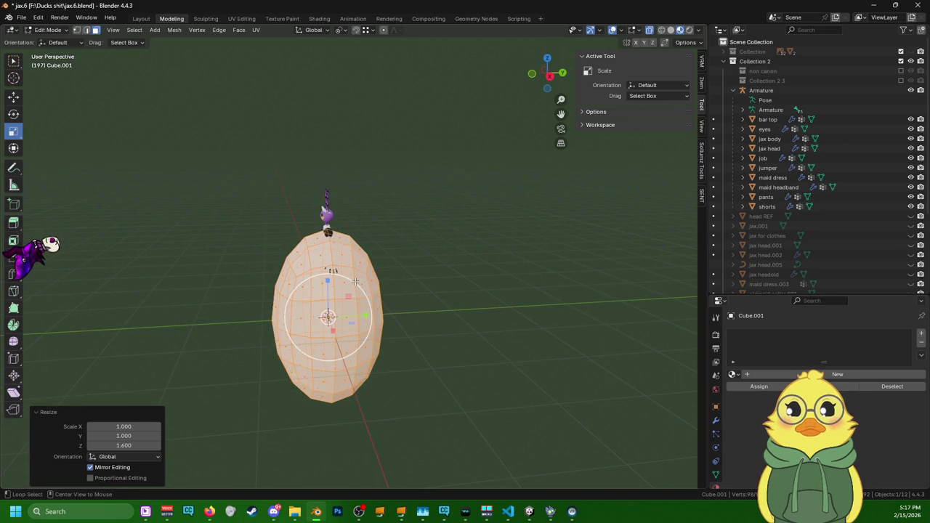
- Dissolve and delete a couple of test face loops on the egg
{"action": "left_click", "coordinate": [355, 281], "text": "alt"}
{"action": "left_click", "coordinate": [365, 296], "text": "alt"}
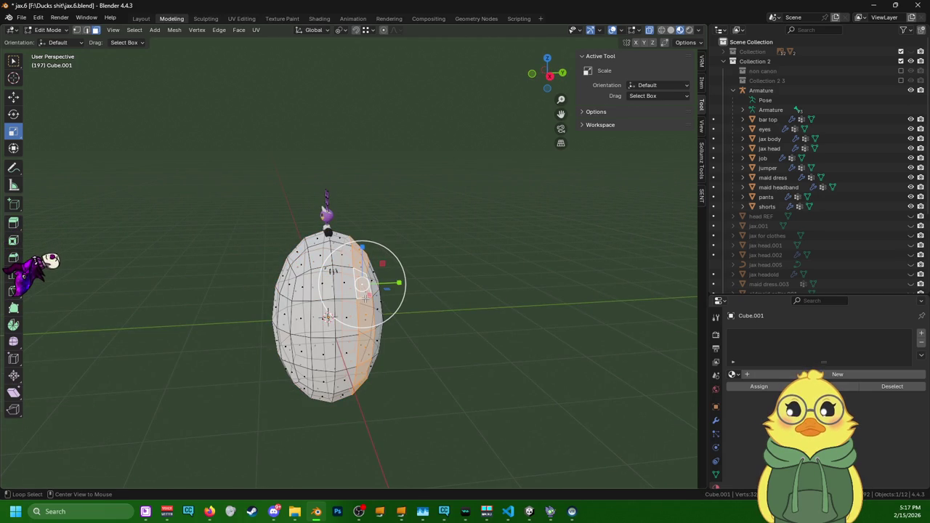
{"action": "left_click", "coordinate": [355, 297], "text": "alt"}
{"action": "key", "text": "x"}
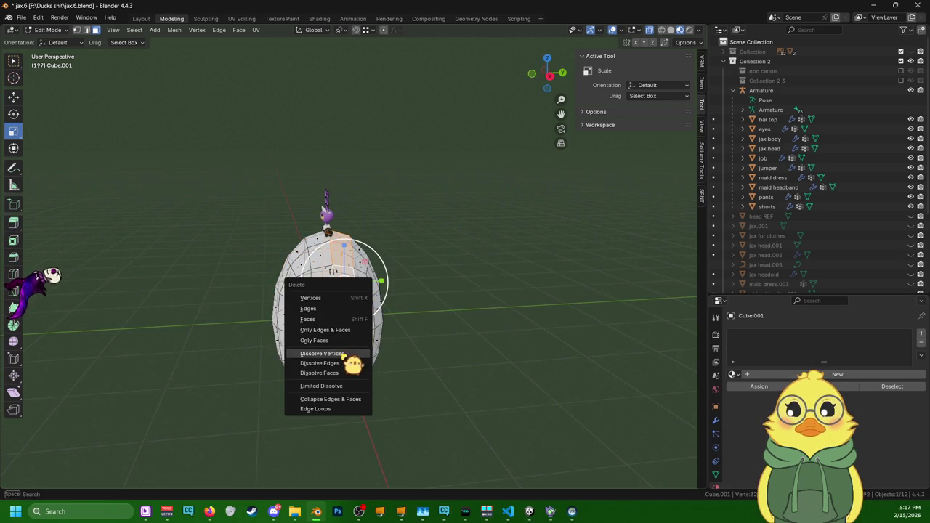
{"action": "left_click", "coordinate": [342, 363]}
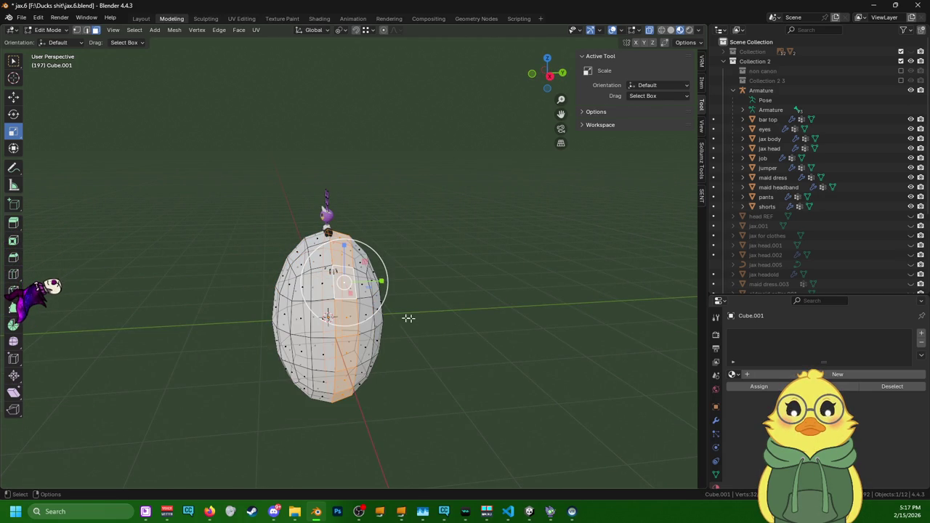
{"action": "left_click", "coordinate": [370, 299], "text": "alt"}
{"action": "key", "text": "x"}
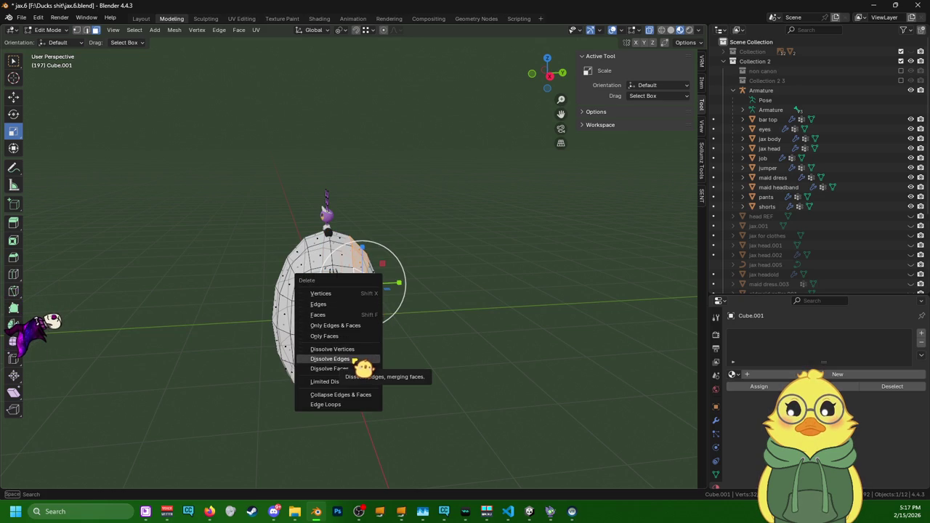
{"action": "key", "text": "x"}
{"action": "left_click", "coordinate": [356, 361]}
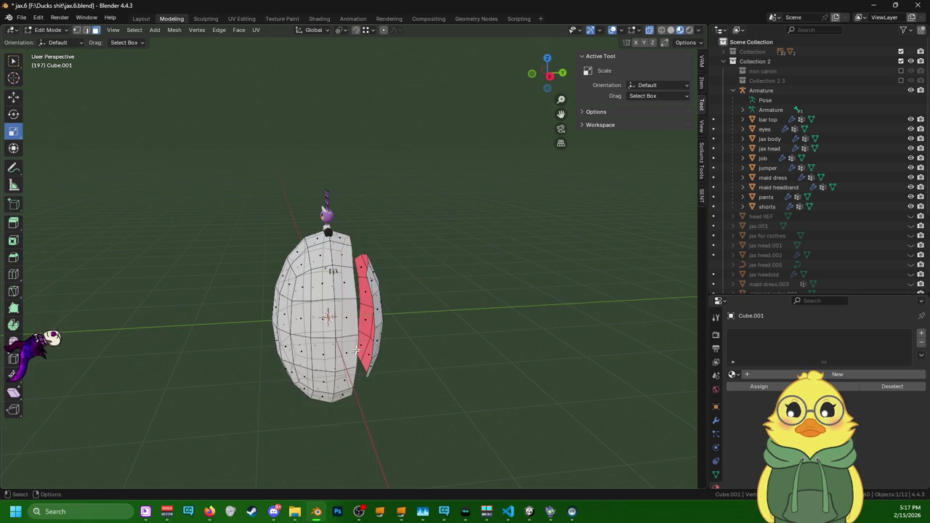
{"action": "middle_click_drag", "start_coordinate": [356, 351], "coordinate": [389, 330]}
- Select the top and bottom face rings of the egg
{"action": "left_click", "coordinate": [372, 332]}
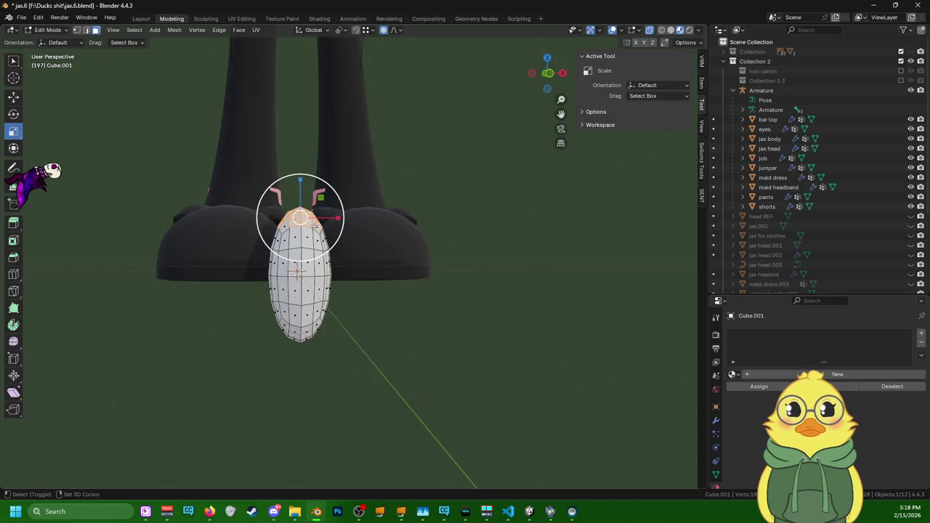
{"action": "left_click", "coordinate": [312, 225], "text": "shift"}
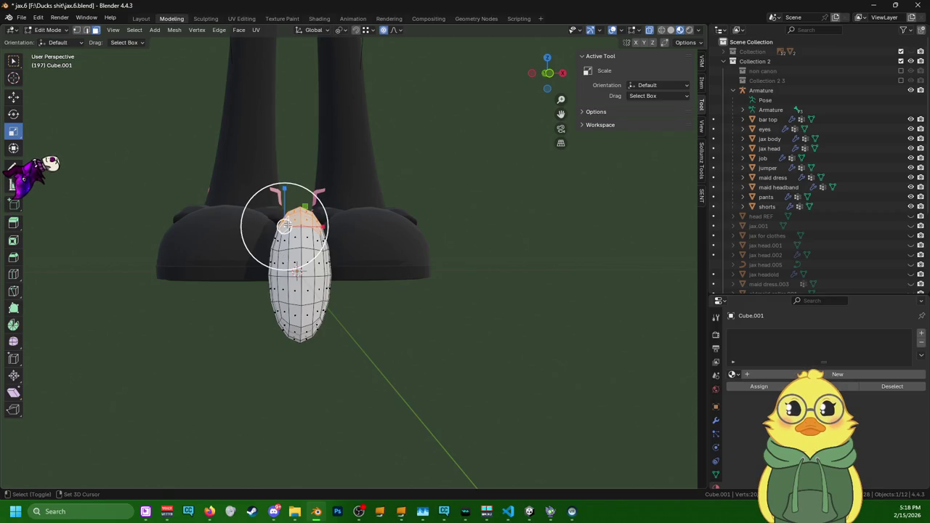
{"action": "left_click", "coordinate": [314, 328], "text": "shift"}
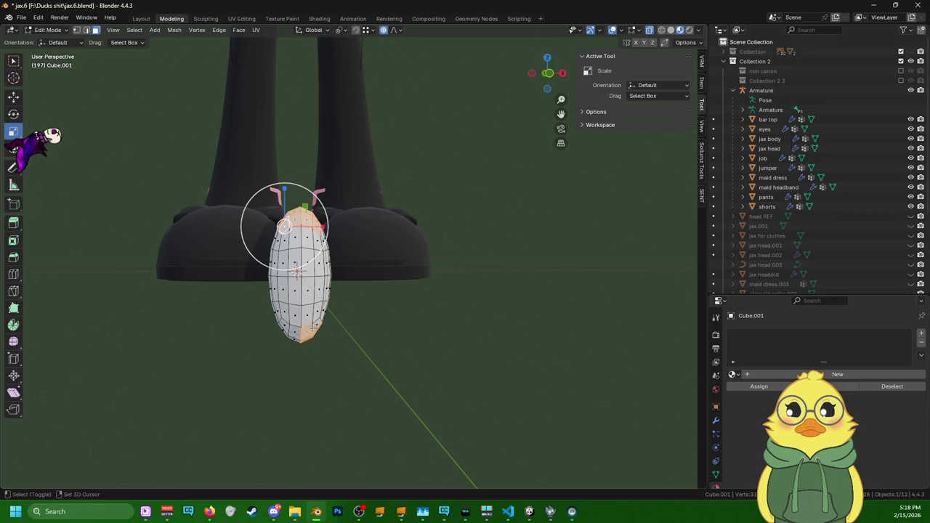
{"action": "left_click", "coordinate": [317, 322], "text": "shift"}
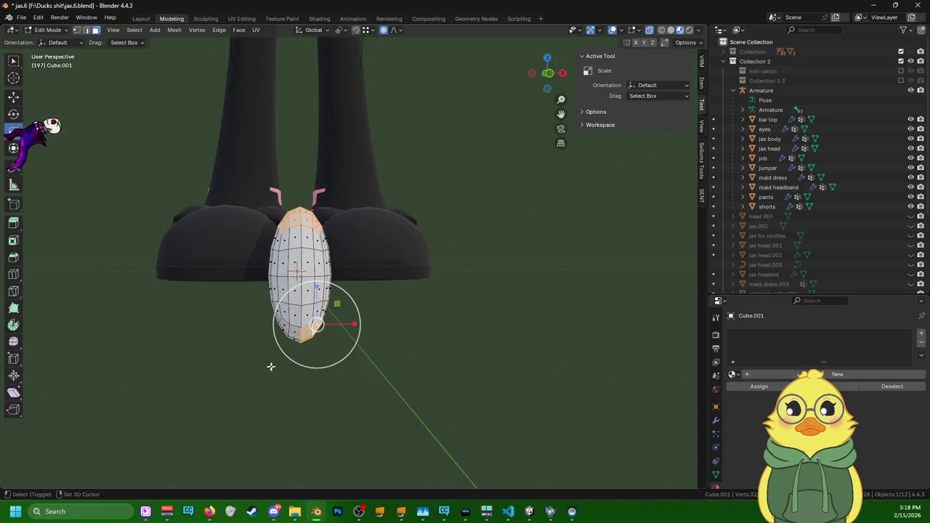
{"action": "left_click_drag", "start_coordinate": [269, 366], "coordinate": [292, 333]}
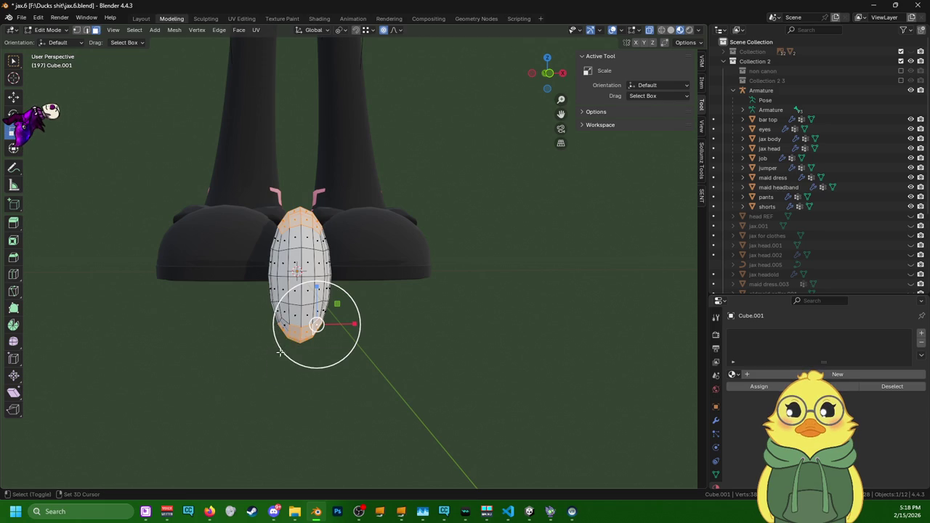
{"action": "left_click", "coordinate": [279, 352]}
{"action": "key", "text": "ctrl+z"}
{"action": "left_click_drag", "start_coordinate": [275, 369], "coordinate": [290, 320], "text": "shift"}
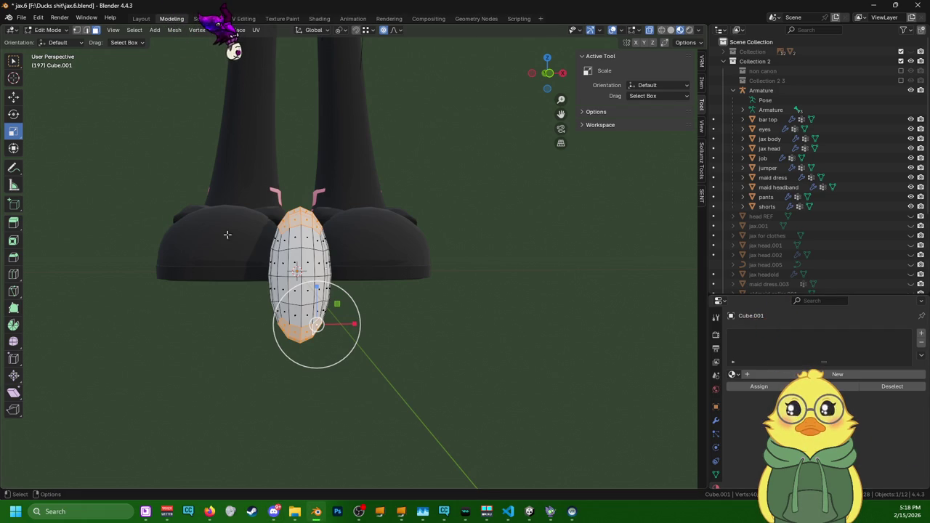
{"action": "scroll", "coordinate": [351, 376], "scroll_direction": "up", "scroll_amount": 3}
{"action": "scroll", "coordinate": [346, 365], "scroll_direction": "up", "scroll_amount": 2}
{"action": "middle_click_drag", "start_coordinate": [346, 366], "coordinate": [329, 354]}
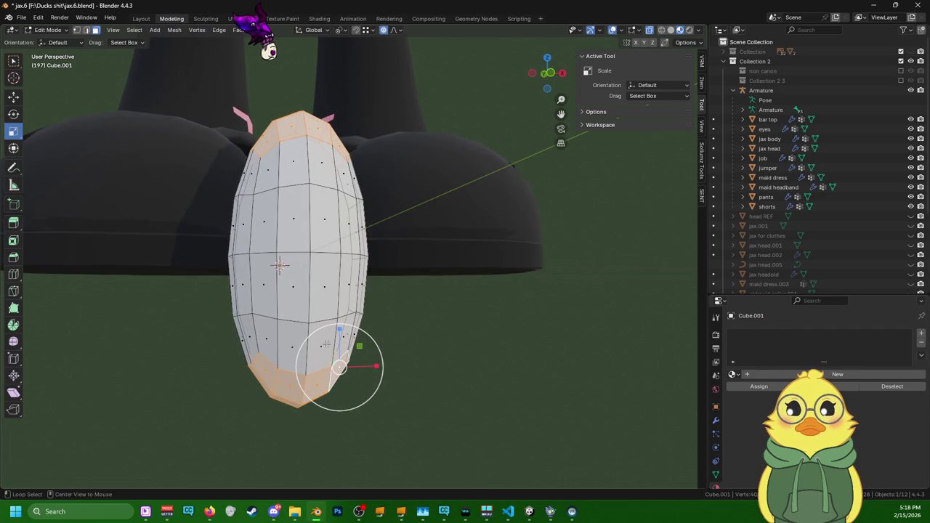
{"action": "key", "text": "shift+alt+s"}
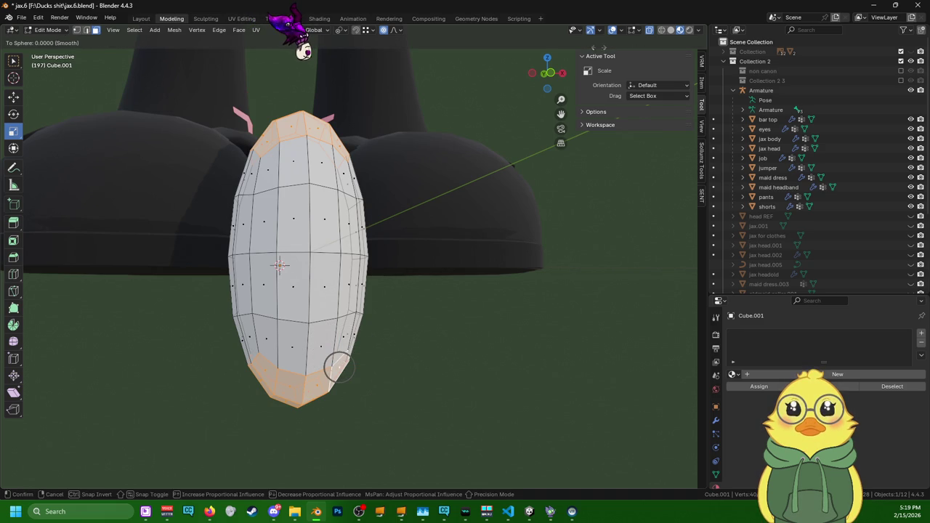
{"action": "key", "text": "Escape"}
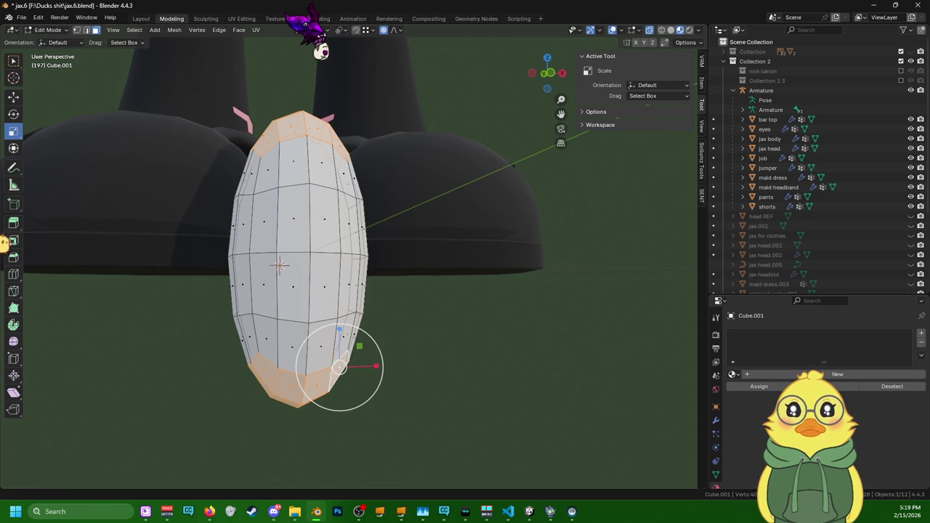
{"action": "scroll", "coordinate": [323, 44], "scroll_direction": "down", "scroll_amount": 4}
{"action": "scroll", "coordinate": [331, 43], "scroll_direction": "down", "scroll_amount": 1}
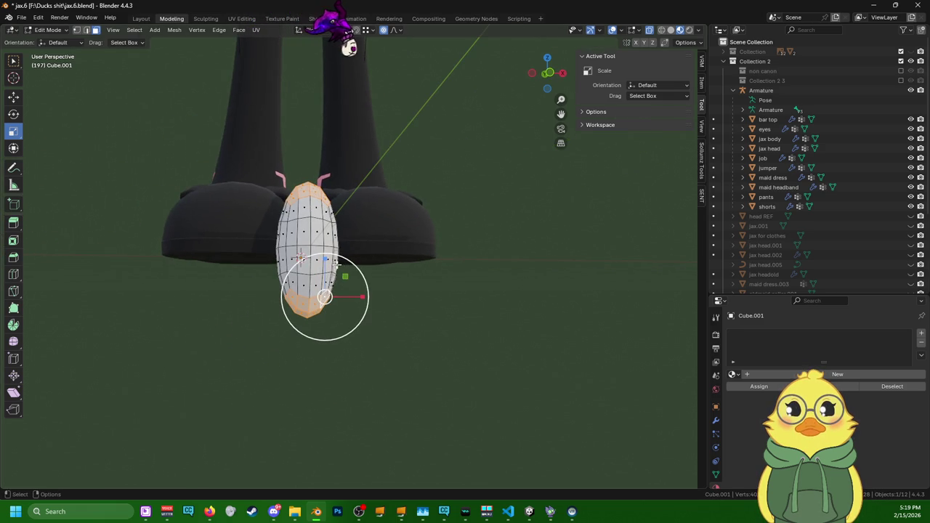
{"action": "left_click_drag", "start_coordinate": [328, 258], "coordinate": [328, 261]}
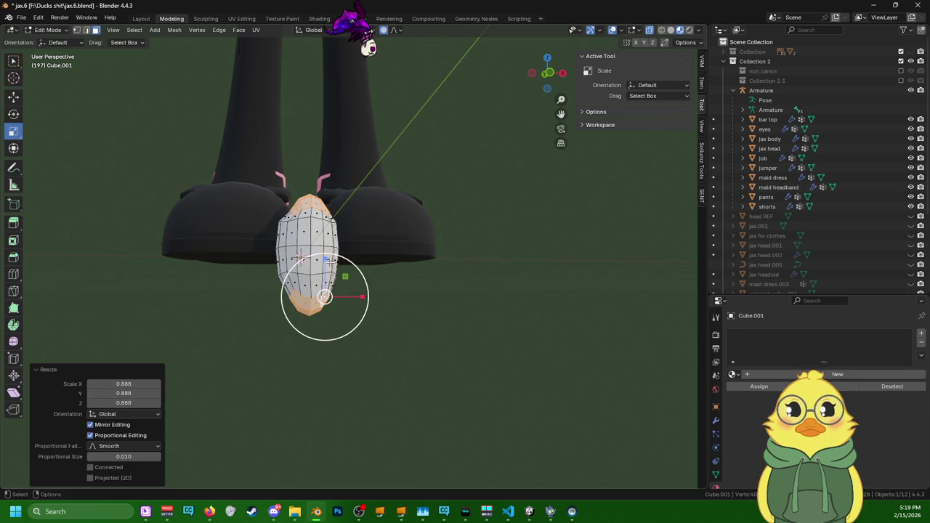
{"action": "key", "text": "ctrl+z"}
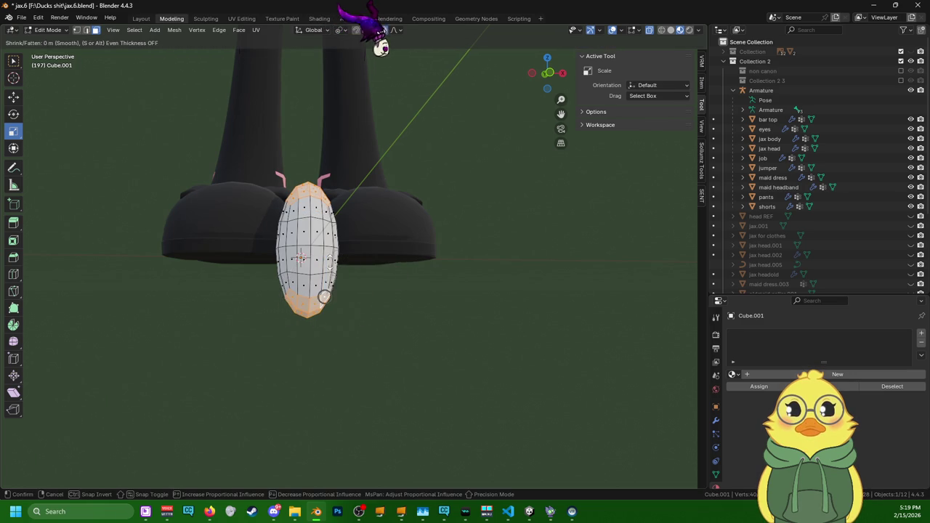
{"action": "left_click_drag", "start_coordinate": [328, 260], "coordinate": [318, 284]}
{"action": "key", "text": "ctrl+z"}
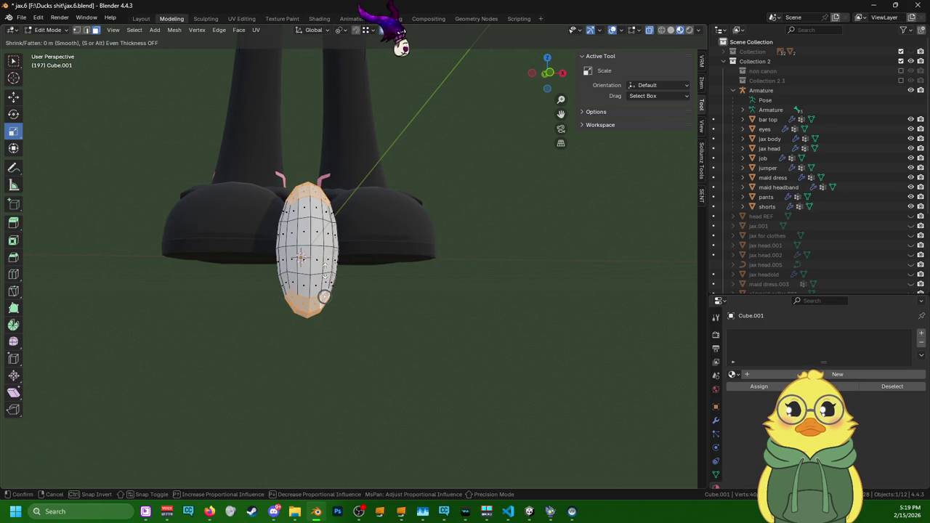
{"action": "key", "text": "ctrl+z"}
{"action": "scroll", "coordinate": [314, 288], "scroll_direction": "up", "scroll_amount": 3}
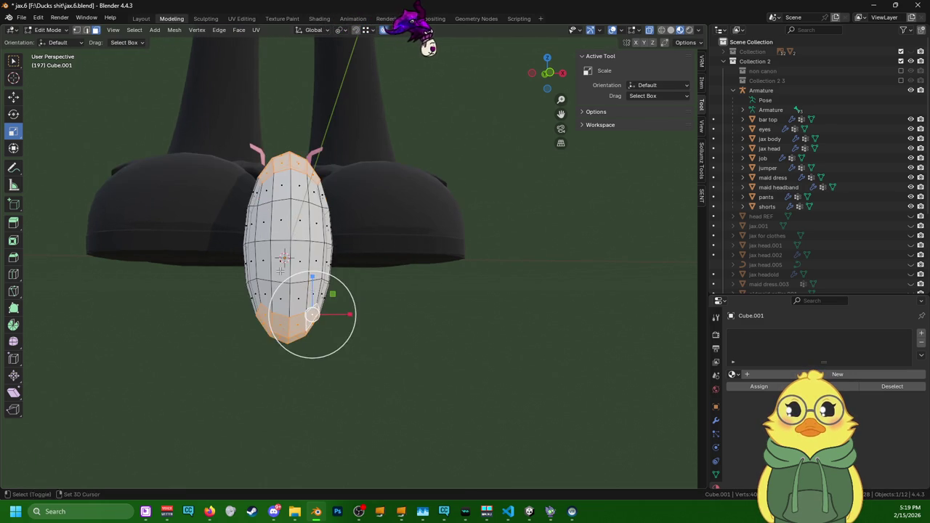
{"action": "middle_click_drag", "start_coordinate": [317, 317], "coordinate": [340, 364], "text": "shift"}
{"action": "middle_click_drag", "start_coordinate": [343, 241], "coordinate": [359, 282]}
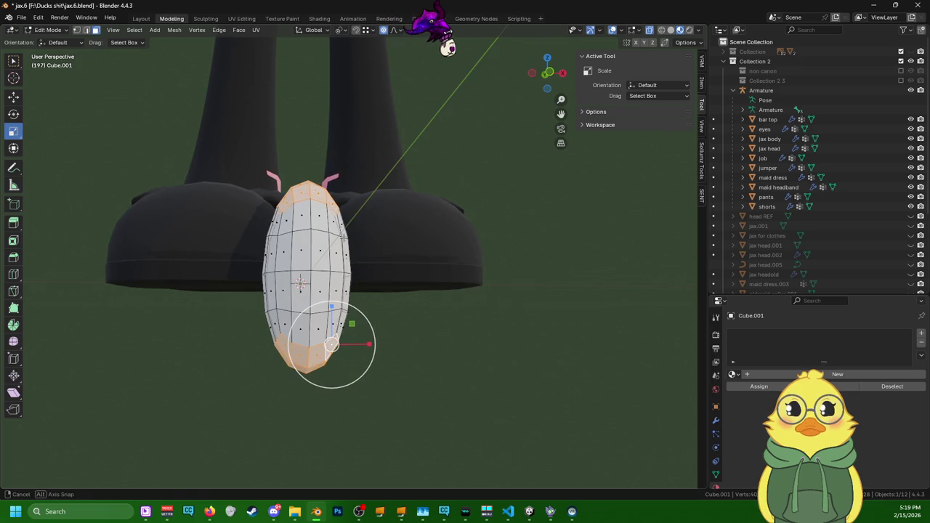
{"action": "left_click", "coordinate": [359, 282], "text": "ctrl"}
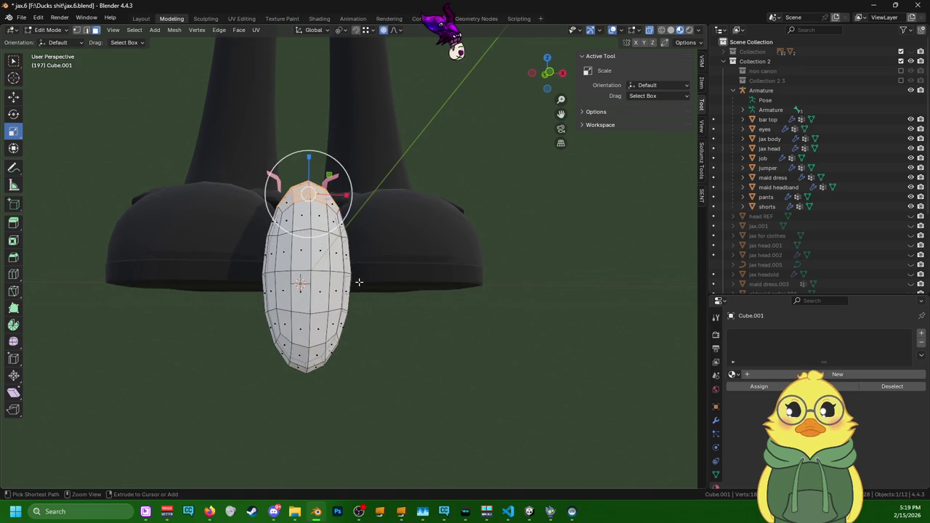
{"action": "key", "text": "a"}
{"action": "mouse_move", "coordinate": [359, 282]}
{"action": "middle_mouse_down"}
{"action": "mouse_move", "coordinate": [355, 295]}
{"action": "mouse_move", "coordinate": [332, 297]}
{"action": "middle_mouse_up"}
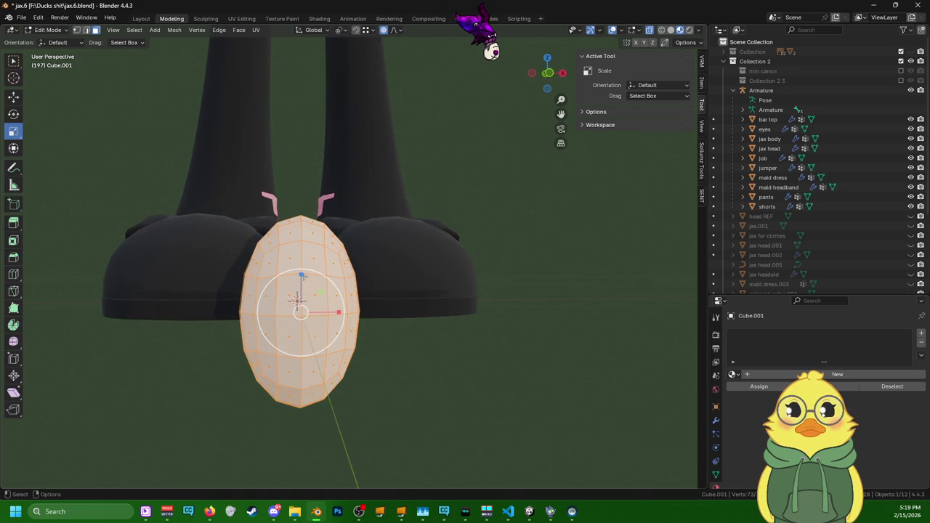
- Scale the mesh along Z to 0.721, then select its middle bands of edge loops
{"action": "left_click_drag", "start_coordinate": [303, 275], "coordinate": [298, 285]}
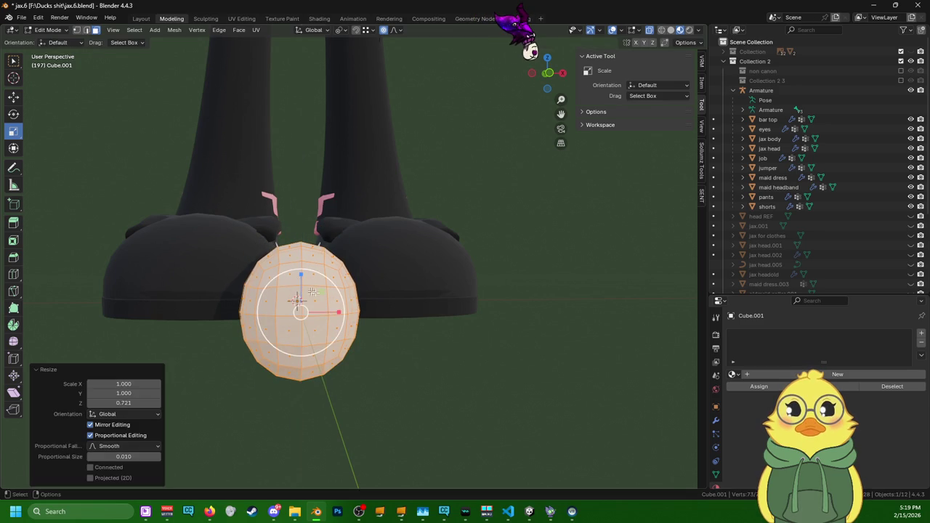
{"action": "left_click", "coordinate": [340, 326], "text": "alt"}
{"action": "left_click", "coordinate": [332, 302], "text": "alt+shift"}
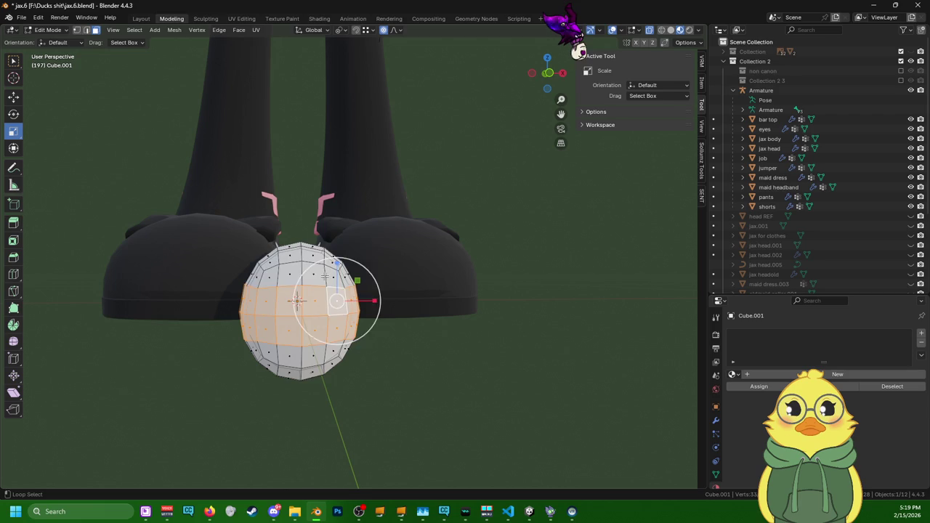
{"action": "left_click", "coordinate": [325, 277], "text": "alt+shift"}
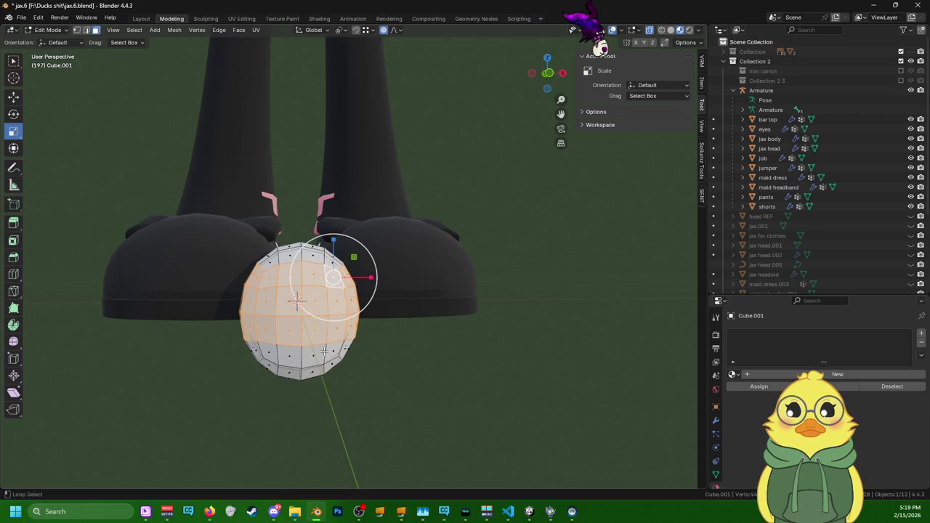
{"action": "left_click", "coordinate": [325, 352], "text": "alt+shift"}
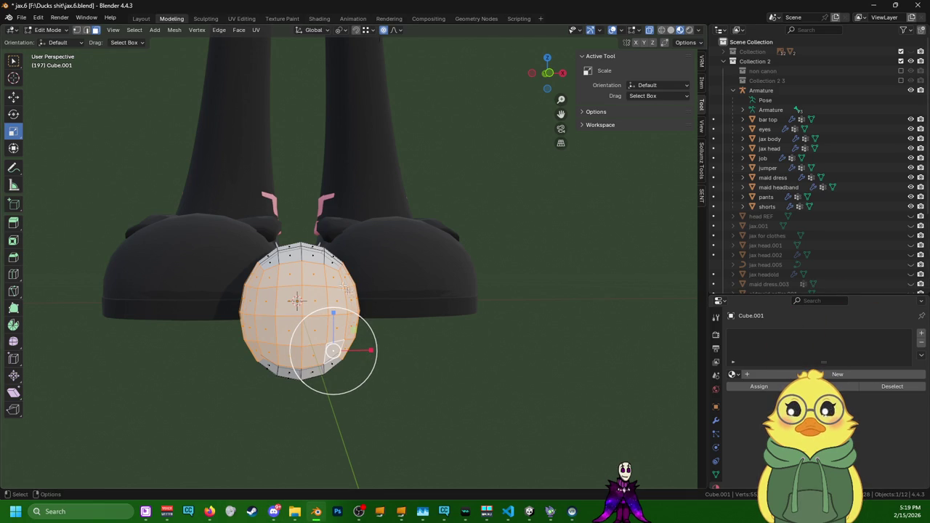
- Stretch the selected band vertically with smooth proportional falloff
{"action": "left_click", "coordinate": [635, 31]}
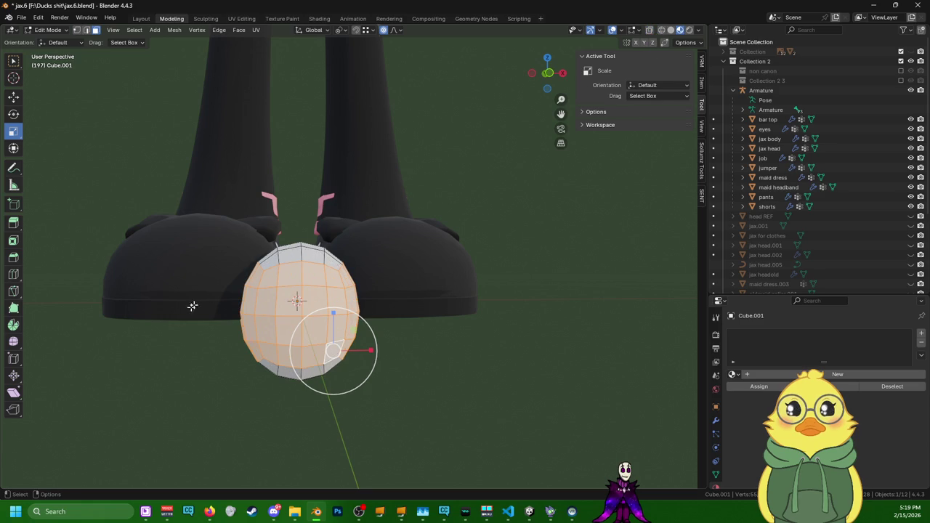
{"action": "middle_click_drag", "start_coordinate": [191, 306], "coordinate": [322, 261]}
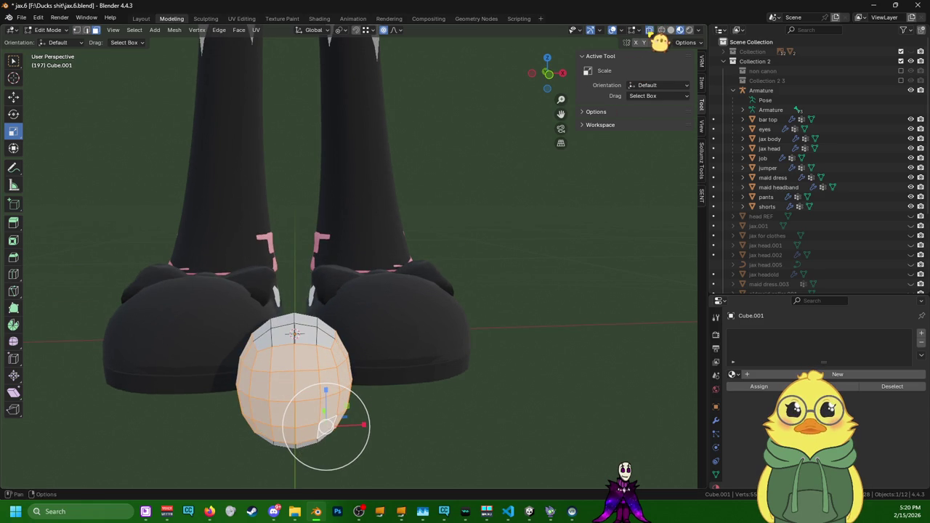
{"action": "middle_click_drag", "start_coordinate": [285, 369], "coordinate": [344, 270]}
{"action": "middle_click_drag", "start_coordinate": [348, 323], "coordinate": [345, 341]}
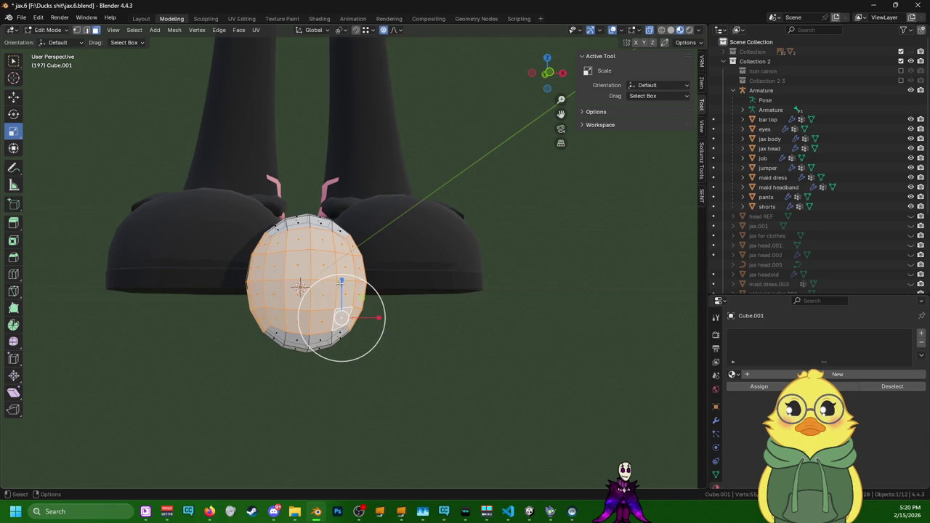
{"action": "left_click_drag", "start_coordinate": [341, 282], "coordinate": [341, 280]}
{"action": "scroll", "coordinate": [341, 280], "scroll_direction": "up", "scroll_amount": 3}
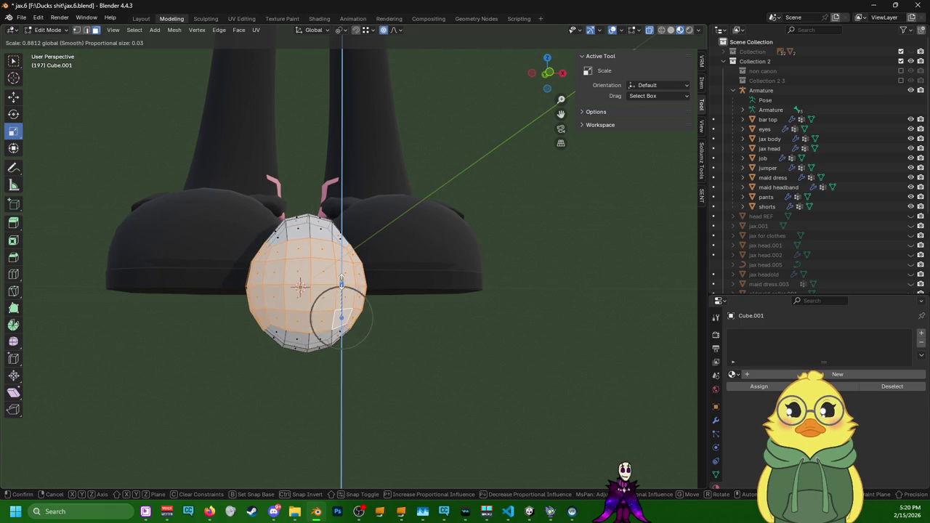
{"action": "scroll", "coordinate": [339, 276], "scroll_direction": "down", "scroll_amount": 5}
{"action": "scroll", "coordinate": [338, 270], "scroll_direction": "down", "scroll_amount": 7}
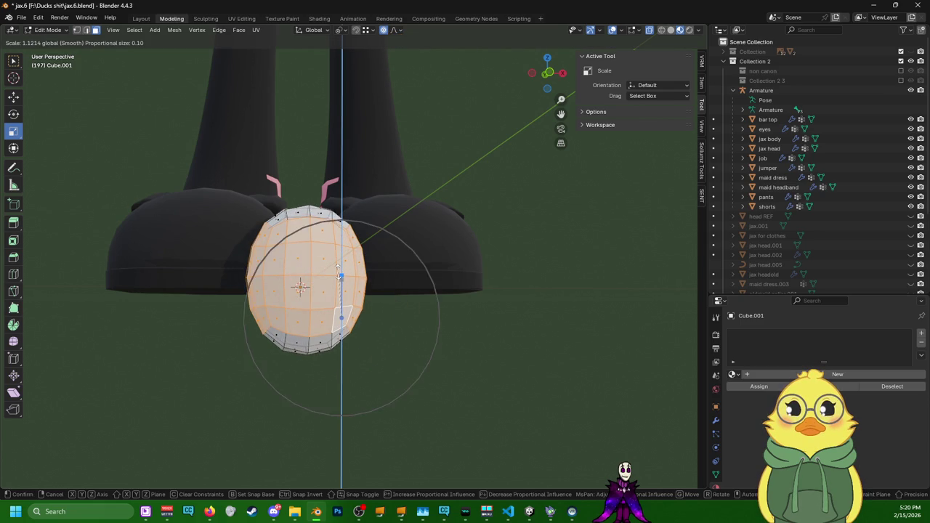
{"action": "scroll", "coordinate": [338, 269], "scroll_direction": "down", "scroll_amount": 8}
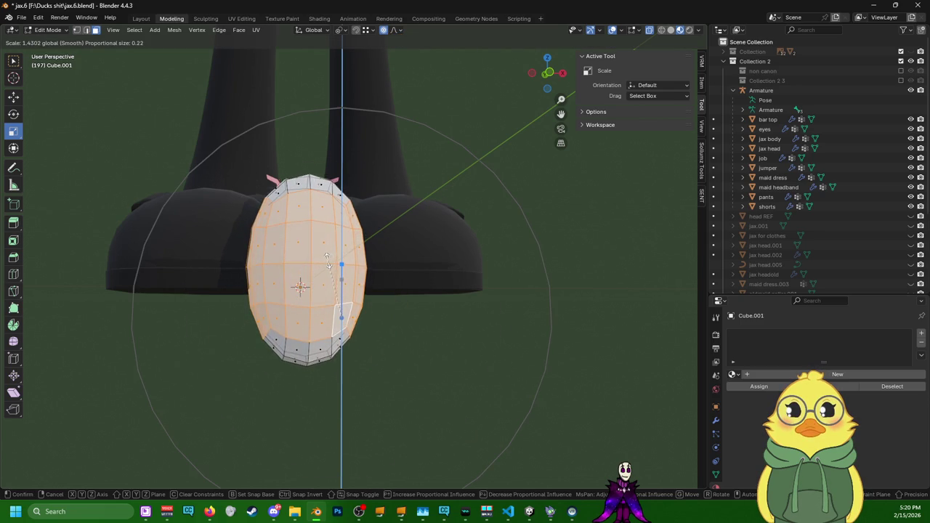
{"action": "left_click_drag", "start_coordinate": [327, 255], "coordinate": [324, 251]}
{"action": "scroll", "coordinate": [324, 250], "scroll_direction": "down", "scroll_amount": 1}
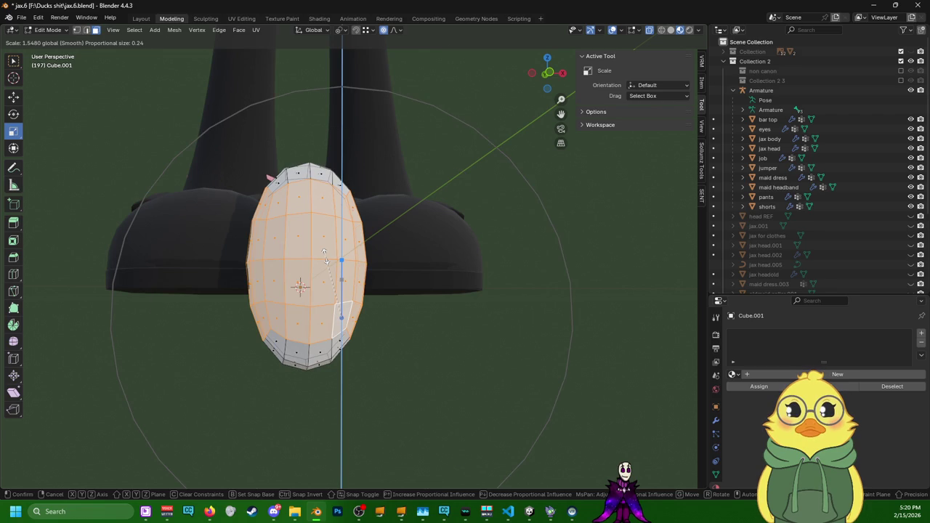
{"action": "left_click", "coordinate": [325, 256]}
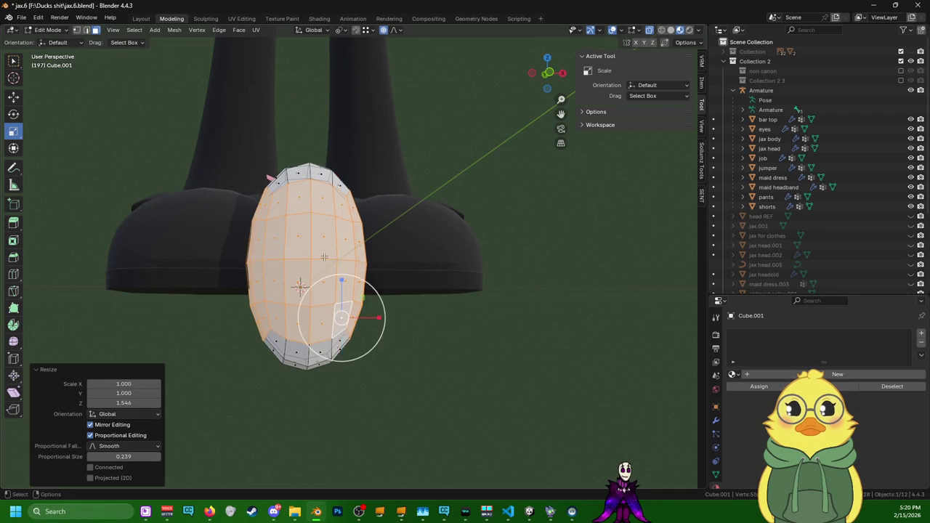
- Try a further vertical stretch of the selection, then undo the overly tall result
{"action": "mouse_move", "coordinate": [325, 258]}
{"action": "middle_mouse_down"}
{"action": "mouse_move", "coordinate": [312, 279]}
{"action": "mouse_move", "coordinate": [358, 291]}
{"action": "mouse_move", "coordinate": [347, 250]}
{"action": "middle_mouse_up"}
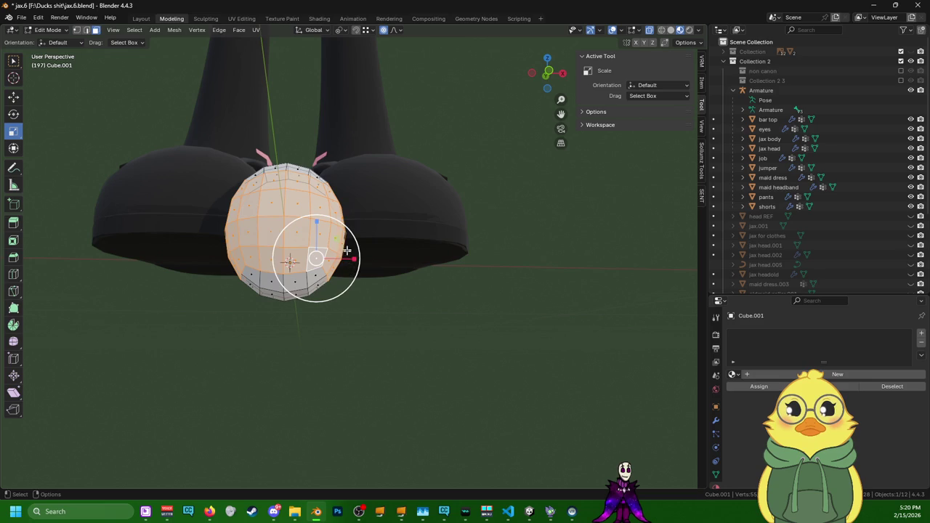
{"action": "left_click_drag", "start_coordinate": [315, 220], "coordinate": [327, 188]}
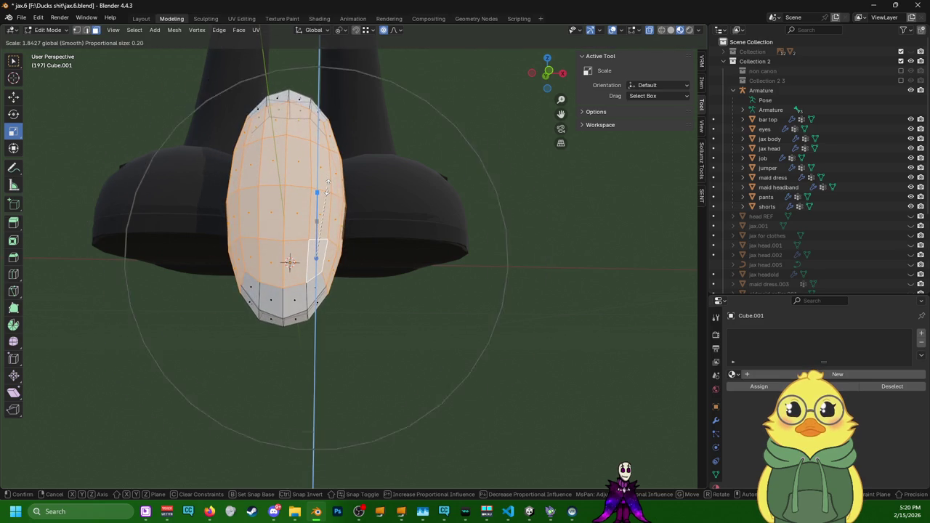
{"action": "scroll", "coordinate": [327, 189], "scroll_direction": "up", "scroll_amount": 1}
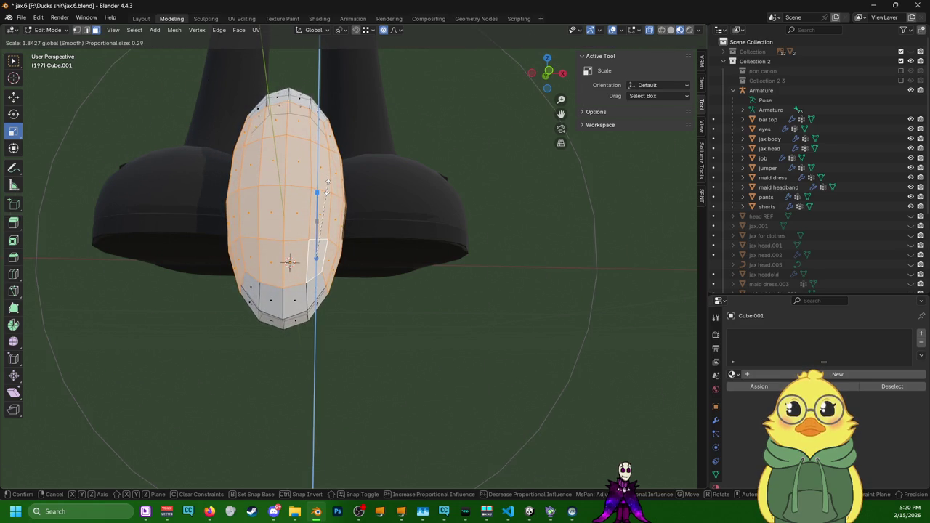
{"action": "scroll", "coordinate": [327, 189], "scroll_direction": "up", "scroll_amount": 1}
{"action": "scroll", "coordinate": [327, 188], "scroll_direction": "up", "scroll_amount": 1}
{"action": "scroll", "coordinate": [327, 189], "scroll_direction": "up", "scroll_amount": 1}
{"action": "left_click_drag", "start_coordinate": [327, 189], "coordinate": [327, 189]}
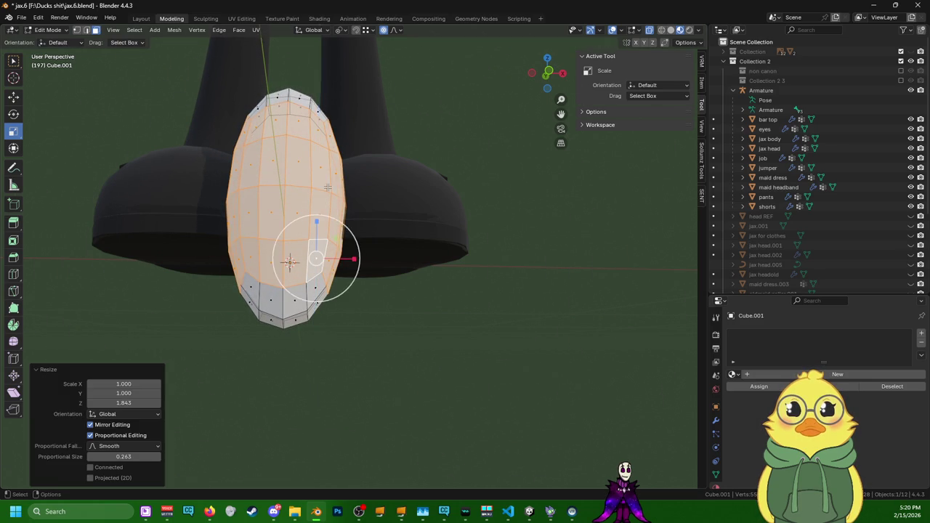
{"action": "middle_click_drag", "start_coordinate": [331, 171], "coordinate": [337, 233], "text": "shift"}
{"action": "key", "text": "ctrl+z"}
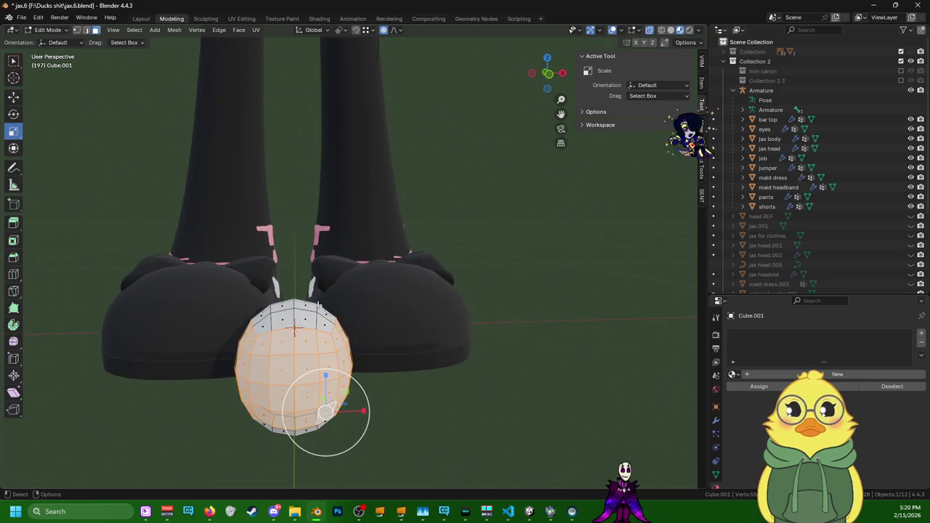
- Stretch the mesh along Z to 1.715 with a larger proportional falloff
{"action": "left_click_drag", "start_coordinate": [326, 377], "coordinate": [326, 350]}
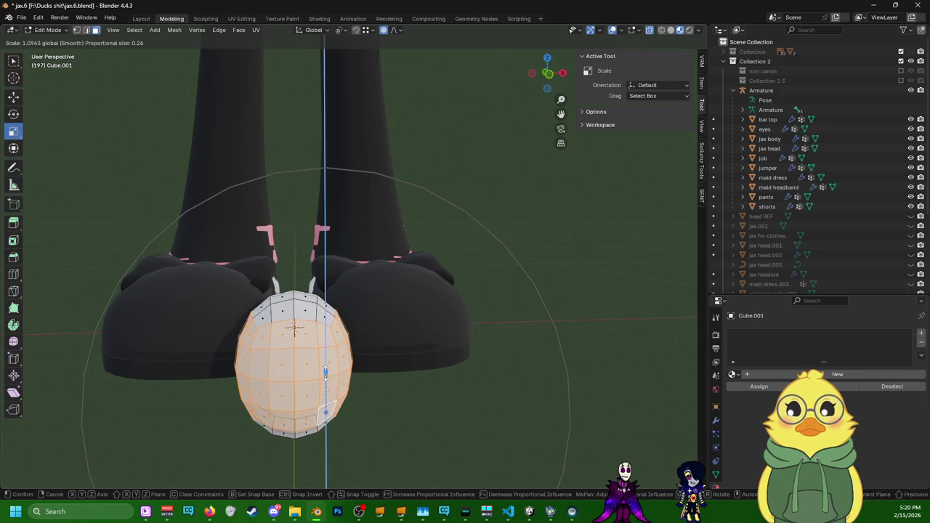
{"action": "scroll", "coordinate": [326, 350], "scroll_direction": "down", "scroll_amount": 3}
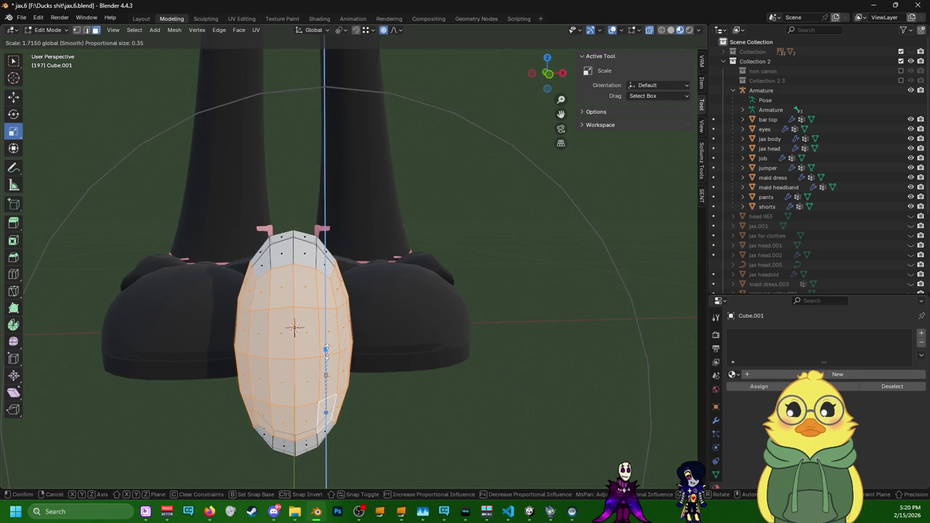
{"action": "scroll", "coordinate": [326, 350], "scroll_direction": "down", "scroll_amount": 2}
{"action": "left_click_drag", "start_coordinate": [326, 350], "coordinate": [328, 352]}
{"action": "mouse_move", "coordinate": [328, 353]}
{"action": "middle_mouse_down"}
{"action": "mouse_move", "coordinate": [368, 351]}
{"action": "mouse_move", "coordinate": [338, 354]}
{"action": "middle_mouse_up"}
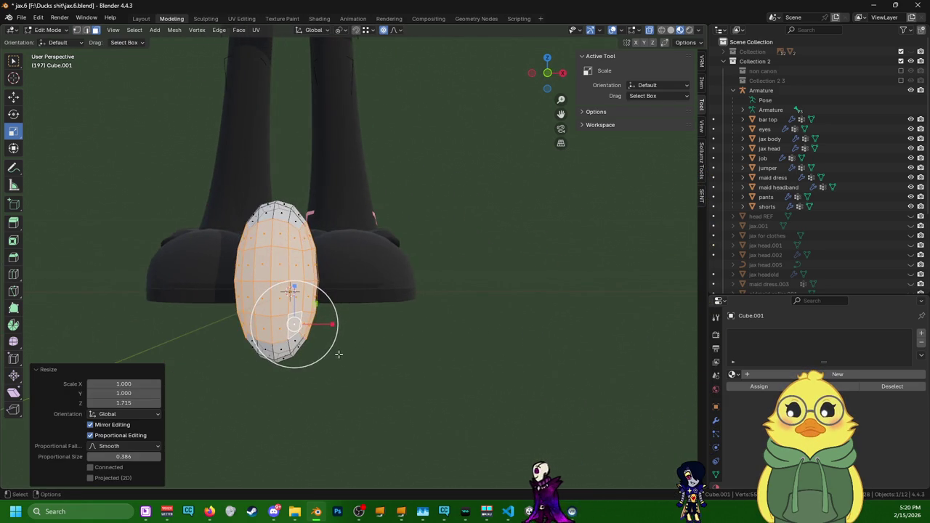
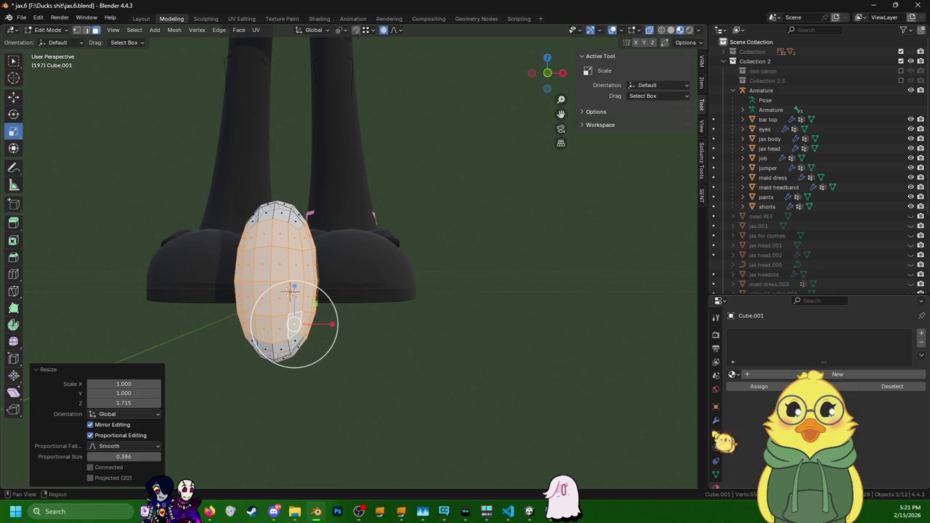
- Scale the oval pad uniformly to 0.193 and check it beside the slippers
{"action": "mouse_move", "coordinate": [302, 370]}
{"action": "middle_mouse_down"}
{"action": "mouse_move", "coordinate": [351, 367]}
{"action": "mouse_move", "coordinate": [348, 375]}
{"action": "mouse_move", "coordinate": [326, 374]}
{"action": "mouse_move", "coordinate": [379, 323]}
{"action": "mouse_move", "coordinate": [319, 385]}
{"action": "middle_mouse_up"}
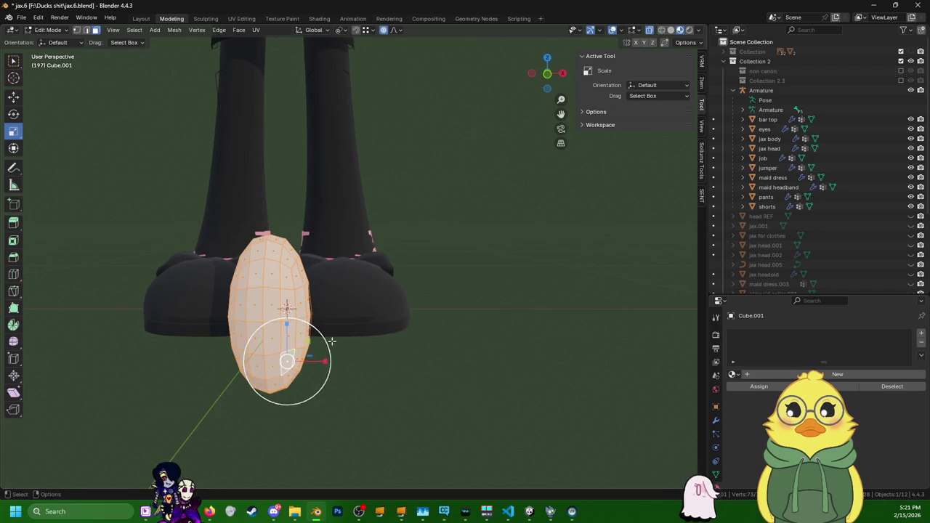
{"action": "left_click_drag", "start_coordinate": [320, 389], "coordinate": [286, 357]}
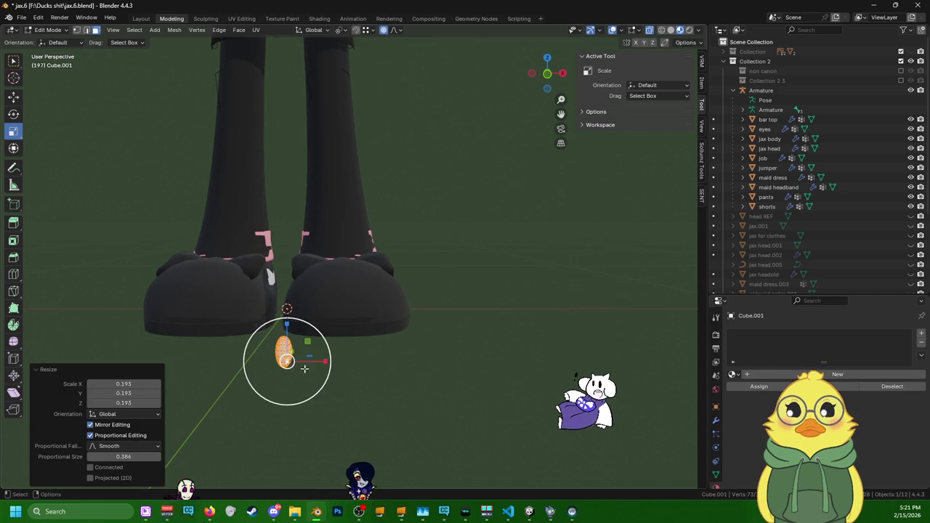
{"action": "scroll", "coordinate": [364, 367], "scroll_direction": "down", "scroll_amount": 4}
{"action": "mouse_move", "coordinate": [475, 400]}
{"action": "middle_mouse_down"}
{"action": "mouse_move", "coordinate": [491, 406]}
{"action": "mouse_move", "coordinate": [448, 363]}
{"action": "mouse_move", "coordinate": [458, 375]}
{"action": "middle_mouse_up"}
{"action": "scroll", "coordinate": [491, 406], "scroll_direction": "up", "scroll_amount": 3}
{"action": "middle_click_drag", "start_coordinate": [349, 397], "coordinate": [397, 404]}
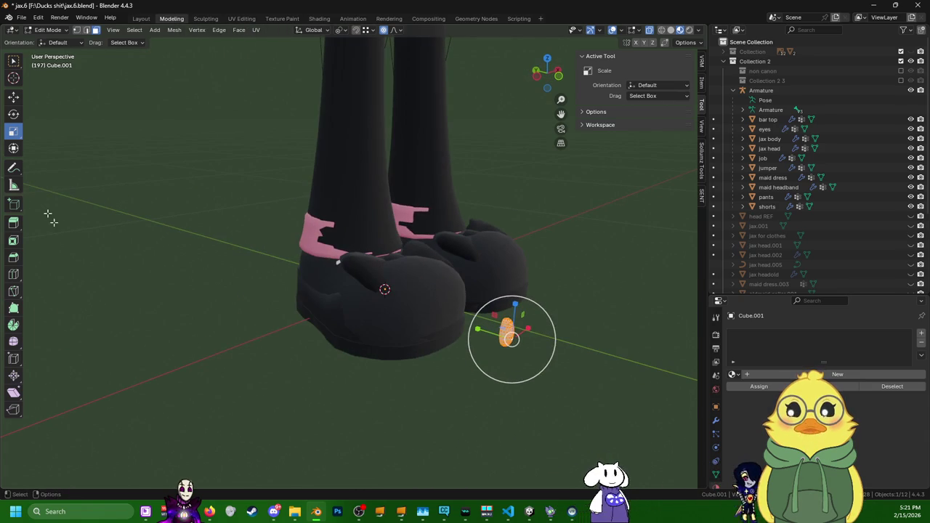
{"action": "left_click", "coordinate": [14, 98]}
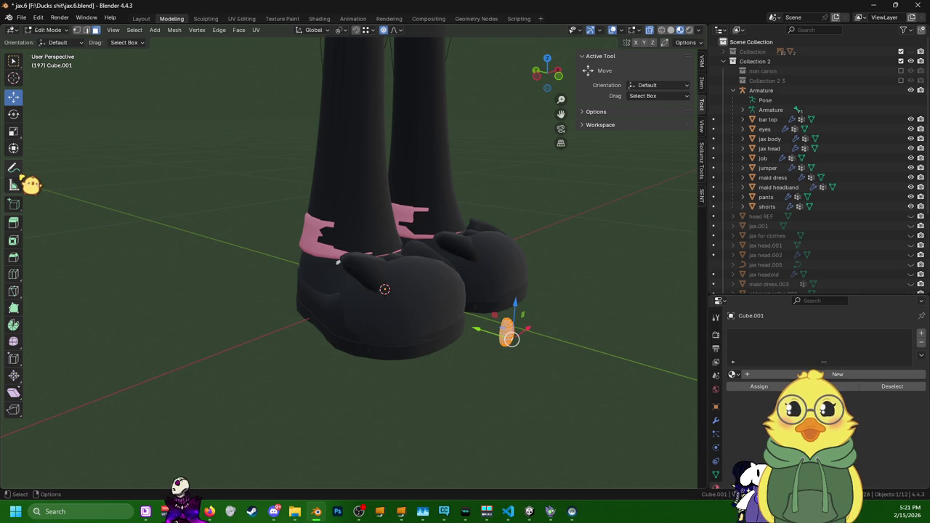
{"action": "left_click", "coordinate": [13, 114]}
- Rotate the small oval pad -90° around Z, then zoom out
{"action": "middle_click_drag", "start_coordinate": [394, 308], "coordinate": [373, 403]}
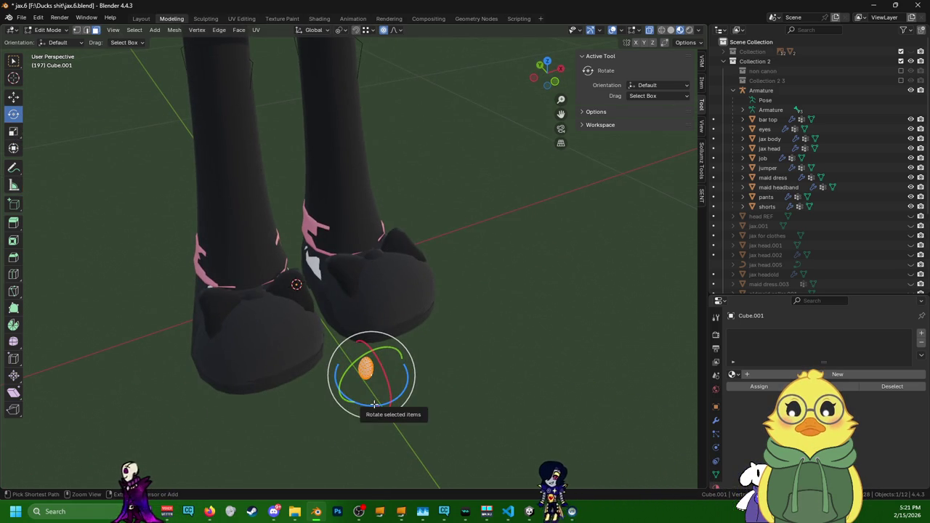
{"action": "left_click_drag", "start_coordinate": [372, 403], "coordinate": [330, 342]}
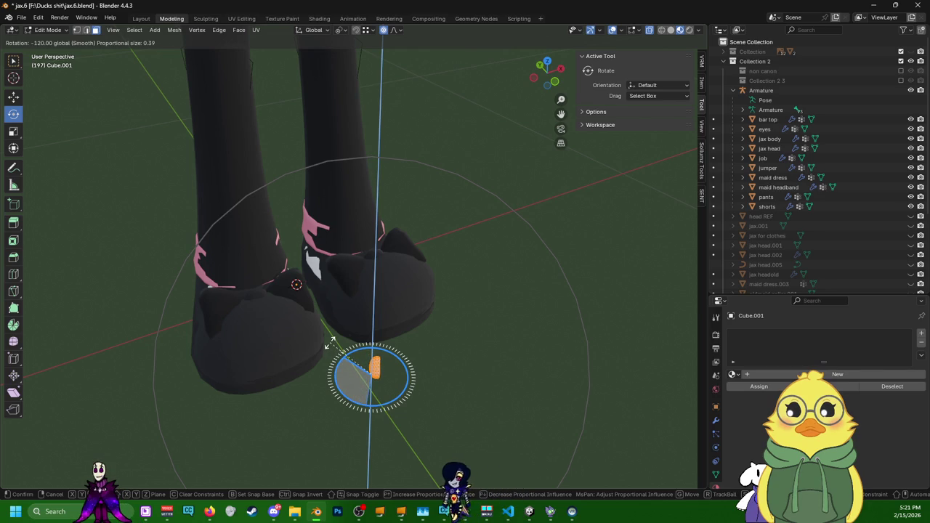
{"action": "left_click_drag", "start_coordinate": [330, 342], "coordinate": [332, 366]}
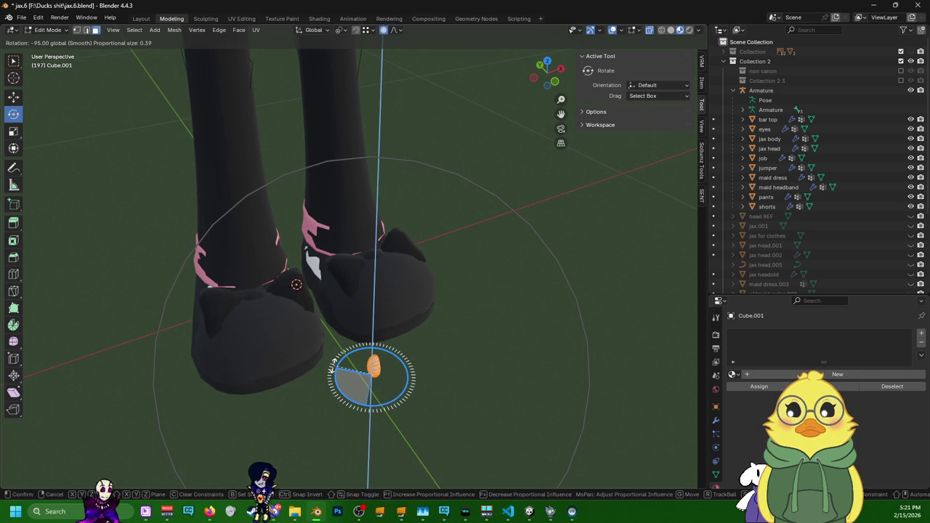
{"action": "left_click", "coordinate": [334, 367]}
{"action": "mouse_move", "coordinate": [406, 407]}
{"action": "middle_mouse_down"}
{"action": "mouse_move", "coordinate": [502, 438]}
{"action": "mouse_move", "coordinate": [535, 432]}
{"action": "mouse_move", "coordinate": [406, 291]}
{"action": "middle_mouse_up"}
{"action": "left_click", "coordinate": [13, 97]}
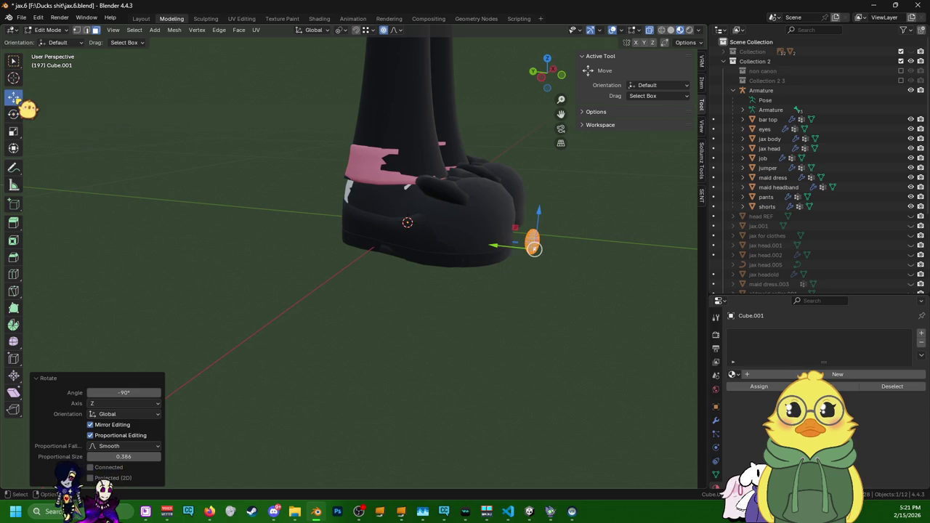
{"action": "scroll", "coordinate": [497, 285], "scroll_direction": "up", "scroll_amount": 4}
{"action": "mouse_move", "coordinate": [575, 261]}
{"action": "middle_mouse_down"}
{"action": "mouse_move", "coordinate": [486, 266]}
{"action": "mouse_move", "coordinate": [427, 305]}
{"action": "mouse_move", "coordinate": [370, 309]}
{"action": "mouse_move", "coordinate": [263, 284]}
{"action": "middle_mouse_up"}
{"action": "scroll", "coordinate": [425, 307], "scroll_direction": "down", "scroll_amount": 3}
{"action": "scroll", "coordinate": [264, 284], "scroll_direction": "down", "scroll_amount": 6}
{"action": "scroll", "coordinate": [293, 281], "scroll_direction": "down", "scroll_amount": 3}
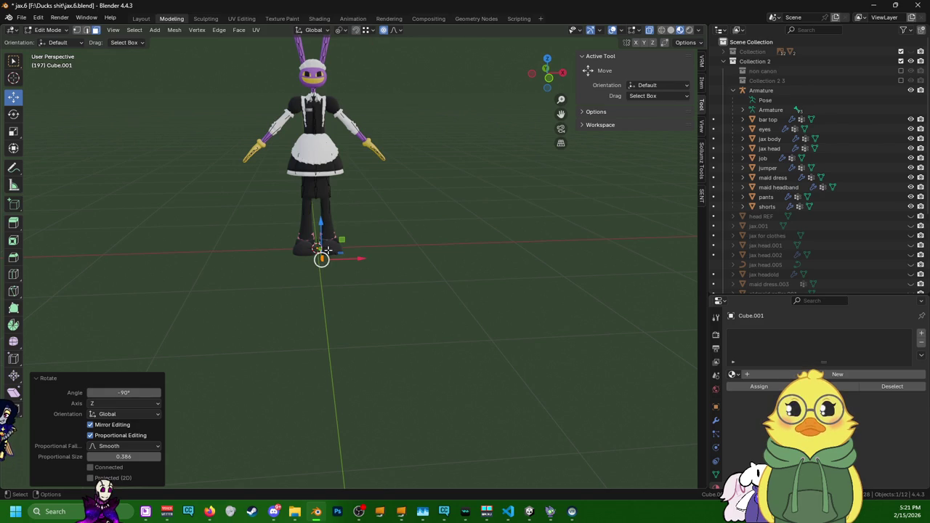
- Lift the pad along Z to a height of about 0.449 m
{"action": "scroll", "coordinate": [327, 250], "scroll_direction": "up", "scroll_amount": 2}
{"action": "scroll", "coordinate": [303, 247], "scroll_direction": "up", "scroll_amount": 3}
{"action": "scroll", "coordinate": [270, 234], "scroll_direction": "up", "scroll_amount": 1}
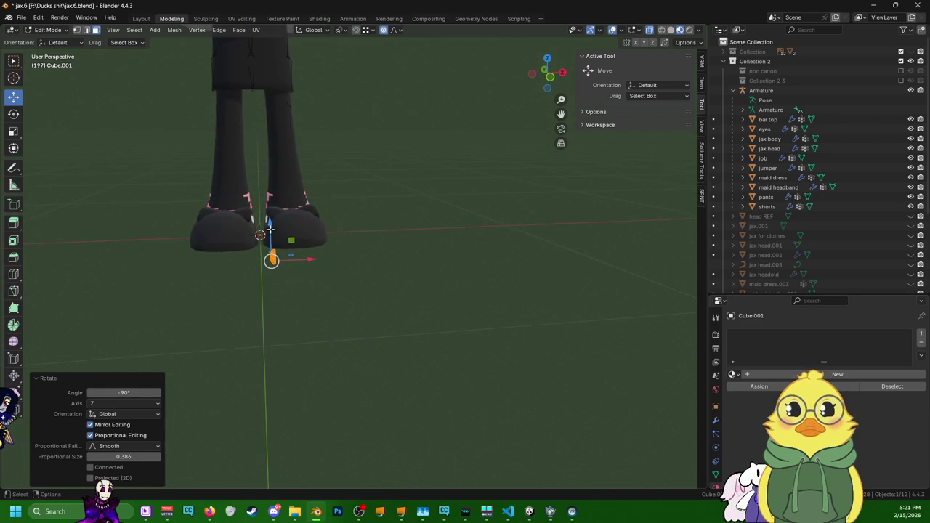
{"action": "left_click_drag", "start_coordinate": [269, 226], "coordinate": [268, 215]}
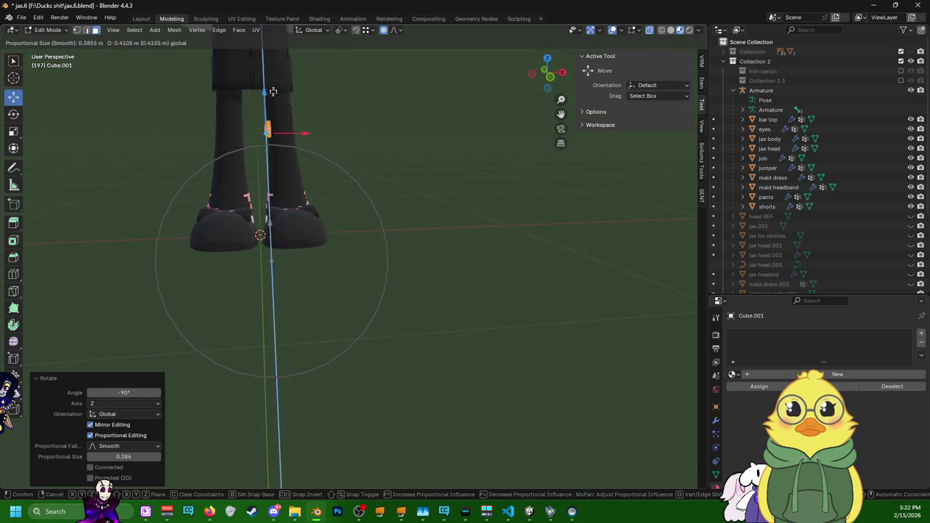
{"action": "left_click_drag", "start_coordinate": [272, 91], "coordinate": [272, 76]}
{"action": "scroll", "coordinate": [349, 189], "scroll_direction": "down", "scroll_amount": 3}
{"action": "scroll", "coordinate": [327, 233], "scroll_direction": "down", "scroll_amount": 2}
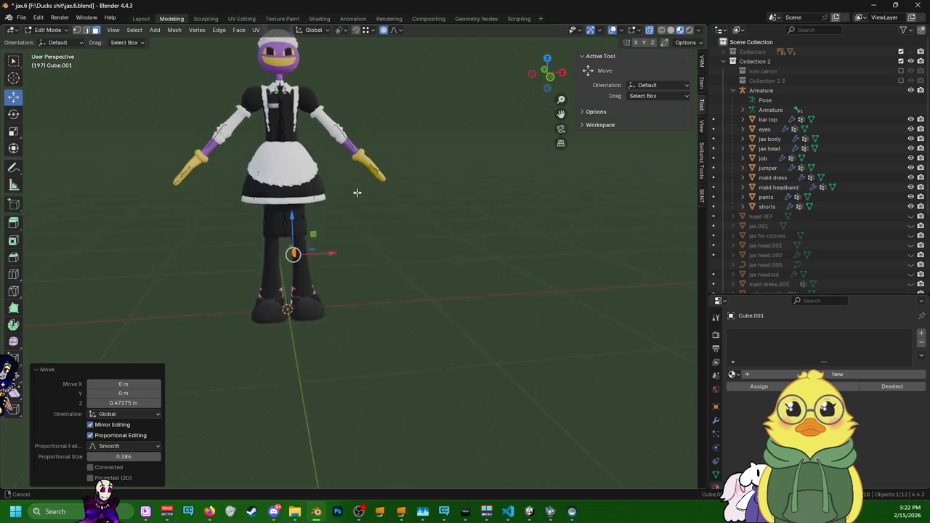
{"action": "scroll", "coordinate": [313, 274], "scroll_direction": "up", "scroll_amount": 2}
{"action": "left_click_drag", "start_coordinate": [257, 239], "coordinate": [253, 192]}
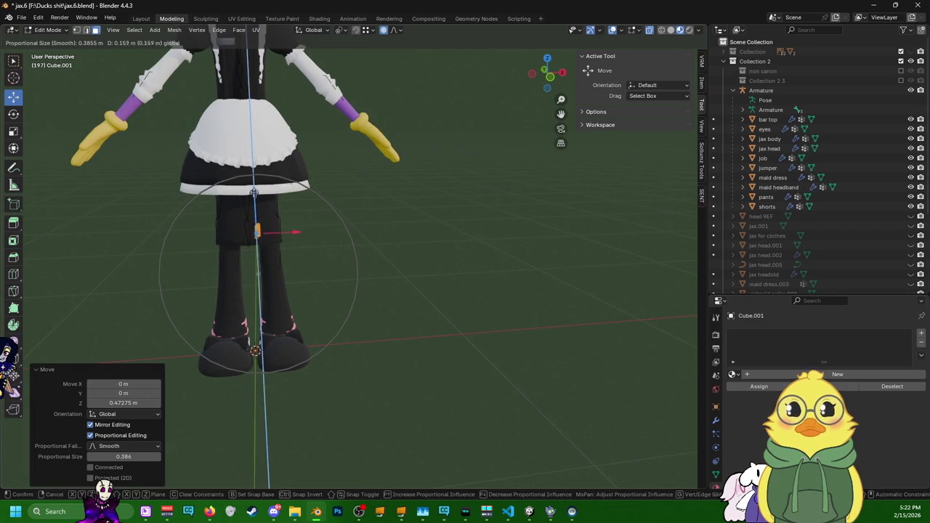
{"action": "left_click_drag", "start_coordinate": [252, 120], "coordinate": [252, 118]}
{"action": "middle_click_drag", "start_coordinate": [252, 118], "coordinate": [294, 236]}
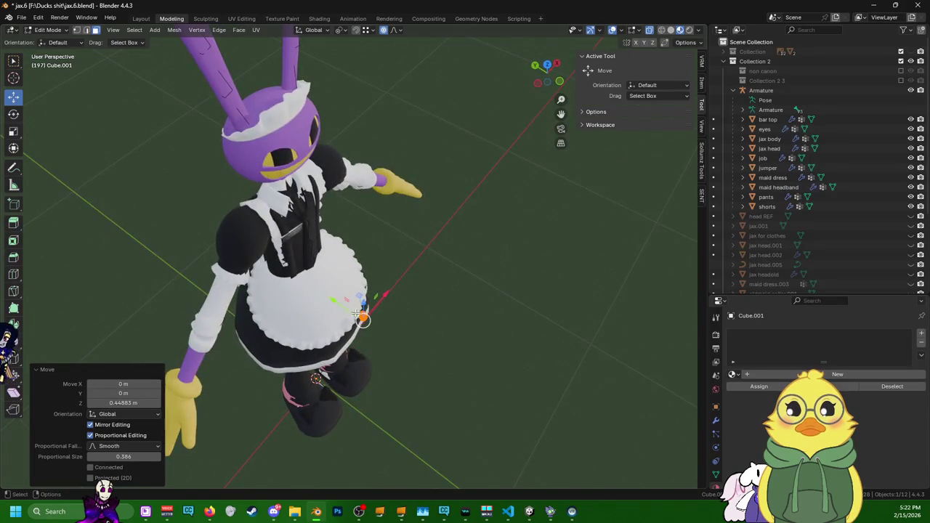
- Shift the pad 0.376 m along Y and out along X toward the hand
{"action": "left_click_drag", "start_coordinate": [338, 306], "coordinate": [256, 260]}
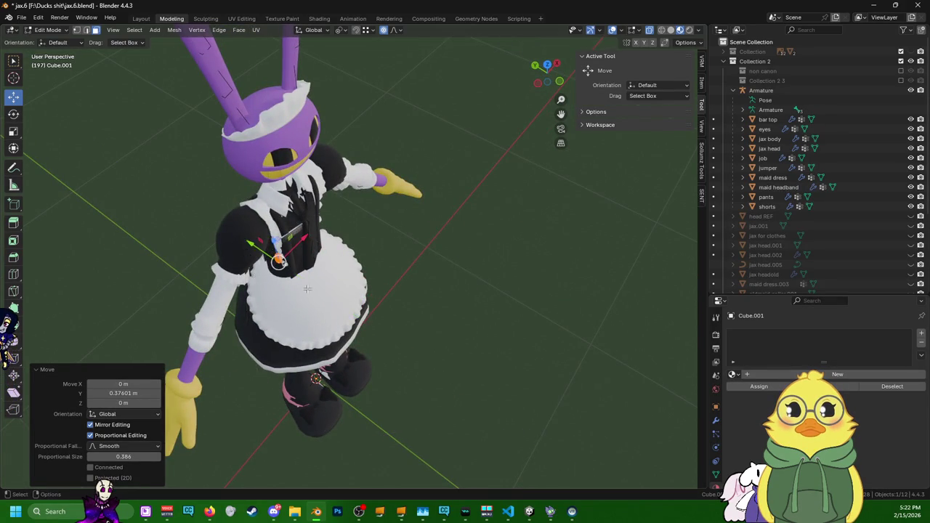
{"action": "middle_click_drag", "start_coordinate": [256, 260], "coordinate": [301, 242]}
{"action": "left_click_drag", "start_coordinate": [308, 241], "coordinate": [308, 257]}
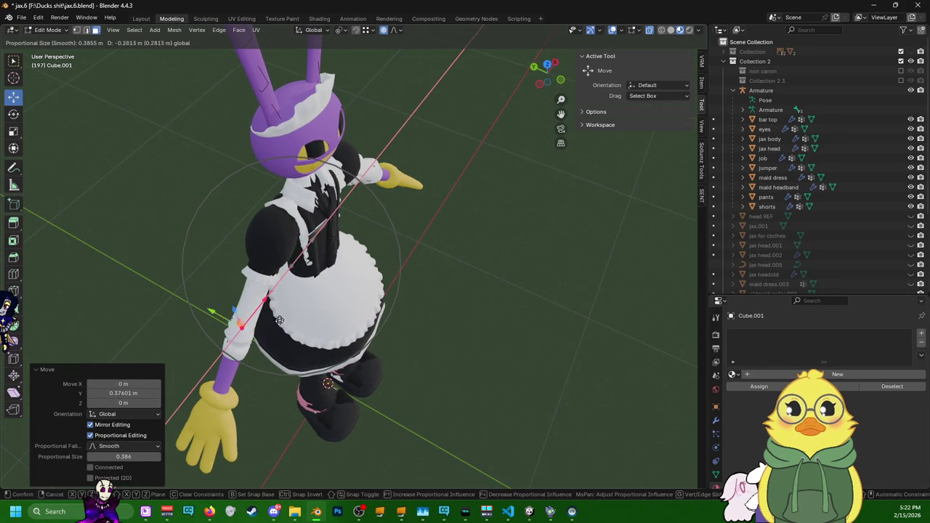
{"action": "left_click_drag", "start_coordinate": [238, 381], "coordinate": [249, 426]}
{"action": "middle_click_drag", "start_coordinate": [249, 426], "coordinate": [223, 322]}
{"action": "scroll", "coordinate": [222, 321], "scroll_direction": "up", "scroll_amount": 5}
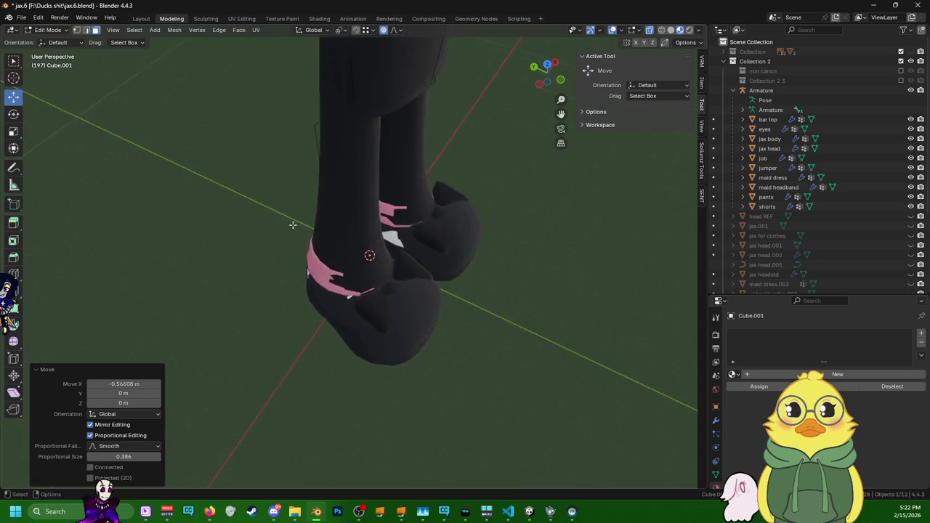
{"action": "middle_click_drag", "start_coordinate": [314, 218], "coordinate": [361, 250]}
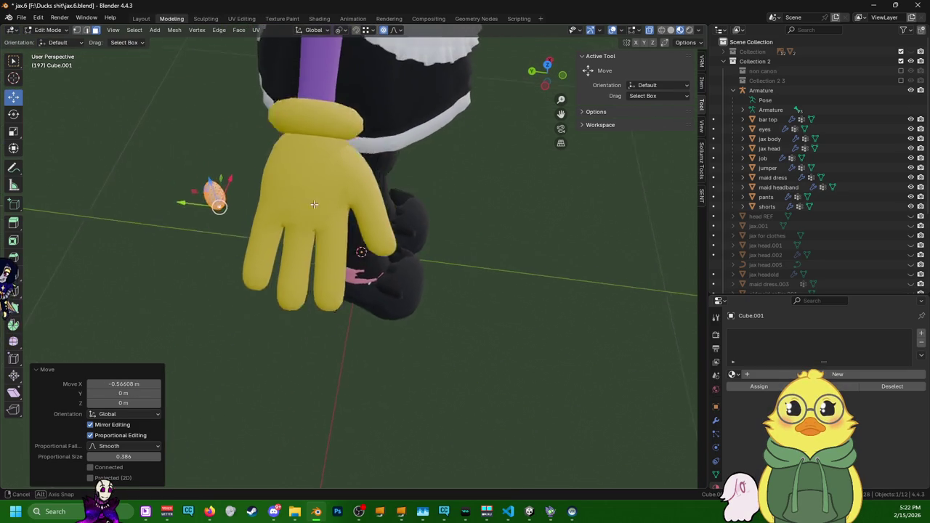
- Position the pad over the back of the yellow glove
{"action": "left_click_drag", "start_coordinate": [178, 251], "coordinate": [210, 262]}
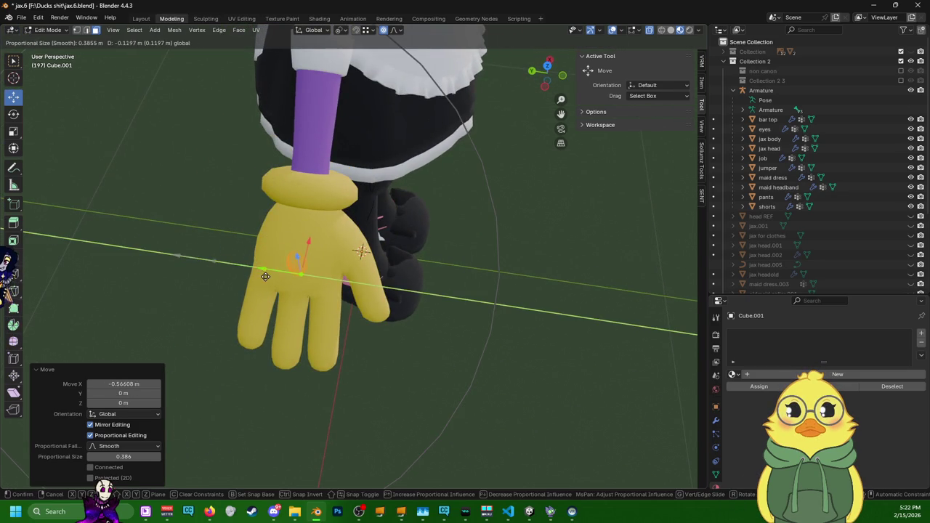
{"action": "mouse_move", "coordinate": [265, 276]}
{"action": "left_mouse_down"}
{"action": "mouse_move", "coordinate": [301, 274]}
{"action": "mouse_move", "coordinate": [298, 254]}
{"action": "left_mouse_up"}
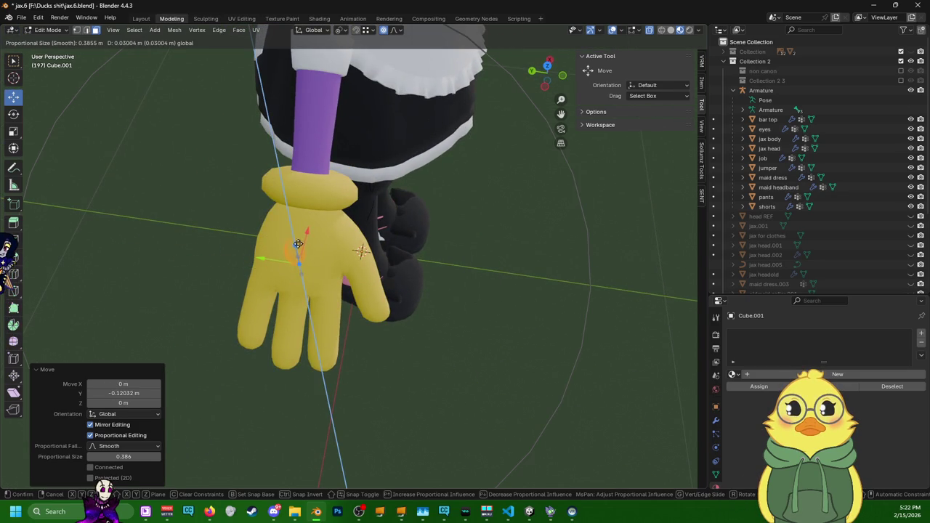
{"action": "key", "text": "Escape"}
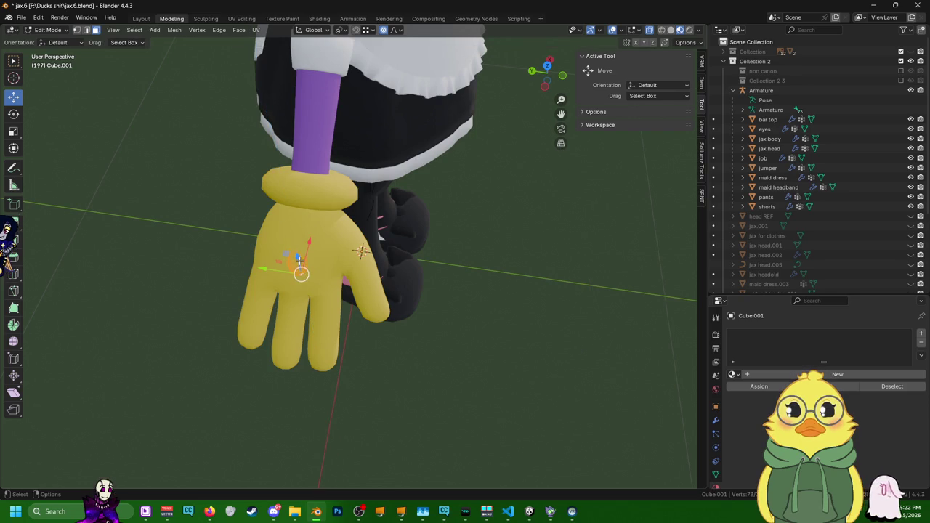
{"action": "left_click_drag", "start_coordinate": [298, 259], "coordinate": [290, 225]}
{"action": "middle_click_drag", "start_coordinate": [291, 225], "coordinate": [246, 221]}
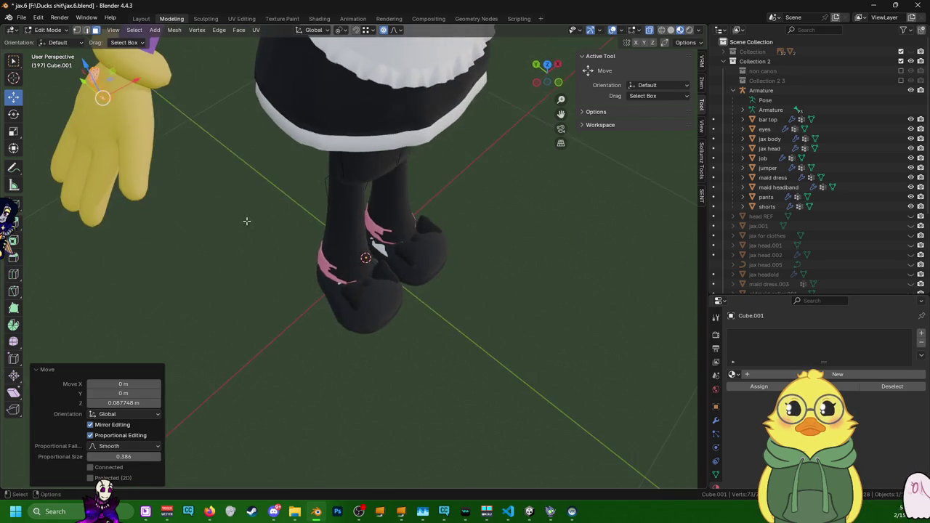
{"action": "left_click_drag", "start_coordinate": [142, 76], "coordinate": [121, 101]}
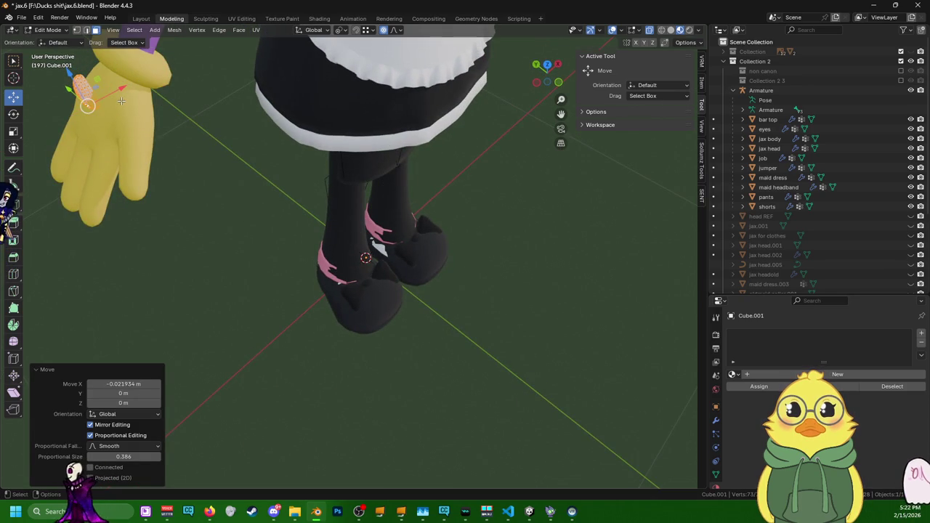
- Shrink the pad uniformly to 0.699 scale
{"action": "key", "text": "s"}
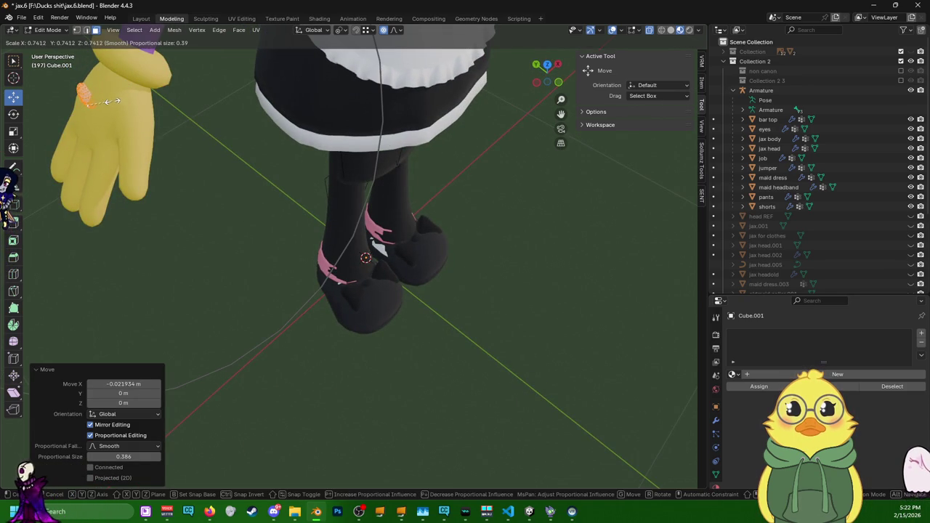
{"action": "left_click", "coordinate": [113, 102]}
{"action": "middle_click_drag", "start_coordinate": [114, 102], "coordinate": [155, 98]}
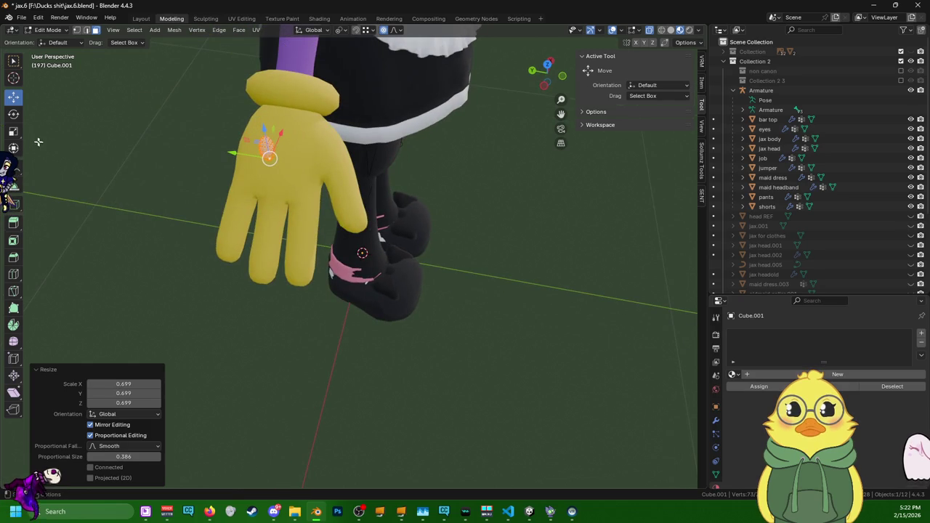
{"action": "left_click", "coordinate": [13, 113]}
{"action": "middle_click_drag", "start_coordinate": [182, 218], "coordinate": [289, 298]}
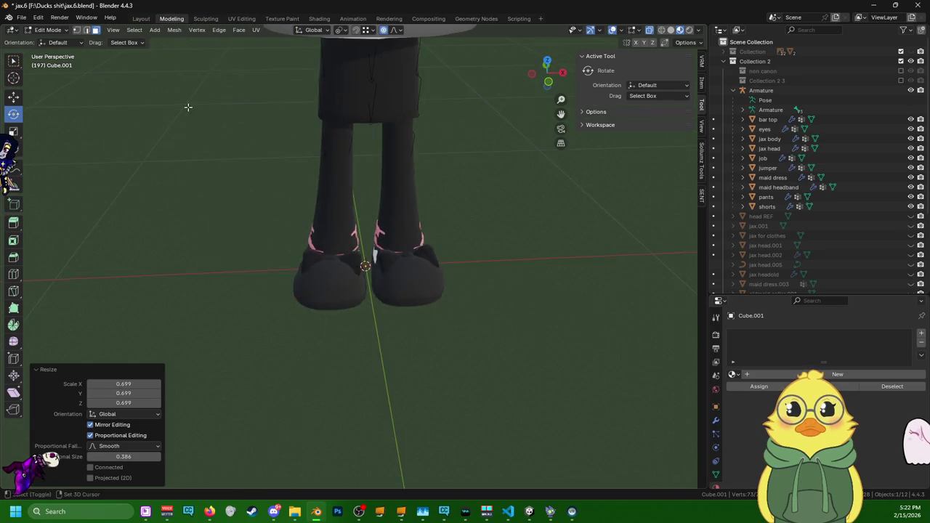
- Tilt the pad 15° around Y and nudge it -0.0089 m along X
{"action": "left_click_drag", "start_coordinate": [284, 169], "coordinate": [298, 178]}
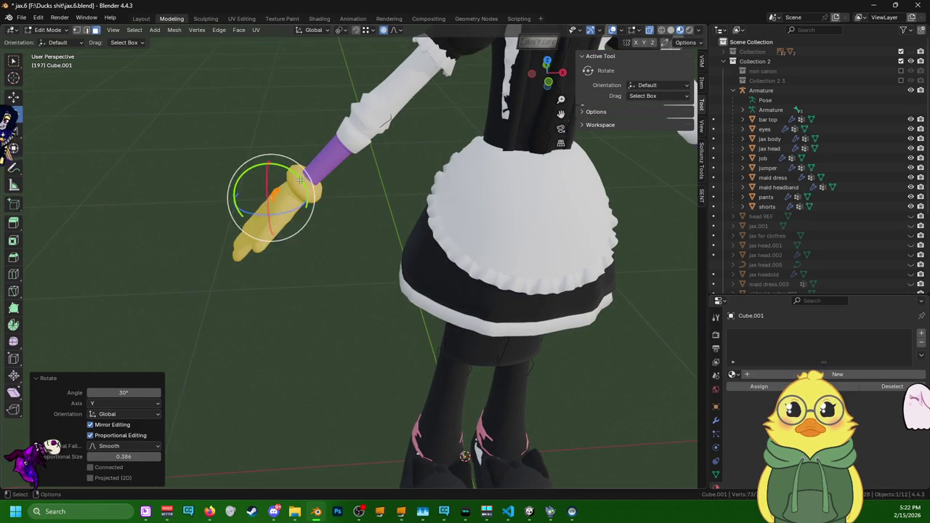
{"action": "scroll", "coordinate": [276, 137], "scroll_direction": "up", "scroll_amount": 4}
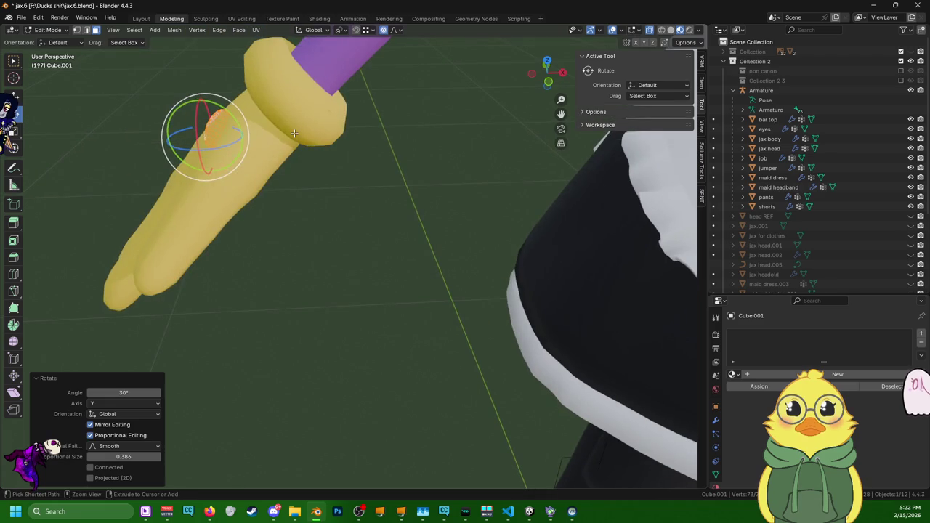
{"action": "left_click_drag", "start_coordinate": [235, 114], "coordinate": [233, 116]}
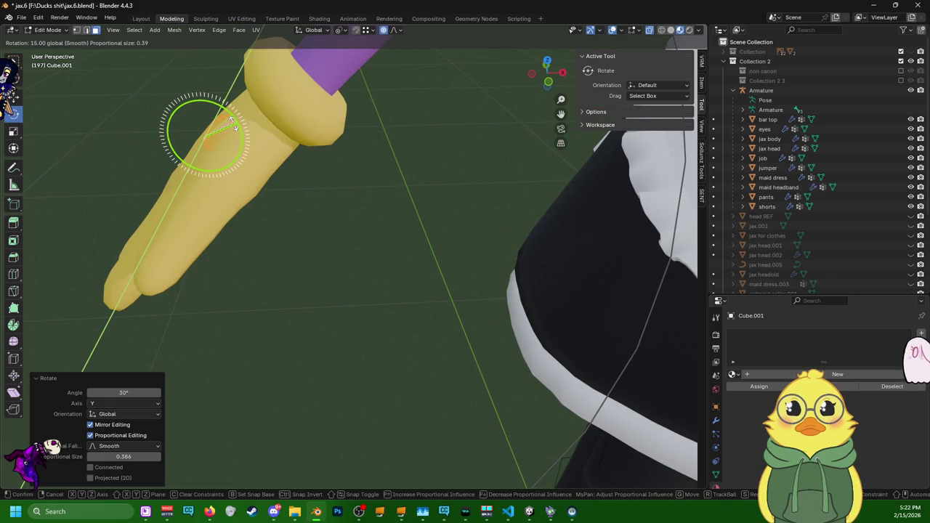
{"action": "left_click_drag", "start_coordinate": [233, 125], "coordinate": [233, 125]}
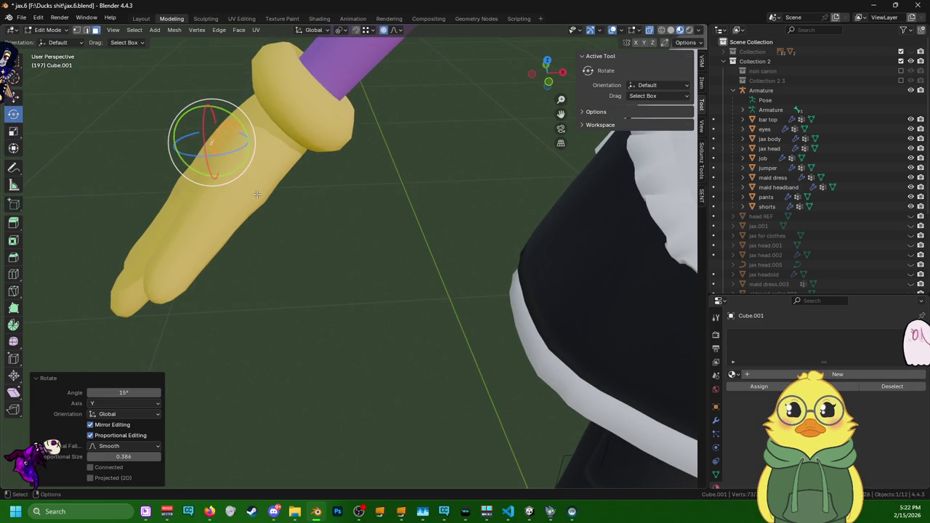
{"action": "left_click", "coordinate": [13, 97]}
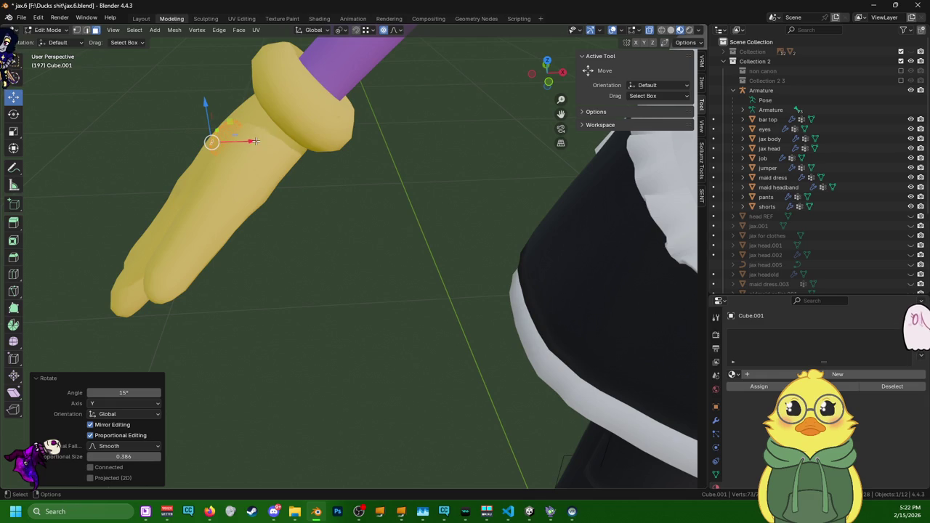
{"action": "left_click_drag", "start_coordinate": [252, 142], "coordinate": [239, 141]}
{"action": "mouse_move", "coordinate": [239, 141]}
{"action": "middle_mouse_down"}
{"action": "mouse_move", "coordinate": [301, 145]}
{"action": "mouse_move", "coordinate": [410, 178]}
{"action": "middle_mouse_up"}
{"action": "mouse_move", "coordinate": [453, 207]}
{"action": "middle_mouse_down"}
{"action": "mouse_move", "coordinate": [357, 207]}
{"action": "mouse_move", "coordinate": [332, 166]}
{"action": "mouse_move", "coordinate": [165, 237]}
{"action": "mouse_move", "coordinate": [275, 241]}
{"action": "middle_mouse_up"}
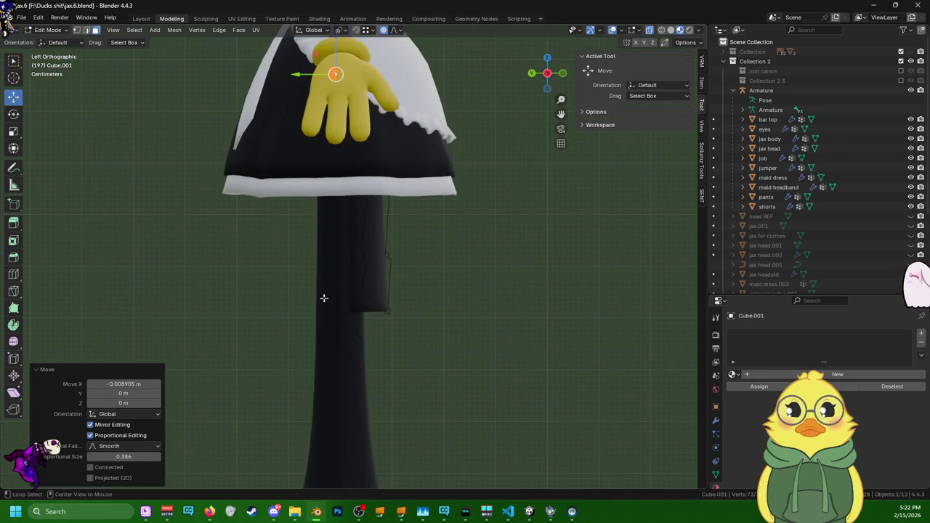
- From a top view, slide the oval pad sideways along X on the glove
{"action": "middle_click_drag", "start_coordinate": [324, 298], "coordinate": [332, 353], "text": "alt"}
{"action": "scroll", "coordinate": [405, 349], "scroll_direction": "up", "scroll_amount": 2}
{"action": "middle_click_drag", "start_coordinate": [405, 348], "coordinate": [322, 89], "text": "shift"}
{"action": "scroll", "coordinate": [165, 196], "scroll_direction": "up", "scroll_amount": 2}
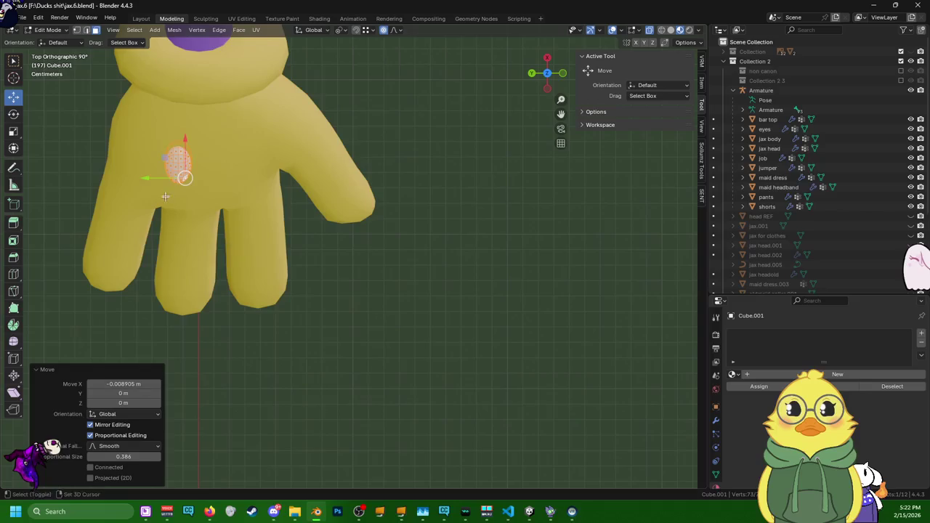
{"action": "middle_click_drag", "start_coordinate": [165, 196], "coordinate": [209, 186], "text": "shift"}
{"action": "left_click_drag", "start_coordinate": [206, 186], "coordinate": [228, 183]}
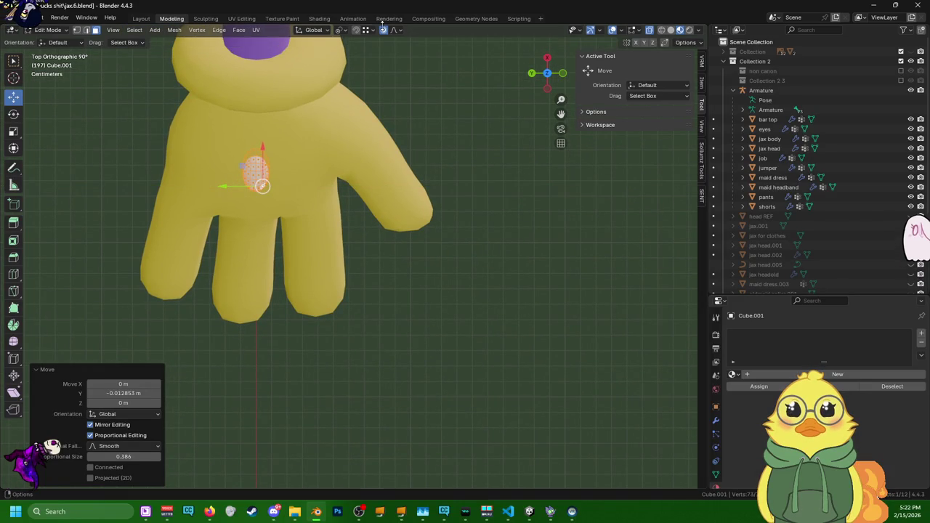
- Set the pivot to Median Point and nudge the pad -0.003135 m along Y
{"action": "left_click", "coordinate": [340, 30]}
{"action": "left_click", "coordinate": [373, 81]}
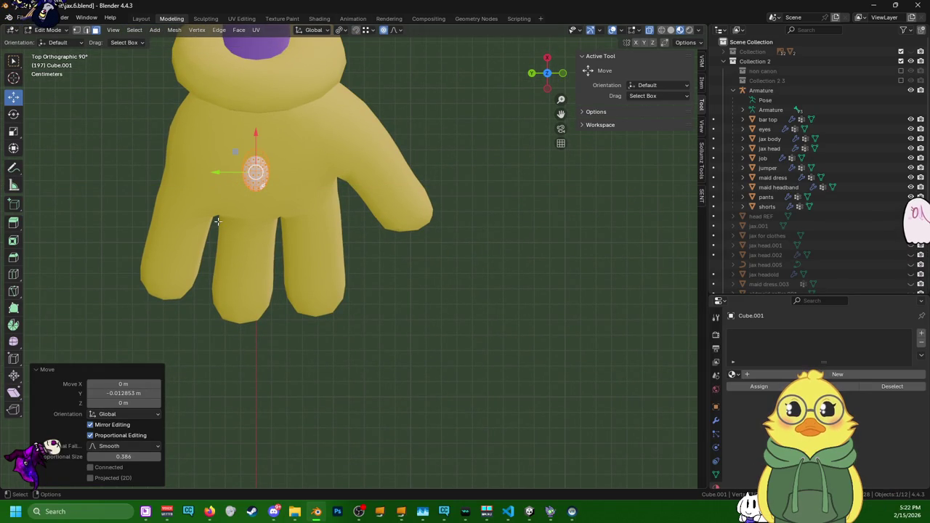
{"action": "left_click_drag", "start_coordinate": [210, 171], "coordinate": [219, 168]}
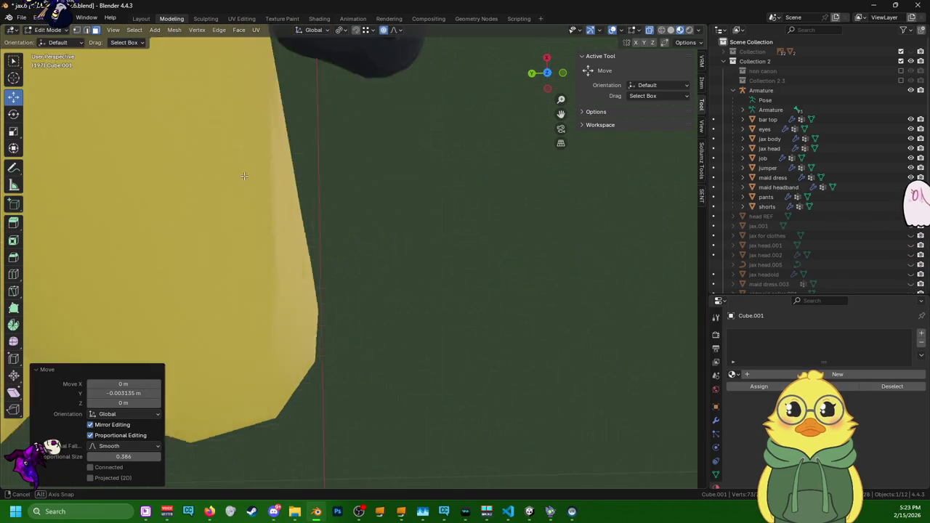
{"action": "middle_click_drag", "start_coordinate": [218, 168], "coordinate": [294, 88]}
{"action": "scroll", "coordinate": [294, 89], "scroll_direction": "down", "scroll_amount": 4}
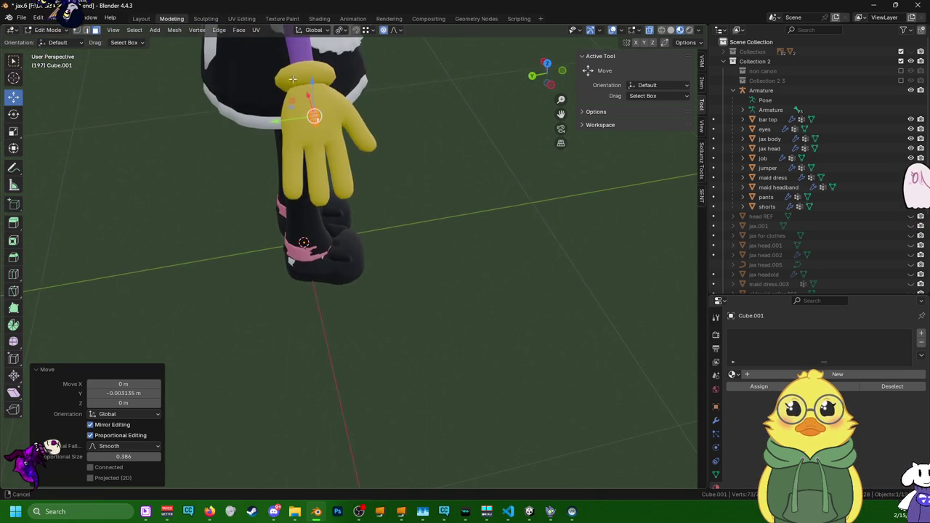
{"action": "scroll", "coordinate": [294, 89], "scroll_direction": "up", "scroll_amount": 2}
{"action": "scroll", "coordinate": [296, 130], "scroll_direction": "up", "scroll_amount": 2}
{"action": "scroll", "coordinate": [300, 175], "scroll_direction": "up", "scroll_amount": 2}
{"action": "scroll", "coordinate": [300, 174], "scroll_direction": "up", "scroll_amount": 1}
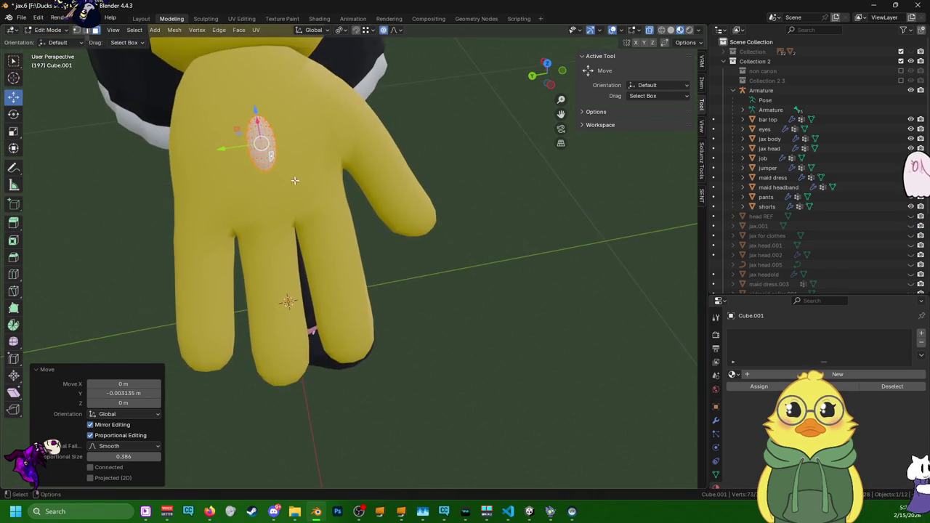
{"action": "scroll", "coordinate": [308, 177], "scroll_direction": "up", "scroll_amount": 1}
{"action": "scroll", "coordinate": [320, 180], "scroll_direction": "up", "scroll_amount": 1}
{"action": "scroll", "coordinate": [329, 182], "scroll_direction": "up", "scroll_amount": 1}
{"action": "middle_click_drag", "start_coordinate": [329, 182], "coordinate": [336, 219]}
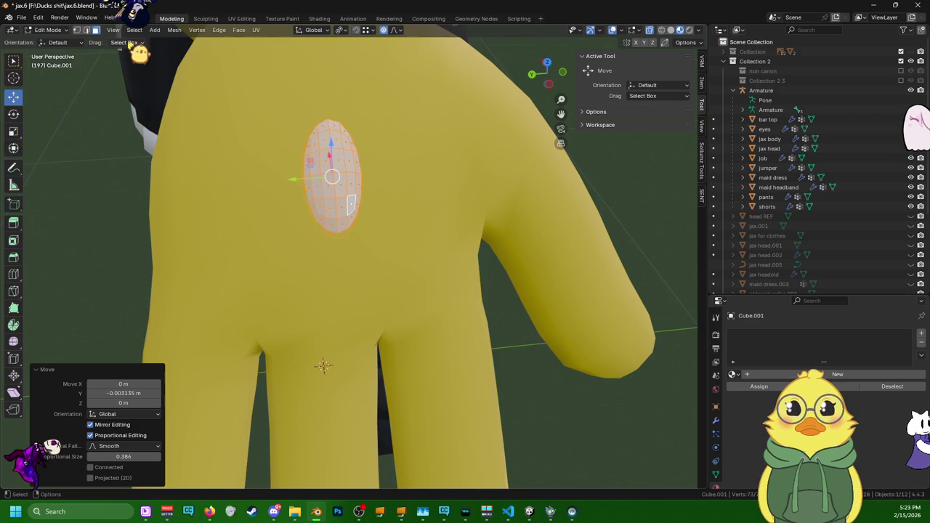
- In edge select with proportional editing off, scale the pad to 0.916
{"action": "left_click", "coordinate": [86, 30]}
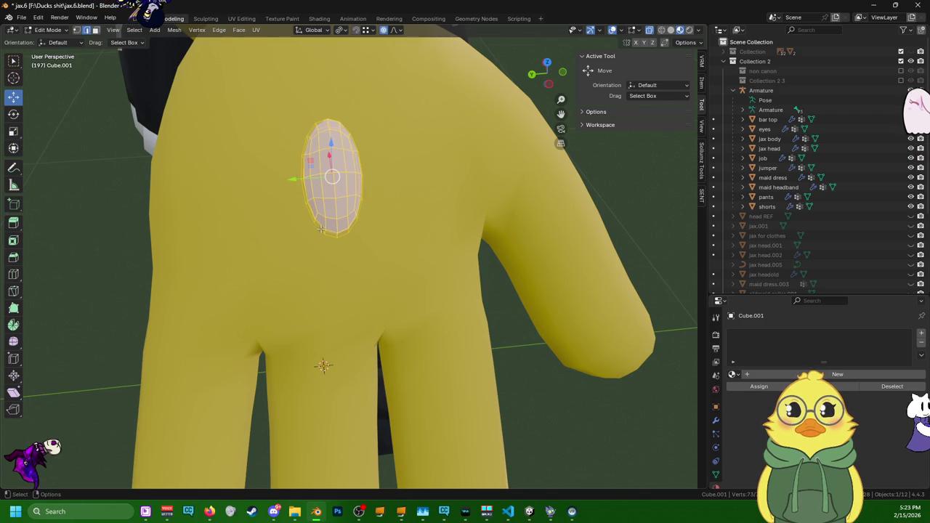
{"action": "key", "text": "alt+a"}
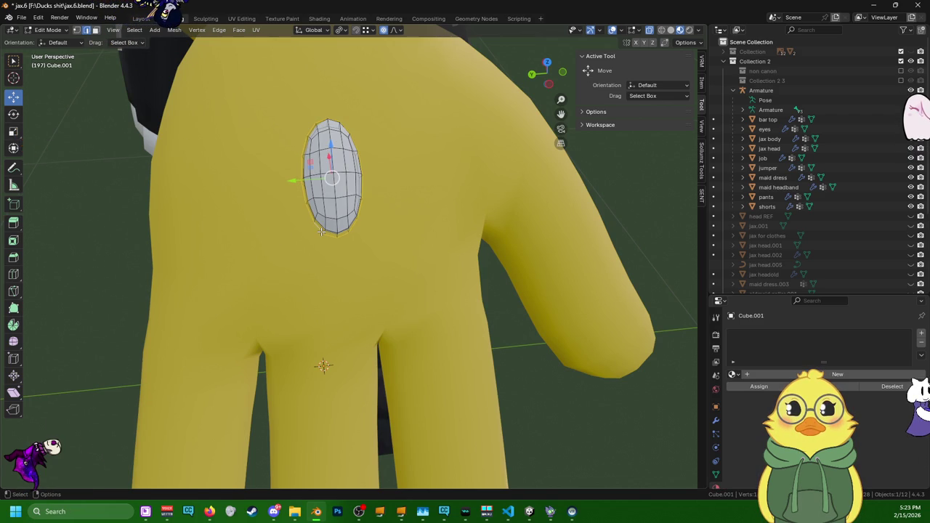
{"action": "key", "text": "a"}
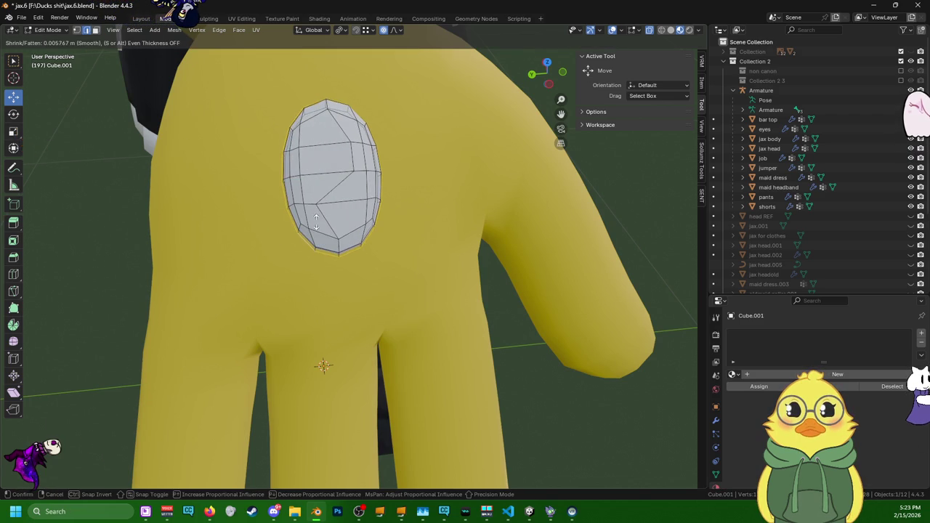
{"action": "key", "text": "alt+a"}
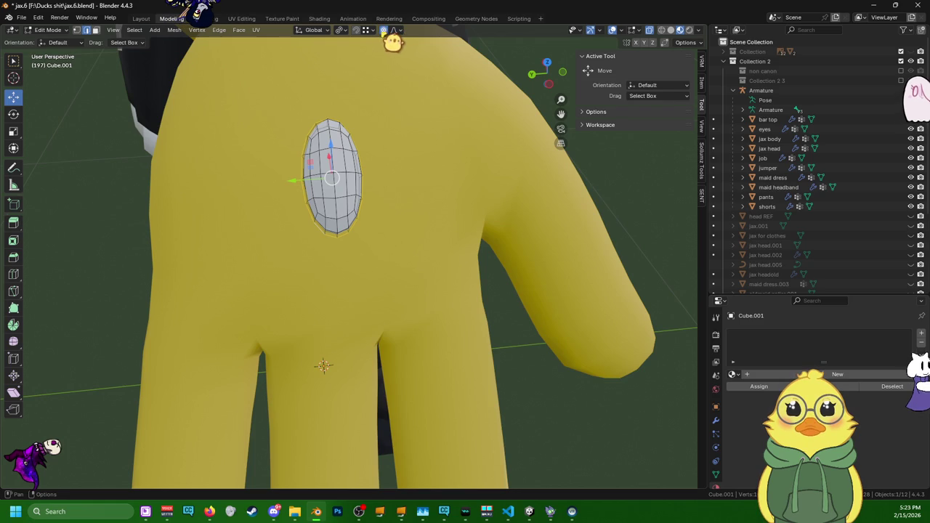
{"action": "left_click", "coordinate": [383, 30]}
{"action": "key", "text": "s"}
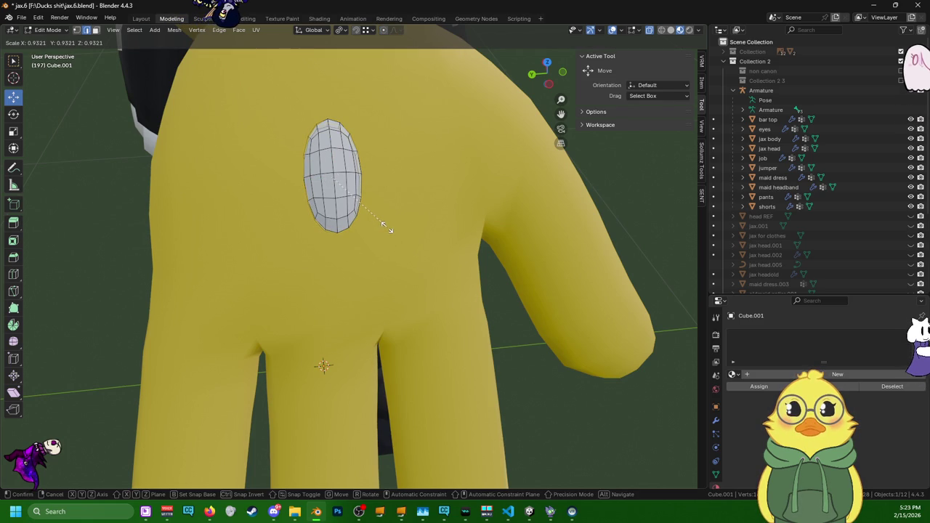
{"action": "left_click", "coordinate": [390, 228]}
- Select the whole linked pad mesh with Ctrl+L
{"action": "mouse_move", "coordinate": [389, 228]}
{"action": "middle_mouse_down"}
{"action": "mouse_move", "coordinate": [363, 276]}
{"action": "mouse_move", "coordinate": [366, 264]}
{"action": "middle_mouse_up"}
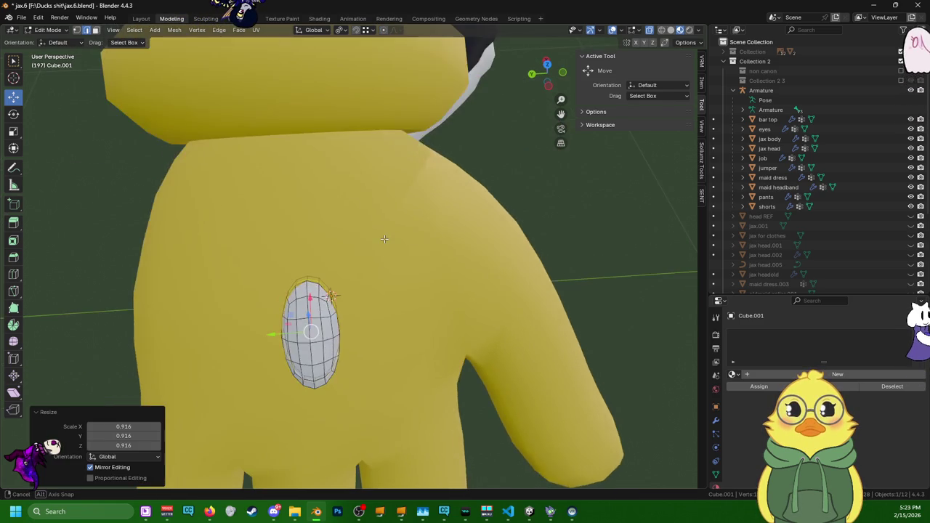
{"action": "scroll", "coordinate": [367, 264], "scroll_direction": "down", "scroll_amount": 4}
{"action": "scroll", "coordinate": [341, 315], "scroll_direction": "up", "scroll_amount": 3}
{"action": "mouse_move", "coordinate": [341, 315]}
{"action": "middle_mouse_down"}
{"action": "mouse_move", "coordinate": [326, 332]}
{"action": "mouse_move", "coordinate": [401, 250]}
{"action": "middle_mouse_up"}
{"action": "key", "text": "ctrl+l"}
{"action": "middle_click_drag", "start_coordinate": [367, 166], "coordinate": [394, 163]}
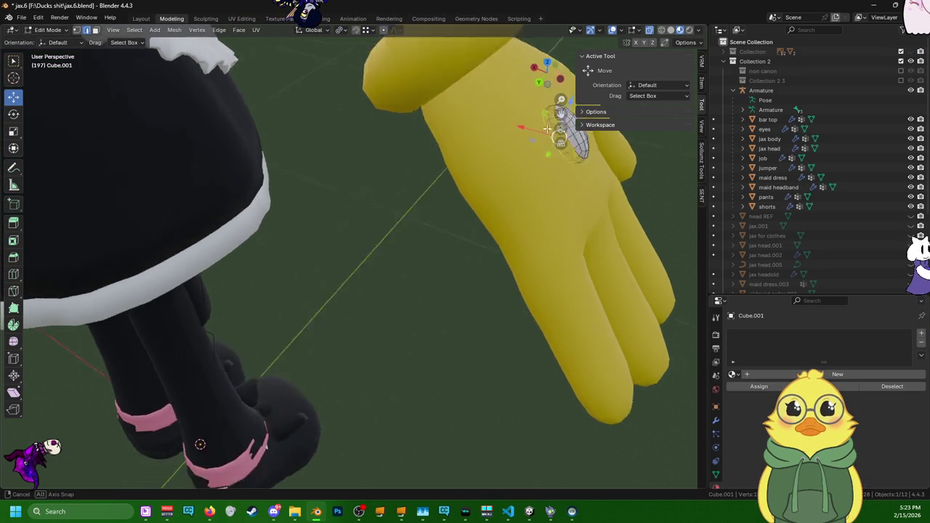
{"action": "middle_click_drag", "start_coordinate": [537, 116], "coordinate": [543, 138]}
- Delete the selected vertices
{"action": "key", "text": "x"}
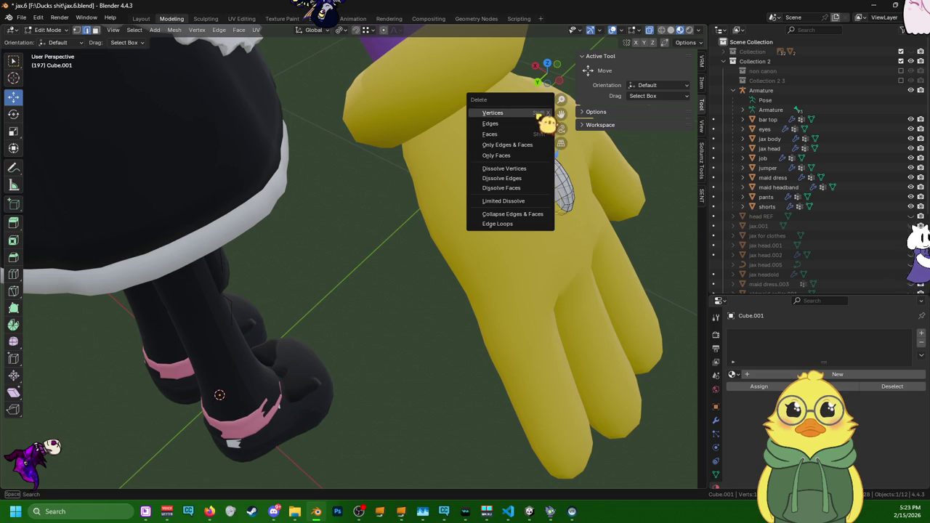
{"action": "left_click", "coordinate": [535, 113]}
{"action": "mouse_move", "coordinate": [559, 183]}
{"action": "middle_mouse_down"}
{"action": "mouse_move", "coordinate": [355, 136]}
{"action": "mouse_move", "coordinate": [472, 183]}
{"action": "middle_mouse_up"}
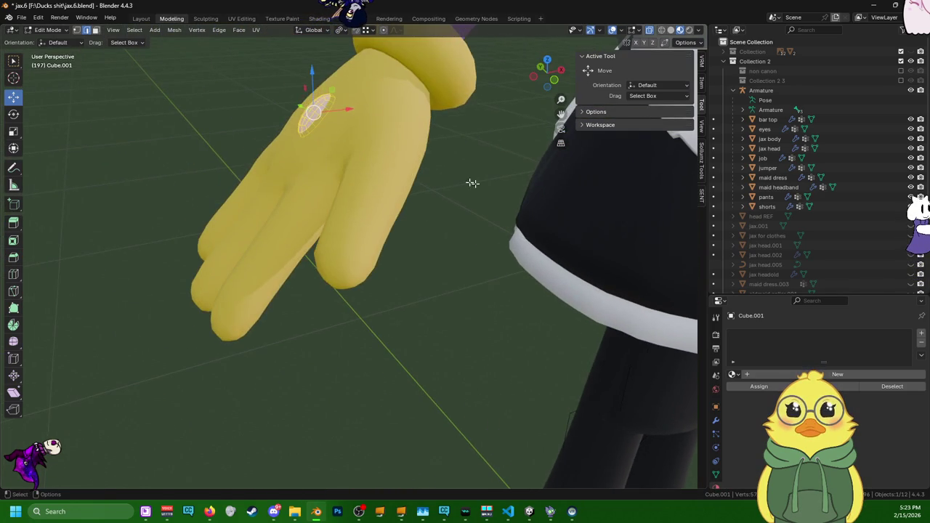
- Tilt the pad -45° around the Y axis
{"action": "left_click", "coordinate": [13, 114]}
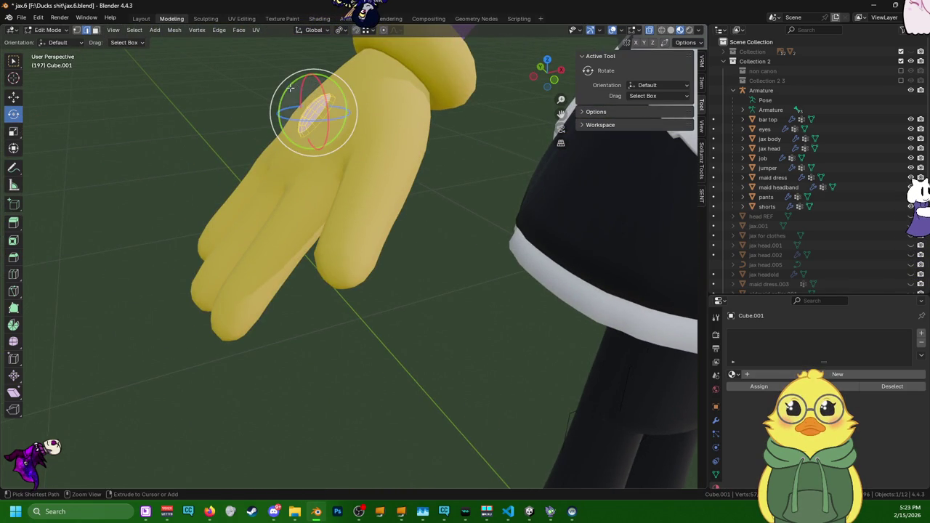
{"action": "mouse_move", "coordinate": [290, 88]}
{"action": "left_mouse_down"}
{"action": "mouse_move", "coordinate": [285, 123]}
{"action": "mouse_move", "coordinate": [288, 115]}
{"action": "left_mouse_up"}
{"action": "middle_click_drag", "start_coordinate": [305, 117], "coordinate": [347, 167]}
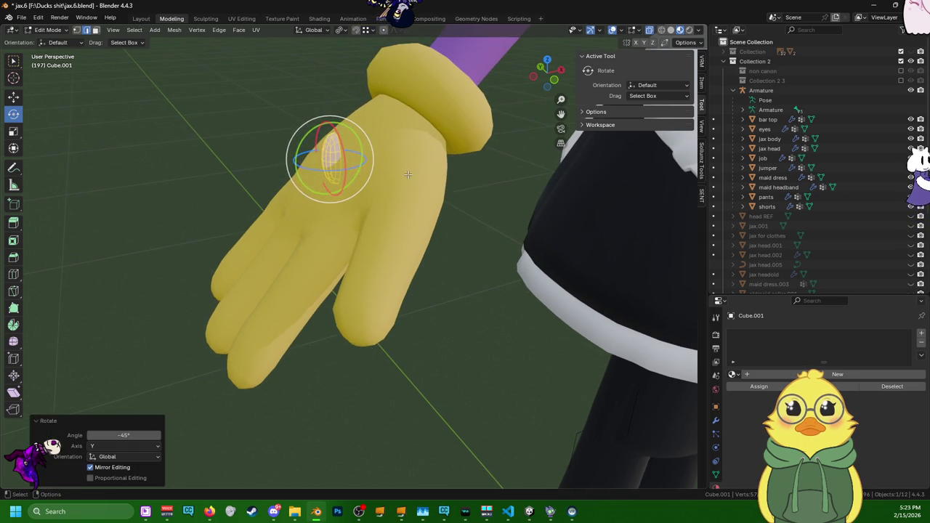
{"action": "middle_click_drag", "start_coordinate": [407, 175], "coordinate": [290, 146]}
{"action": "middle_click_drag", "start_coordinate": [200, 114], "coordinate": [232, 123]}
{"action": "scroll", "coordinate": [562, 196], "scroll_direction": "up", "scroll_amount": 3}
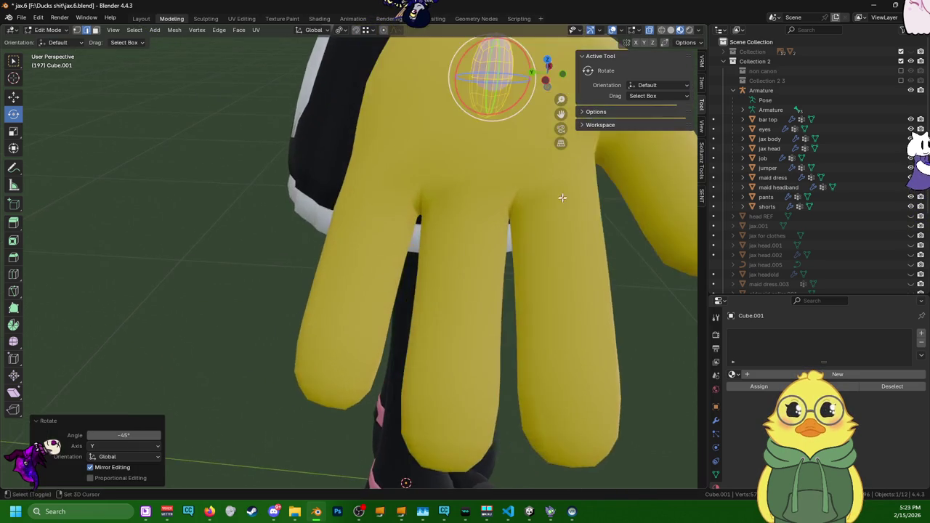
{"action": "middle_click_drag", "start_coordinate": [562, 197], "coordinate": [412, 198]}
{"action": "scroll", "coordinate": [450, 192], "scroll_direction": "up", "scroll_amount": 2}
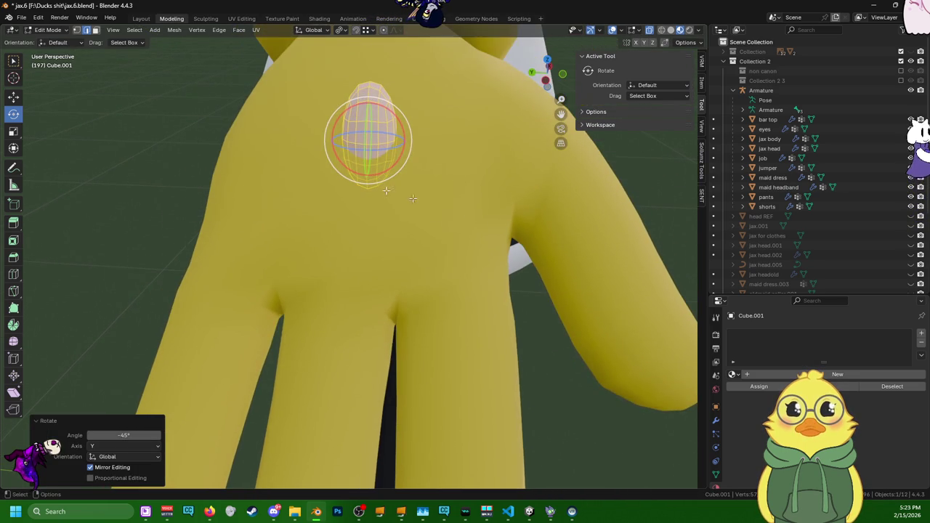
- Stretch the pad lengthwise along Z to 1.192
{"action": "left_click", "coordinate": [13, 132]}
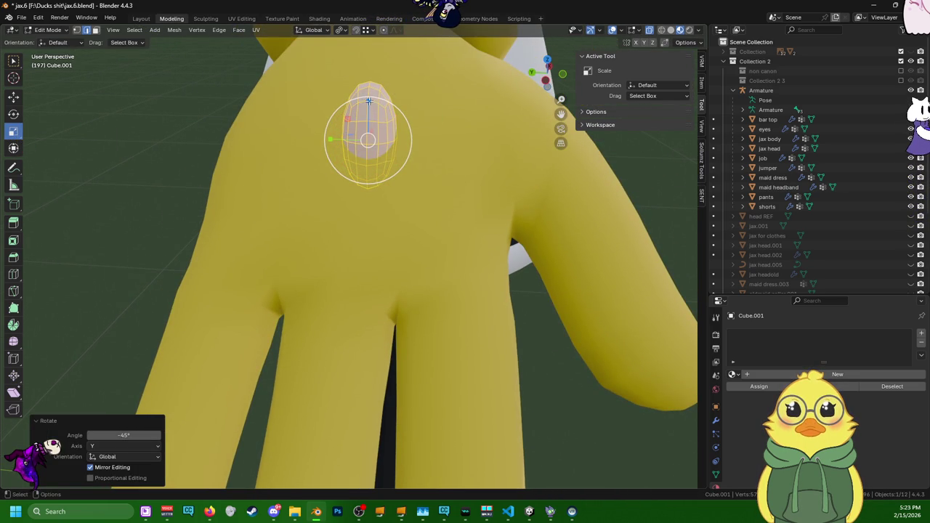
{"action": "left_click_drag", "start_coordinate": [369, 104], "coordinate": [369, 98]}
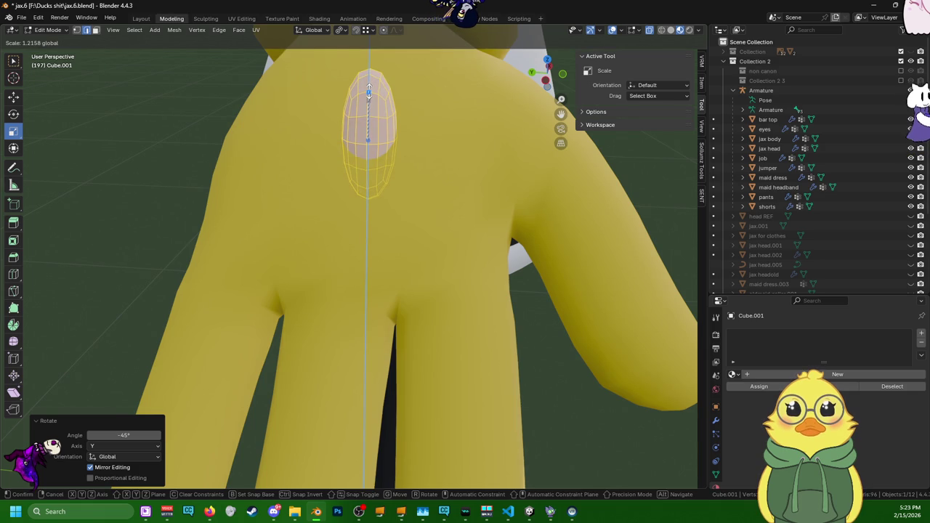
{"action": "left_click_drag", "start_coordinate": [368, 93], "coordinate": [369, 94]}
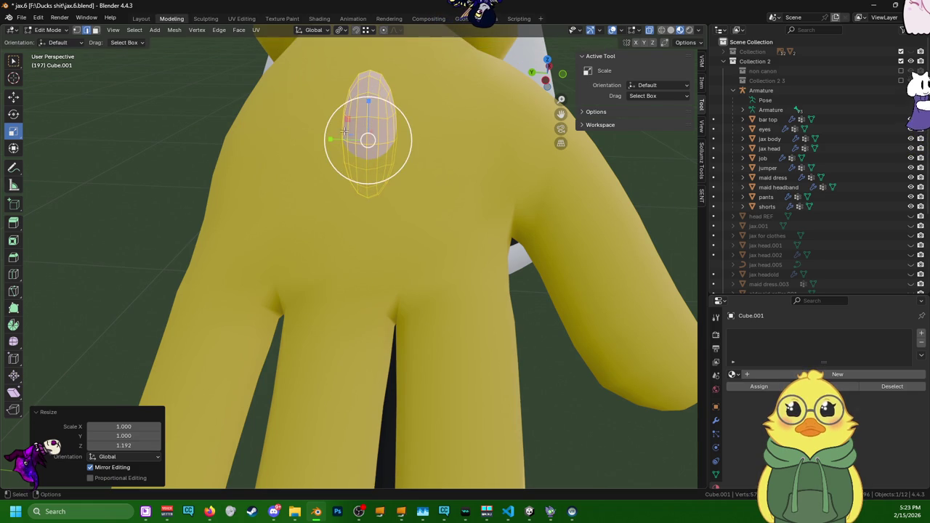
{"action": "left_click_drag", "start_coordinate": [334, 138], "coordinate": [336, 139]}
{"action": "key", "text": "ctrl+z"}
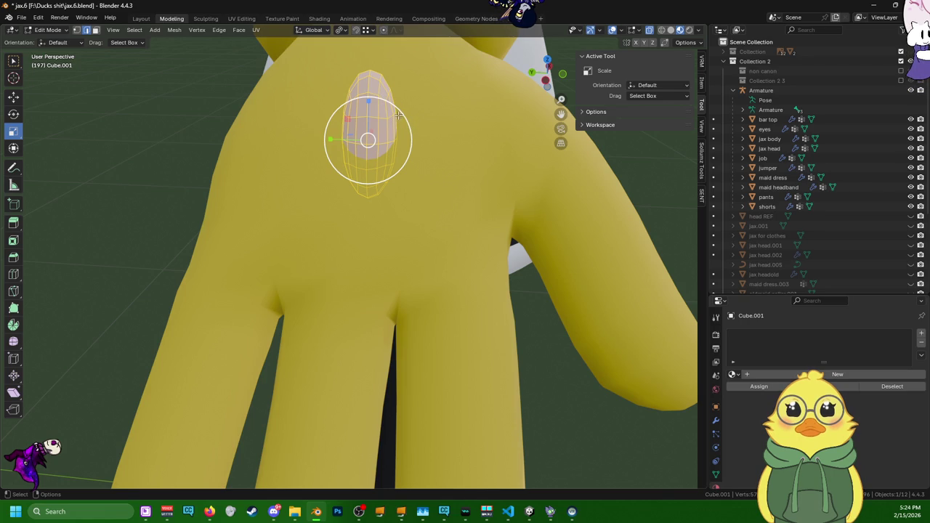
{"action": "left_click_drag", "start_coordinate": [398, 115], "coordinate": [391, 116]}
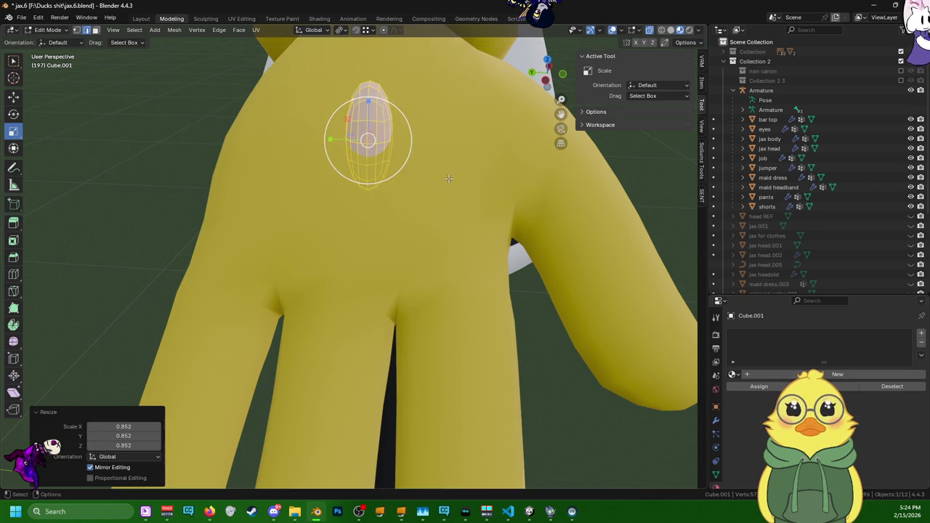
{"action": "scroll", "coordinate": [392, 123], "scroll_direction": "down", "scroll_amount": 5}
{"action": "mouse_move", "coordinate": [407, 167]}
{"action": "middle_mouse_down"}
{"action": "mouse_move", "coordinate": [508, 191]}
{"action": "mouse_move", "coordinate": [541, 176]}
{"action": "mouse_move", "coordinate": [442, 245]}
{"action": "mouse_move", "coordinate": [351, 174]}
{"action": "mouse_move", "coordinate": [335, 147]}
{"action": "middle_mouse_up"}
{"action": "scroll", "coordinate": [443, 245], "scroll_direction": "up", "scroll_amount": 5}
{"action": "key", "text": "ctrl+z"}
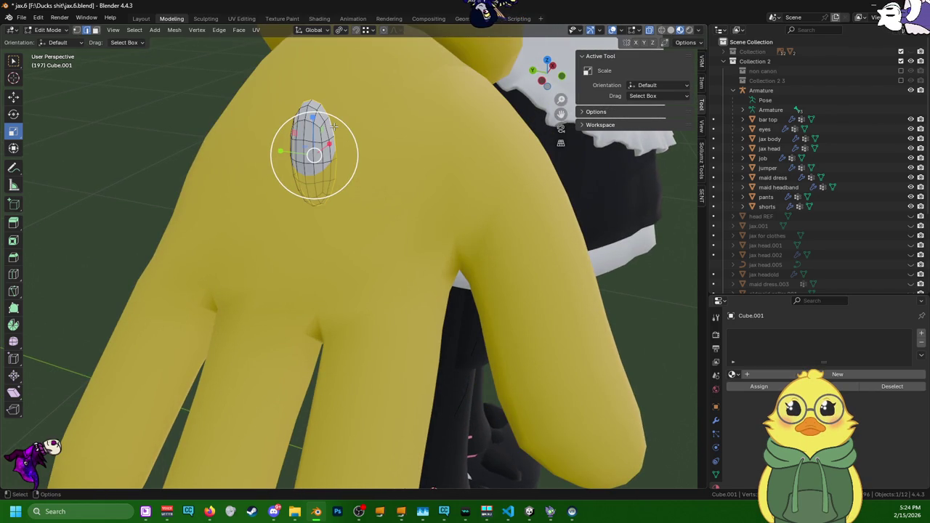
- Rescale the pad uniformly, settling at about 0.972
{"action": "key", "text": "s"}
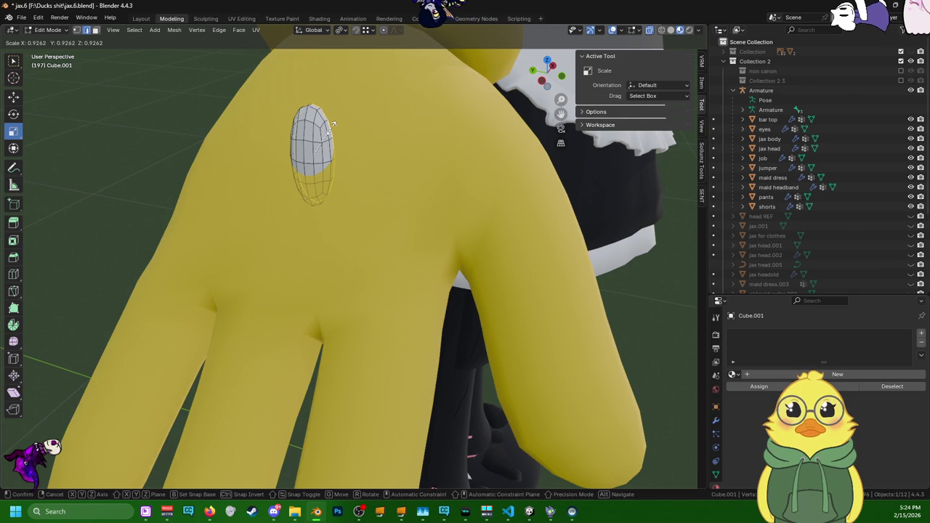
{"action": "left_click", "coordinate": [332, 125]}
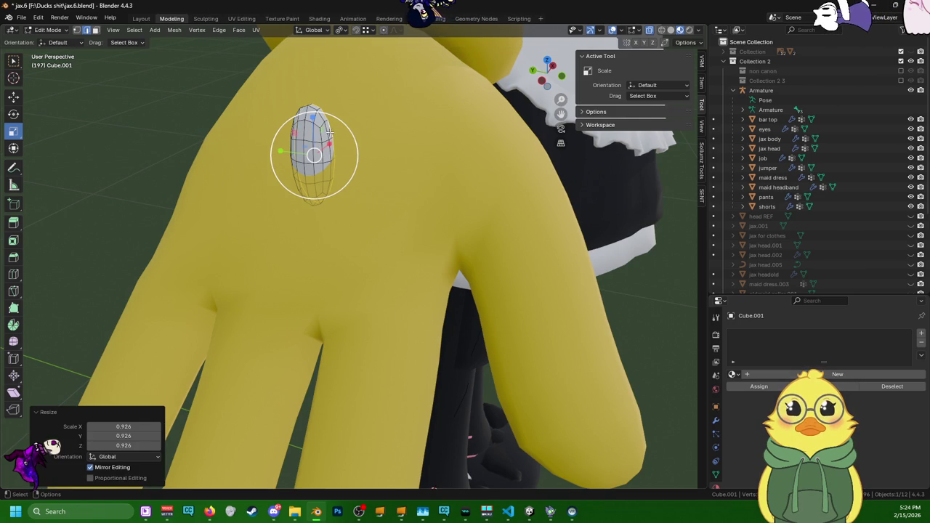
{"action": "key", "text": "ctrl+z"}
{"action": "key", "text": "s"}
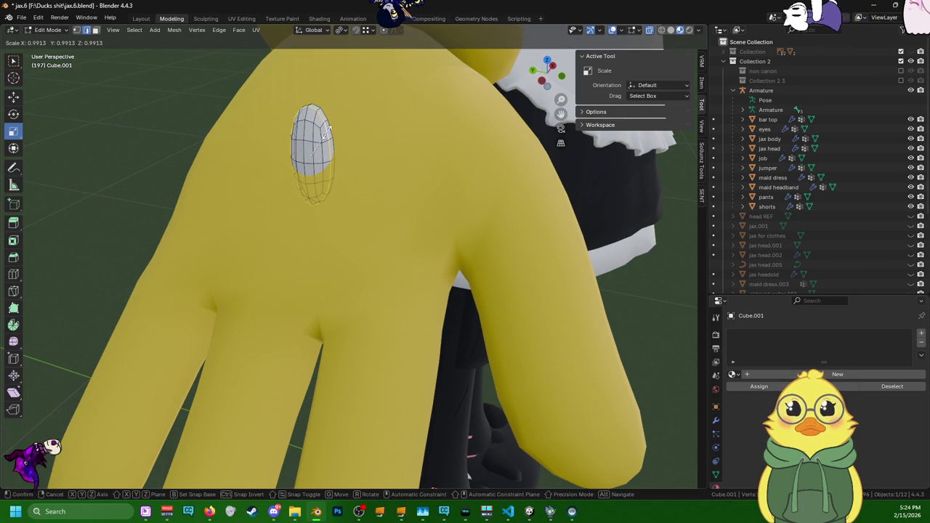
{"action": "left_click", "coordinate": [327, 131]}
{"action": "key", "text": "ctrl+z"}
{"action": "key", "text": "s"}
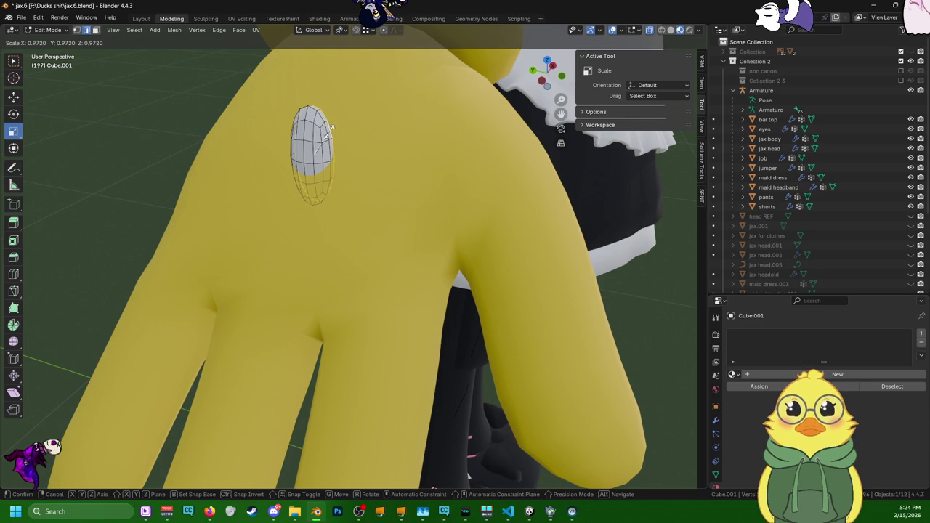
{"action": "left_click", "coordinate": [328, 130]}
{"action": "middle_click_drag", "start_coordinate": [320, 152], "coordinate": [326, 176]}
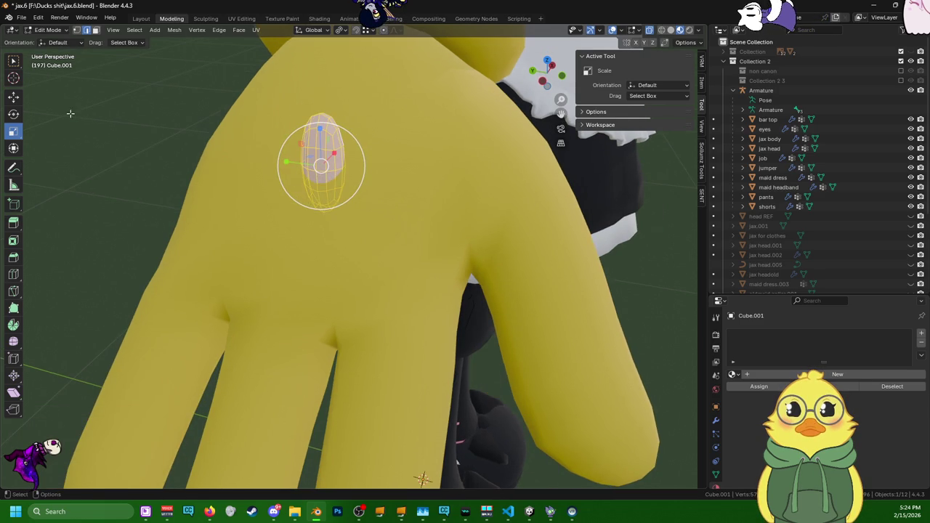
- Tilt the oval pad 45° around the Y axis
{"action": "left_click", "coordinate": [13, 114]}
{"action": "middle_click_drag", "start_coordinate": [540, 284], "coordinate": [403, 223]}
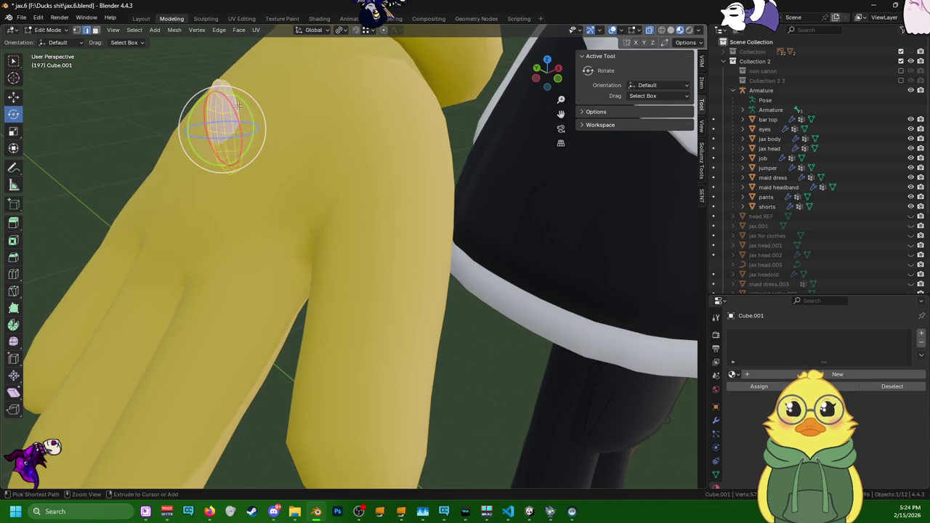
{"action": "left_click_drag", "start_coordinate": [241, 100], "coordinate": [253, 126]}
{"action": "mouse_move", "coordinate": [270, 176]}
{"action": "middle_mouse_down"}
{"action": "mouse_move", "coordinate": [329, 234]}
{"action": "mouse_move", "coordinate": [380, 234]}
{"action": "mouse_move", "coordinate": [311, 256]}
{"action": "middle_mouse_up"}
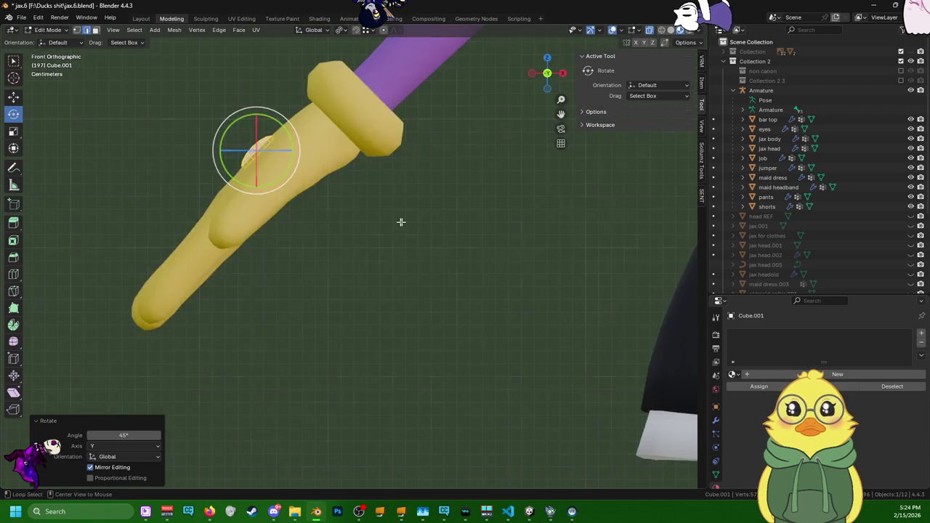
{"action": "middle_click_drag", "start_coordinate": [401, 222], "coordinate": [456, 241], "text": "alt"}
{"action": "scroll", "coordinate": [385, 282], "scroll_direction": "up", "scroll_amount": 2}
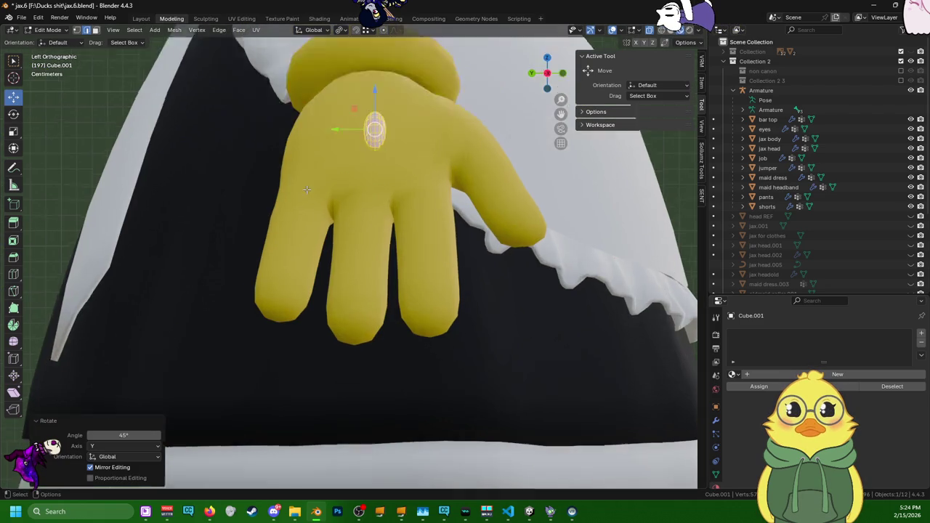
- Slide the pad sideways across the glove back
{"action": "key", "text": "shift+space"}
{"action": "key", "text": "g"}
{"action": "scroll", "coordinate": [385, 282], "scroll_direction": "up", "scroll_amount": 2}
{"action": "middle_click_drag", "start_coordinate": [385, 218], "coordinate": [385, 282], "text": "shift"}
{"action": "scroll", "coordinate": [385, 282], "scroll_direction": "up", "scroll_amount": 2}
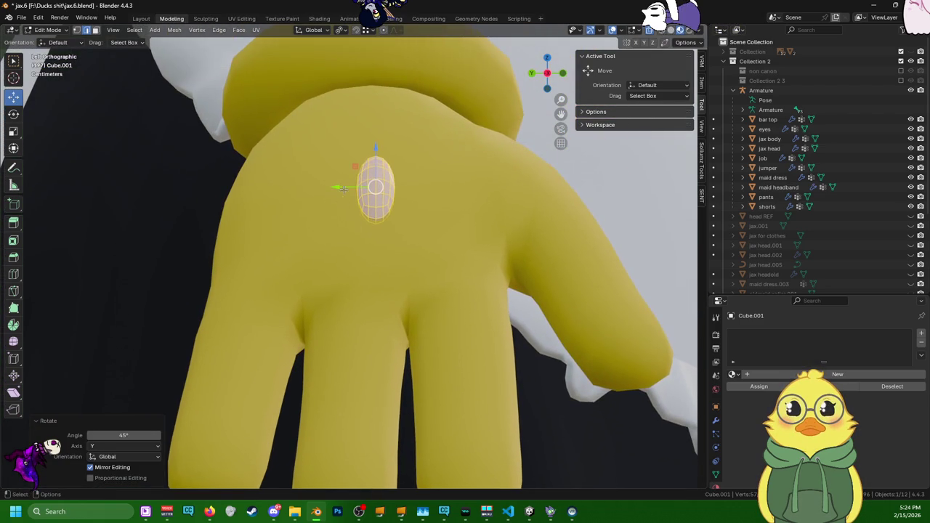
{"action": "left_click_drag", "start_coordinate": [343, 189], "coordinate": [331, 188]}
{"action": "mouse_move", "coordinate": [347, 291]}
{"action": "middle_mouse_down"}
{"action": "mouse_move", "coordinate": [425, 344]}
{"action": "mouse_move", "coordinate": [365, 212]}
{"action": "mouse_move", "coordinate": [577, 116]}
{"action": "mouse_move", "coordinate": [349, 198]}
{"action": "middle_mouse_up"}
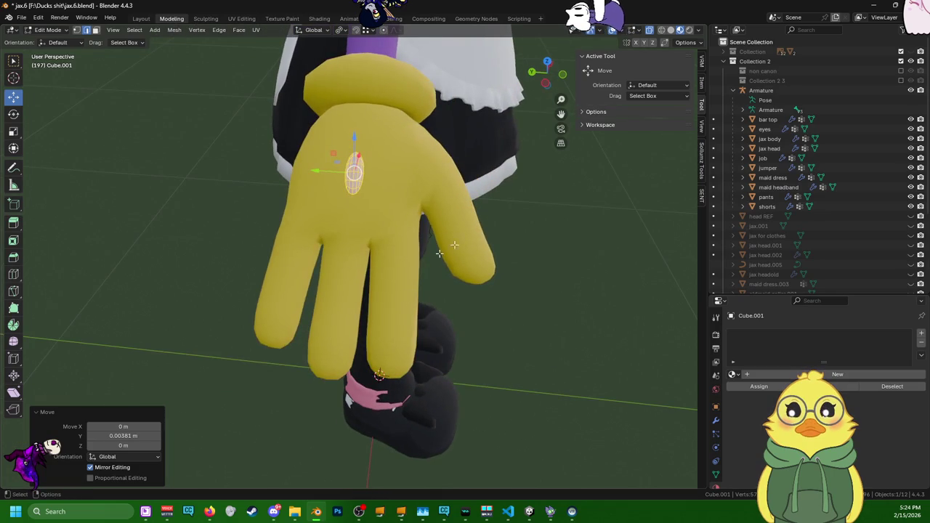
- In Left Orthographic view, raise the pad and centre it along Y on the glove back
{"action": "key", "text": "KP_5"}
{"action": "key", "text": "KP_1"}
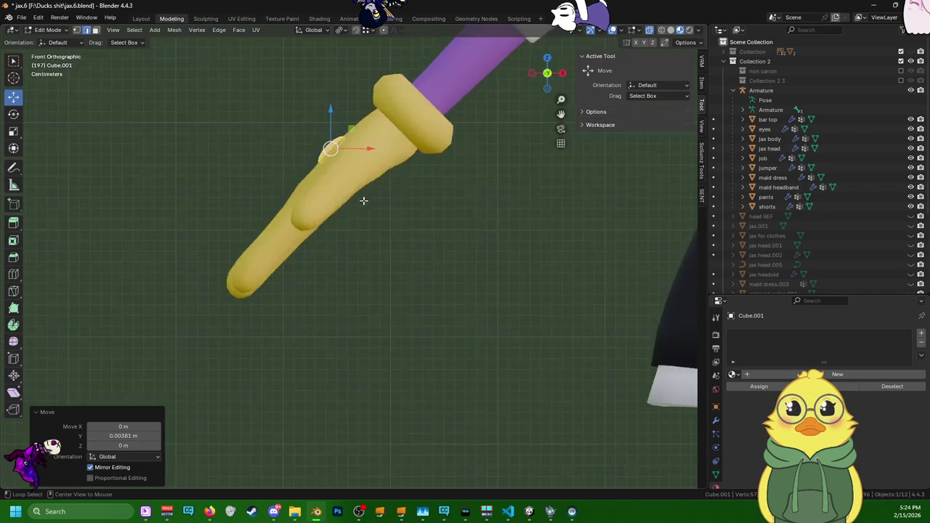
{"action": "key", "text": "ctrl+KP_3"}
{"action": "scroll", "coordinate": [412, 116], "scroll_direction": "up", "scroll_amount": 4}
{"action": "middle_click_drag", "start_coordinate": [412, 116], "coordinate": [411, 211], "text": "shift"}
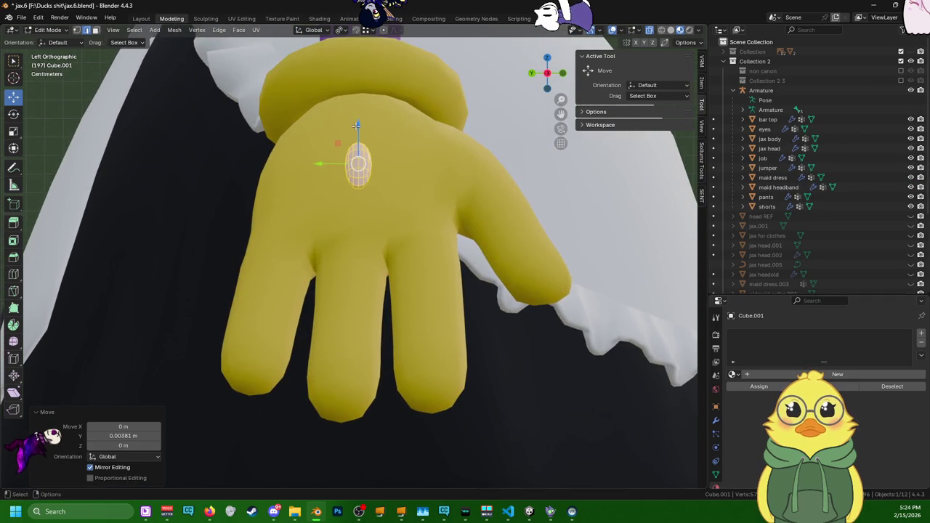
{"action": "left_click_drag", "start_coordinate": [356, 125], "coordinate": [356, 111]}
{"action": "left_click_drag", "start_coordinate": [331, 148], "coordinate": [341, 148]}
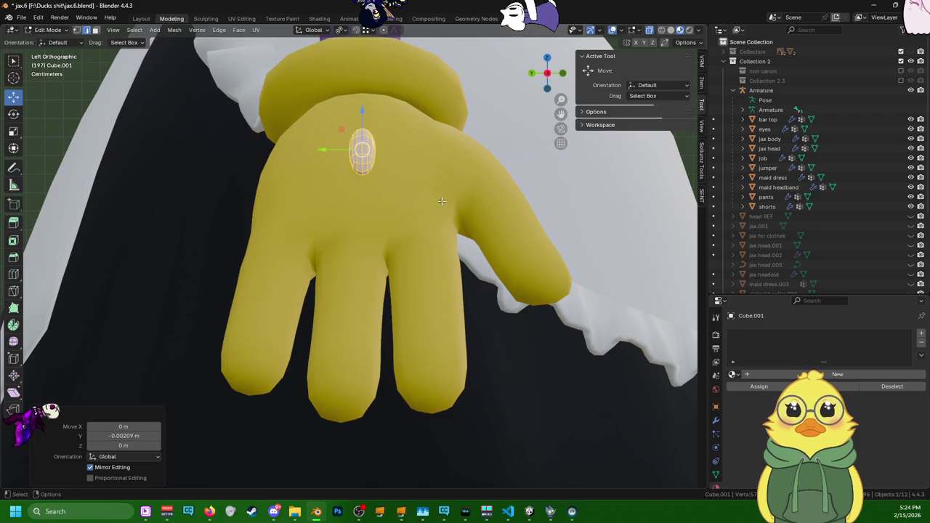
{"action": "mouse_move", "coordinate": [336, 148]}
{"action": "middle_mouse_down"}
{"action": "mouse_move", "coordinate": [366, 263]}
{"action": "mouse_move", "coordinate": [344, 223]}
{"action": "middle_mouse_up"}
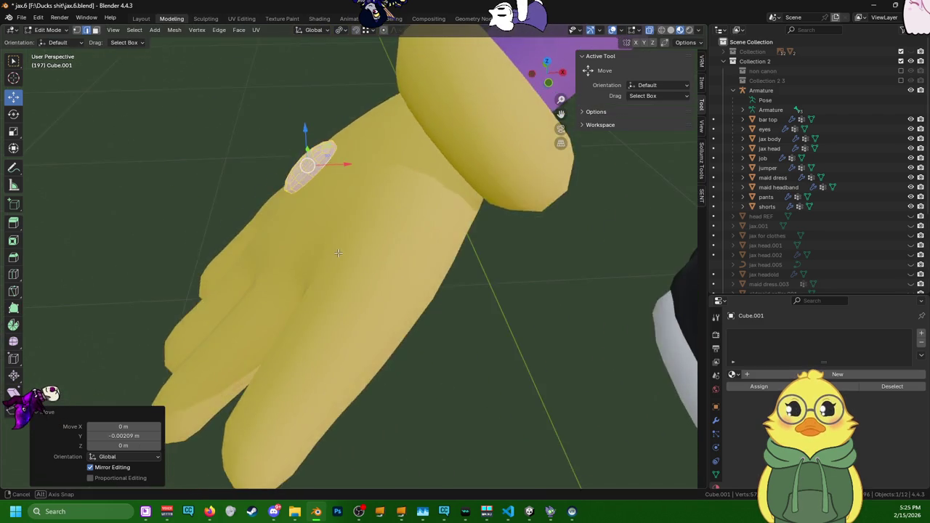
- Nudge the oval pad 0.000494 m outward along X from the glove
{"action": "left_click_drag", "start_coordinate": [340, 148], "coordinate": [354, 153]}
{"action": "mouse_move", "coordinate": [354, 152]}
{"action": "middle_mouse_down"}
{"action": "mouse_move", "coordinate": [574, 170]}
{"action": "mouse_move", "coordinate": [505, 177]}
{"action": "mouse_move", "coordinate": [510, 167]}
{"action": "middle_mouse_up"}
{"action": "scroll", "coordinate": [511, 166], "scroll_direction": "up", "scroll_amount": 5}
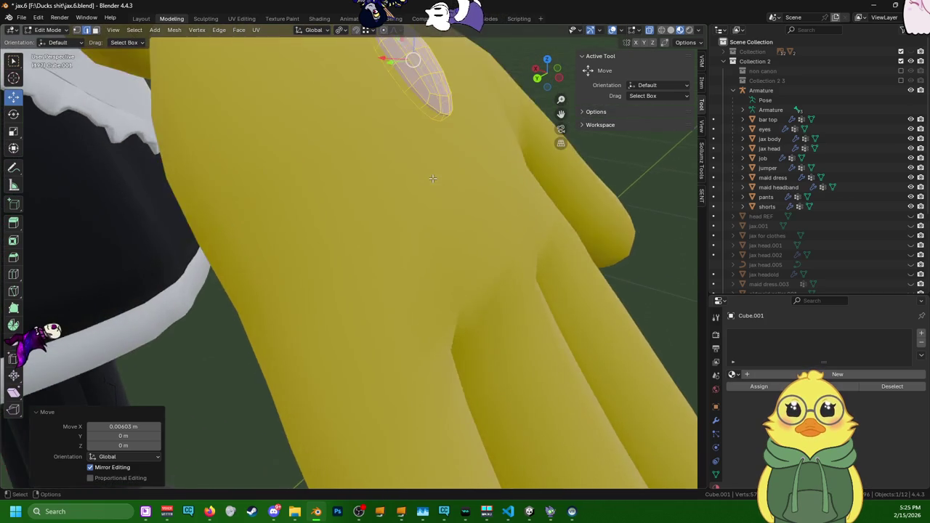
{"action": "mouse_move", "coordinate": [384, 176]}
{"action": "middle_mouse_down"}
{"action": "mouse_move", "coordinate": [300, 163]}
{"action": "mouse_move", "coordinate": [257, 210]}
{"action": "mouse_move", "coordinate": [295, 113]}
{"action": "mouse_move", "coordinate": [280, 124]}
{"action": "middle_mouse_up"}
{"action": "left_click_drag", "start_coordinate": [300, 112], "coordinate": [306, 115]}
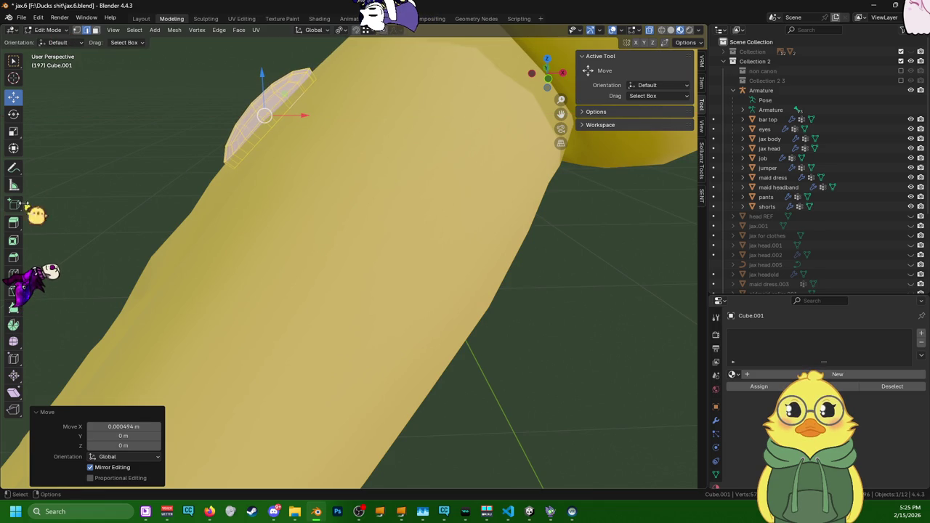
- Tilt the pad a further 1° about Y so it sits flush on the glove back
{"action": "left_click", "coordinate": [13, 114]}
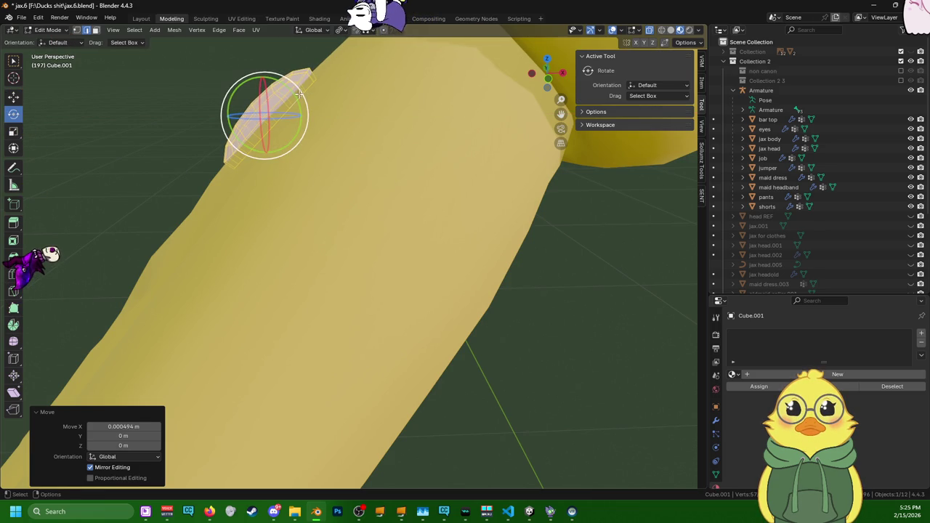
{"action": "left_click_drag", "start_coordinate": [296, 97], "coordinate": [297, 100]}
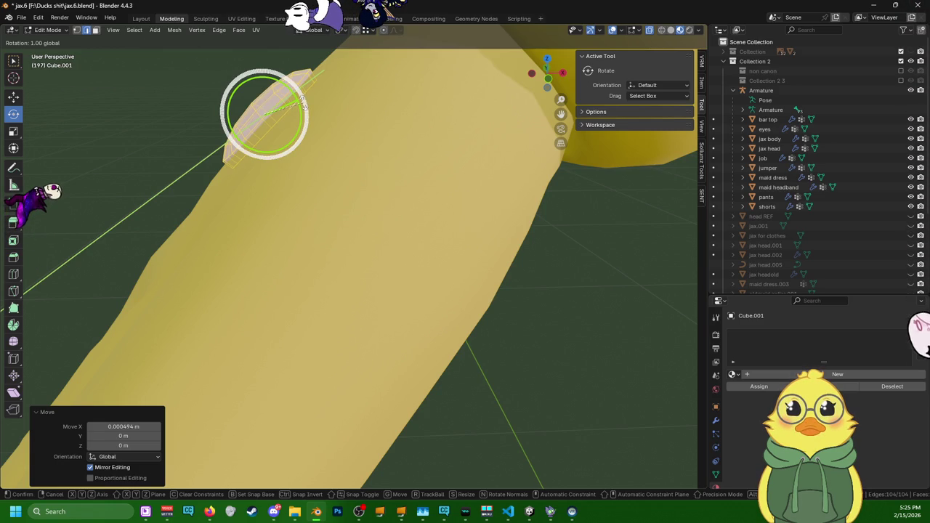
{"action": "left_click_drag", "start_coordinate": [300, 99], "coordinate": [304, 104]}
{"action": "mouse_move", "coordinate": [304, 103]}
{"action": "middle_mouse_down"}
{"action": "mouse_move", "coordinate": [539, 177]}
{"action": "mouse_move", "coordinate": [528, 145]}
{"action": "mouse_move", "coordinate": [509, 135]}
{"action": "mouse_move", "coordinate": [498, 131]}
{"action": "mouse_move", "coordinate": [533, 223]}
{"action": "middle_mouse_up"}
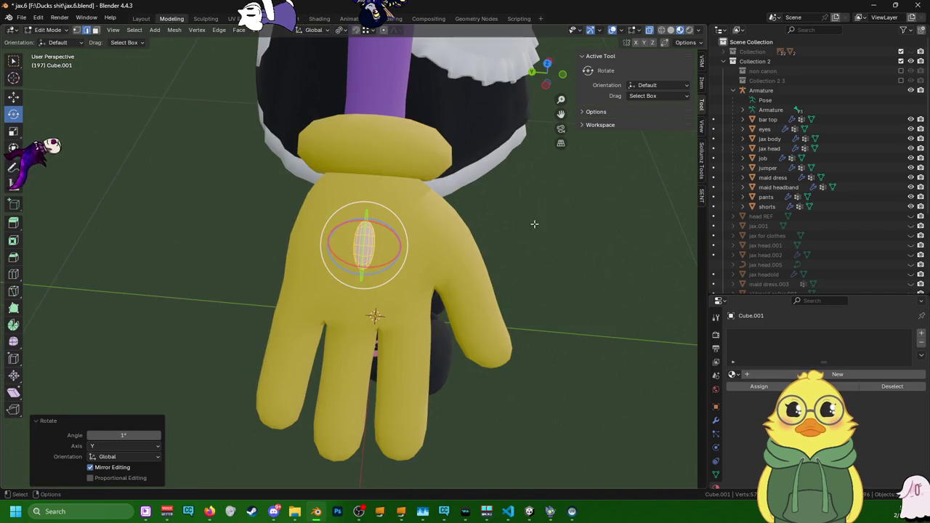
{"action": "key", "text": "ctrl+z"}
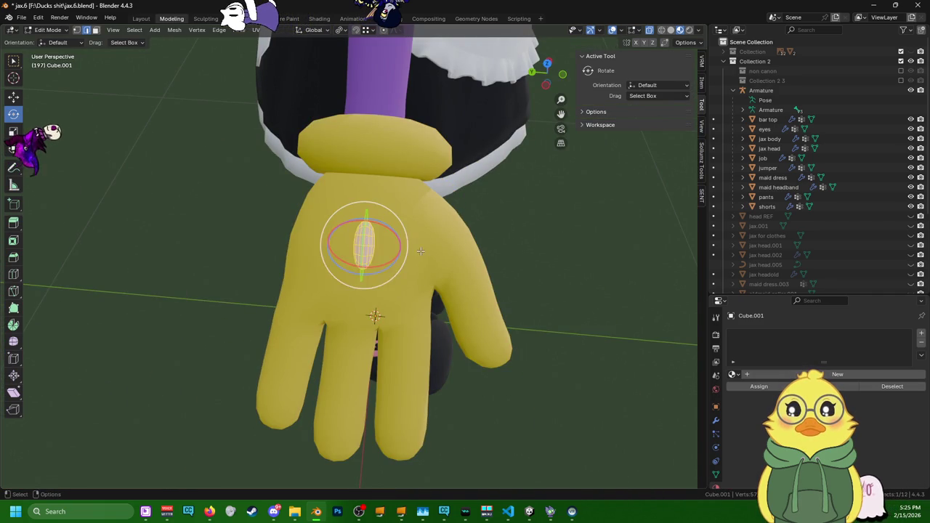
- Duplicate the oval pad and slide the copy beside the original
{"action": "key", "text": "g"}
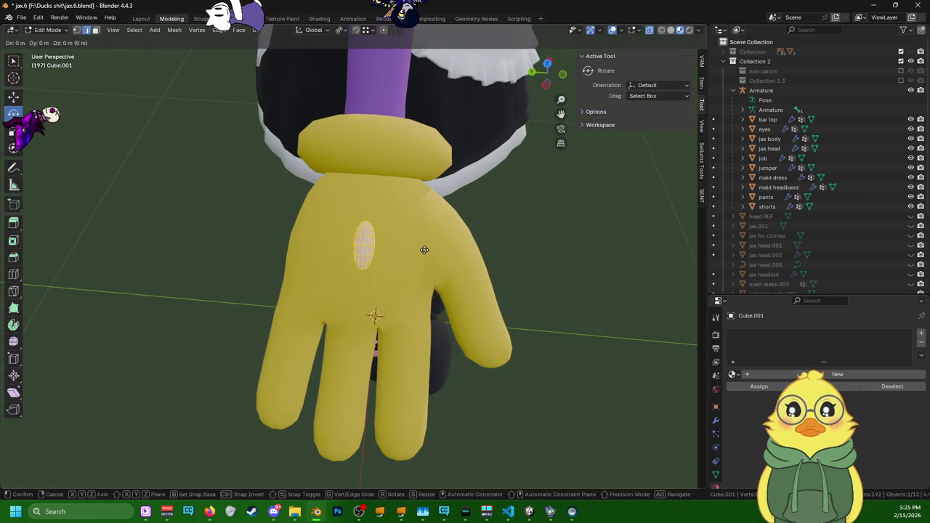
{"action": "right_click", "coordinate": [424, 250]}
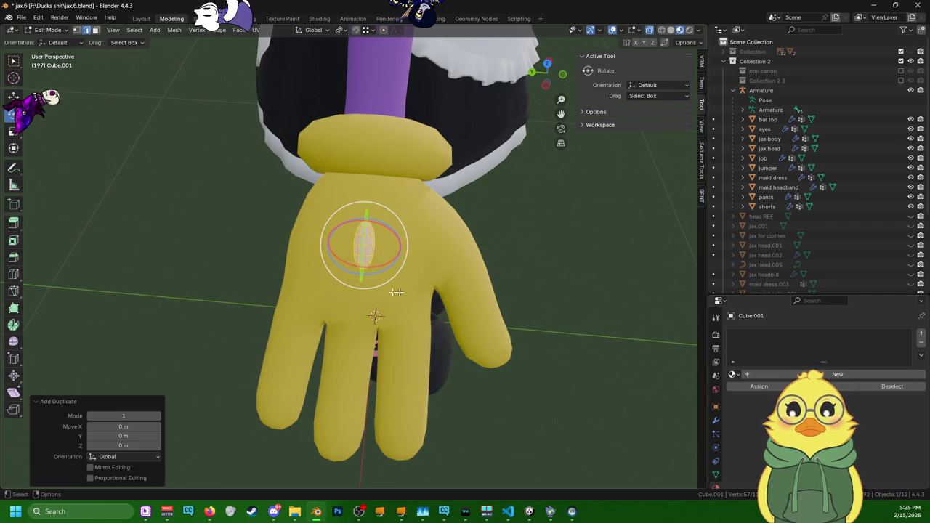
{"action": "key", "text": "shift+space"}
{"action": "key", "text": "g"}
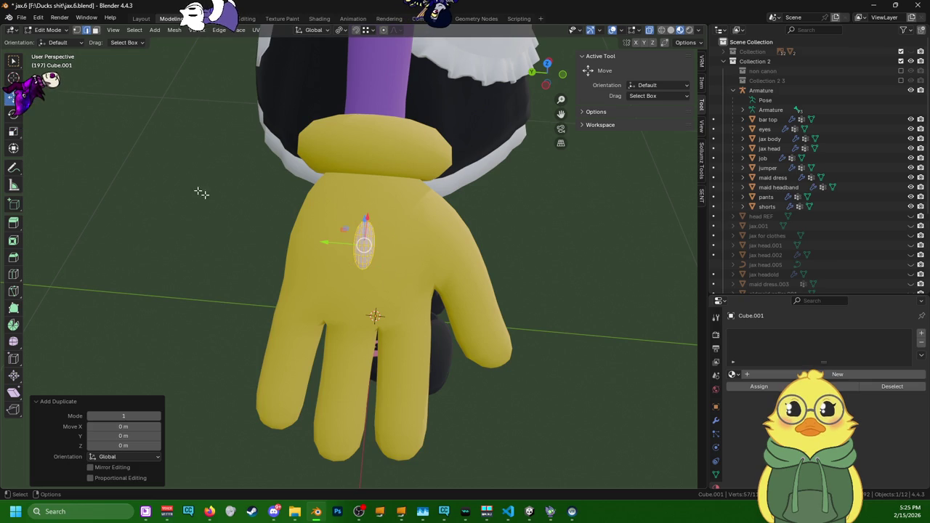
{"action": "left_click_drag", "start_coordinate": [334, 242], "coordinate": [294, 239]}
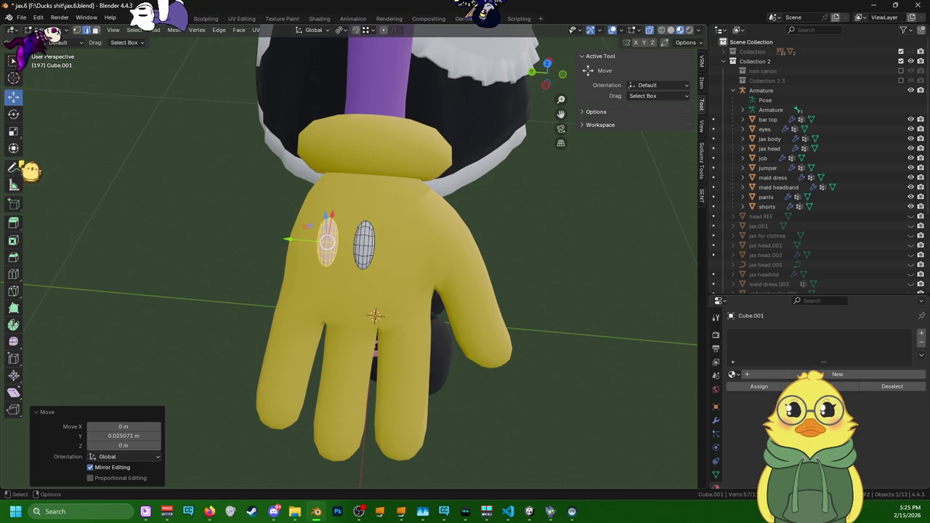
- Rotate the new pad -10° about Z to match the original's angle
{"action": "left_click", "coordinate": [13, 114]}
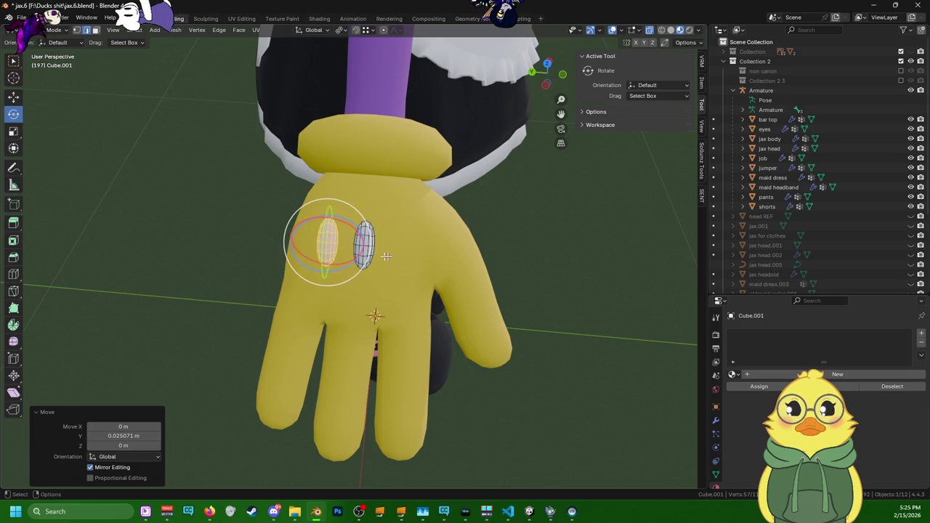
{"action": "mouse_move", "coordinate": [378, 269]}
{"action": "middle_mouse_down"}
{"action": "mouse_move", "coordinate": [419, 166]}
{"action": "mouse_move", "coordinate": [385, 169]}
{"action": "mouse_move", "coordinate": [373, 194]}
{"action": "mouse_move", "coordinate": [395, 222]}
{"action": "mouse_move", "coordinate": [399, 284]}
{"action": "mouse_move", "coordinate": [394, 275]}
{"action": "middle_mouse_up"}
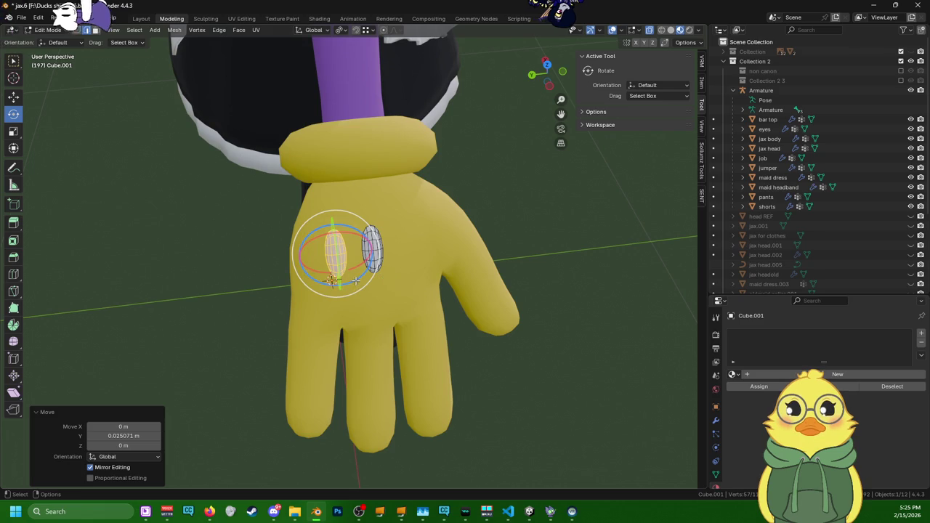
{"action": "left_click_drag", "start_coordinate": [355, 280], "coordinate": [347, 283]}
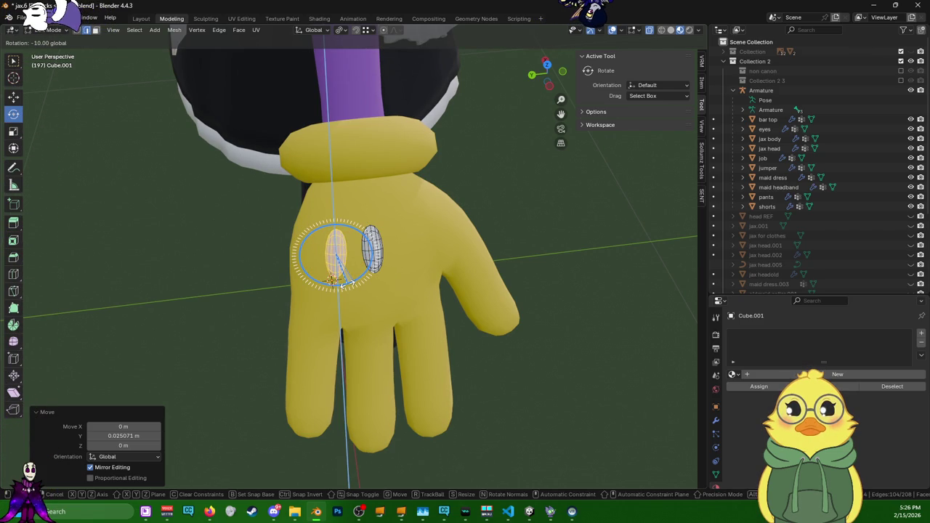
{"action": "mouse_move", "coordinate": [347, 283]}
{"action": "middle_mouse_down"}
{"action": "mouse_move", "coordinate": [400, 193]}
{"action": "mouse_move", "coordinate": [325, 256]}
{"action": "mouse_move", "coordinate": [336, 200]}
{"action": "middle_mouse_up"}
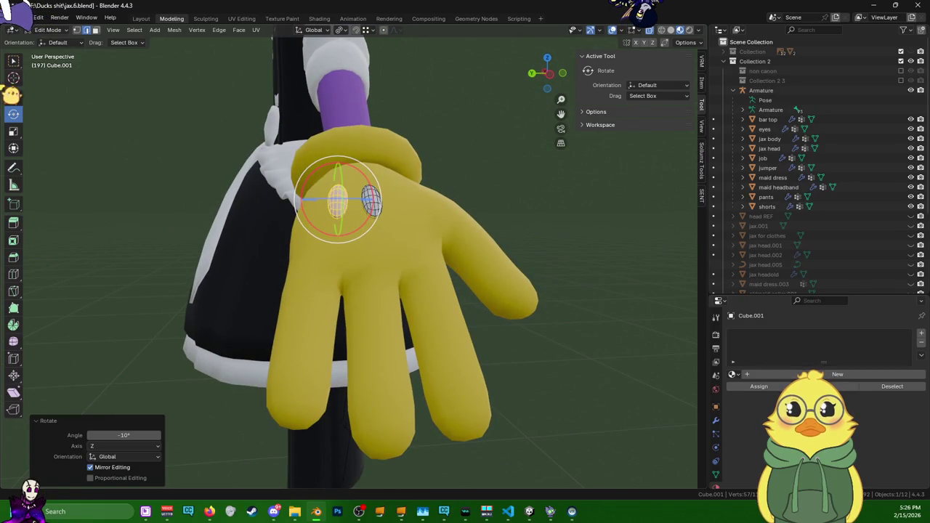
- Raise the new pad 0.001917 m along Z, level with its matching oval
{"action": "mouse_move", "coordinate": [334, 164]}
{"action": "middle_mouse_down"}
{"action": "mouse_move", "coordinate": [403, 171]}
{"action": "mouse_move", "coordinate": [365, 163]}
{"action": "middle_mouse_up"}
{"action": "scroll", "coordinate": [403, 171], "scroll_direction": "up", "scroll_amount": 4}
{"action": "left_click_drag", "start_coordinate": [359, 153], "coordinate": [352, 164]}
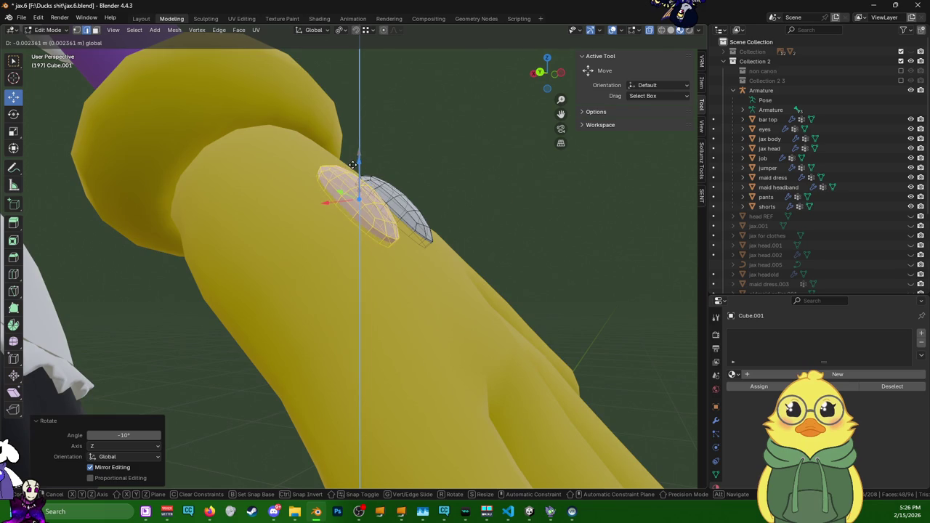
{"action": "middle_click_drag", "start_coordinate": [350, 168], "coordinate": [276, 229]}
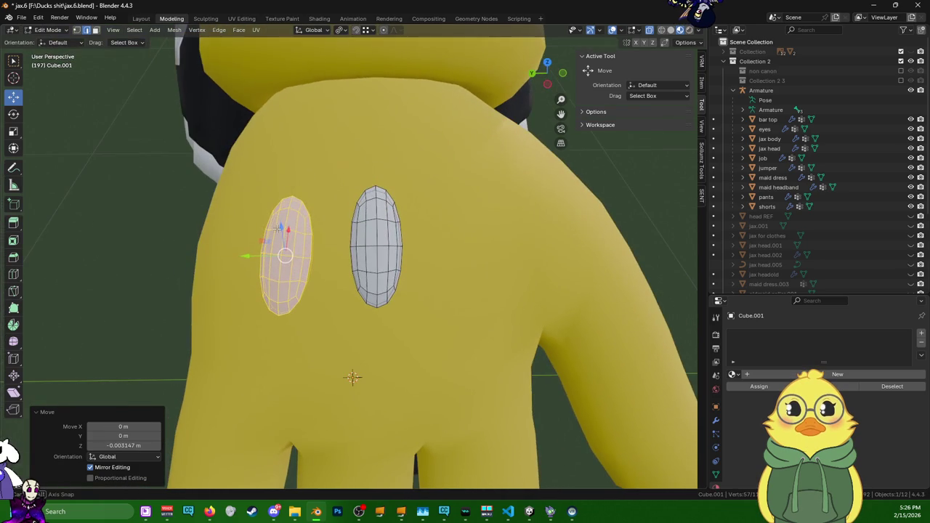
{"action": "left_click_drag", "start_coordinate": [290, 231], "coordinate": [281, 215]}
{"action": "mouse_move", "coordinate": [281, 215]}
{"action": "middle_mouse_down"}
{"action": "mouse_move", "coordinate": [300, 124]}
{"action": "mouse_move", "coordinate": [264, 160]}
{"action": "mouse_move", "coordinate": [349, 369]}
{"action": "mouse_move", "coordinate": [349, 346]}
{"action": "mouse_move", "coordinate": [328, 344]}
{"action": "middle_mouse_up"}
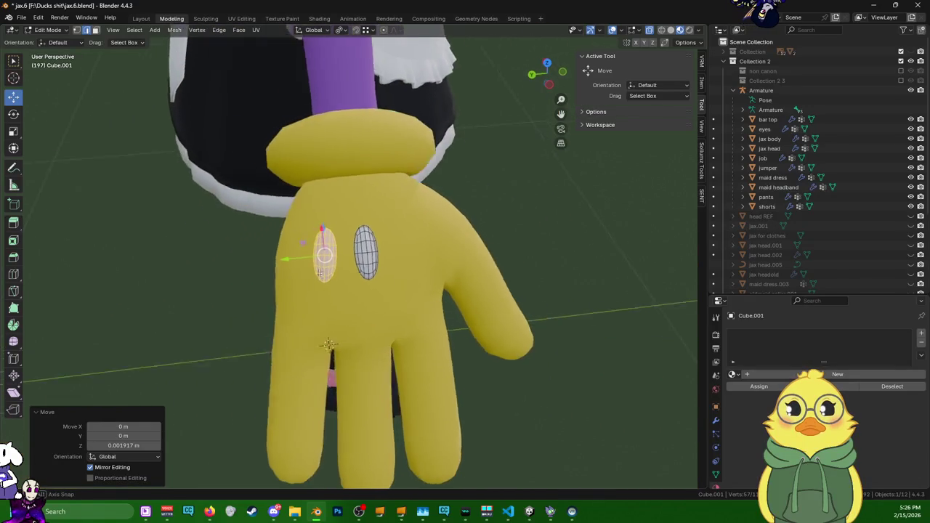
- Zoom in around the two pads and select the right-hand pad
{"action": "scroll", "coordinate": [320, 272], "scroll_direction": "up", "scroll_amount": 3}
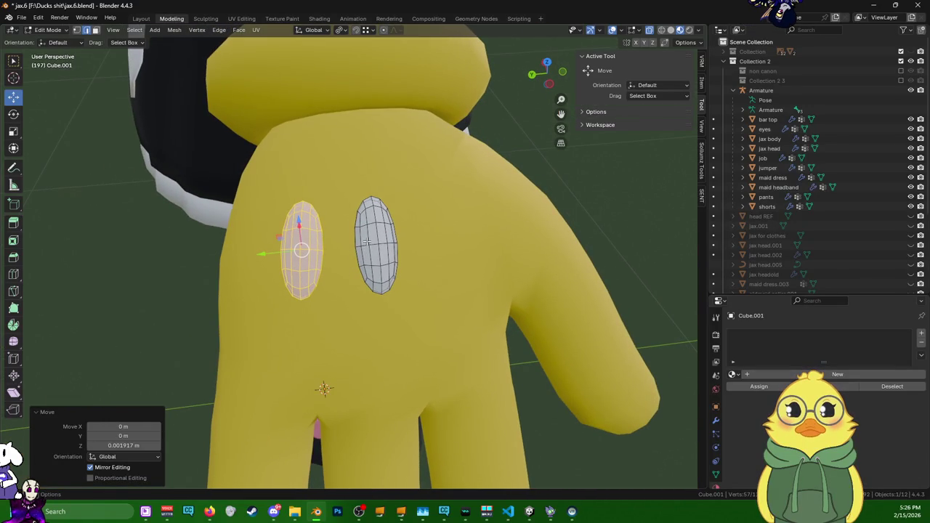
{"action": "scroll", "coordinate": [366, 242], "scroll_direction": "down", "scroll_amount": 1}
{"action": "scroll", "coordinate": [367, 242], "scroll_direction": "down", "scroll_amount": 5}
{"action": "scroll", "coordinate": [356, 247], "scroll_direction": "up", "scroll_amount": 5}
{"action": "scroll", "coordinate": [351, 249], "scroll_direction": "up", "scroll_amount": 3}
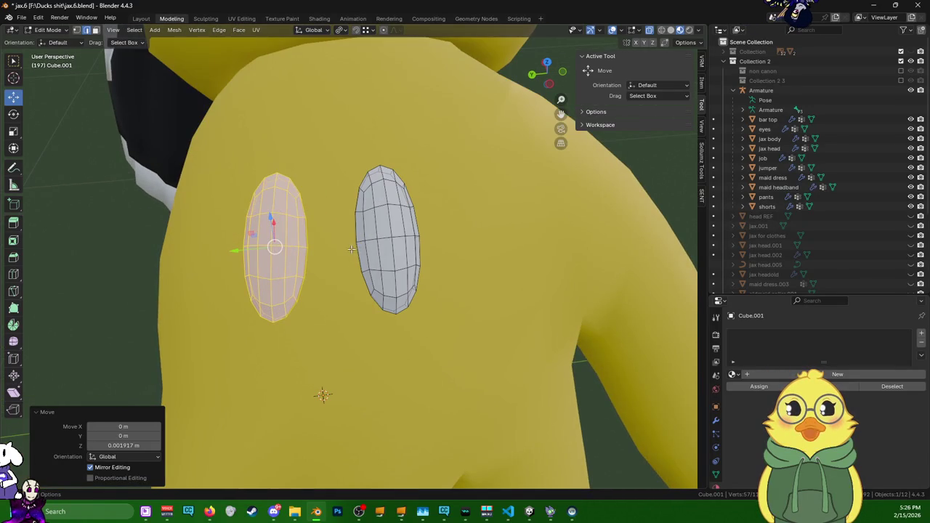
{"action": "left_click", "coordinate": [372, 241], "text": "alt"}
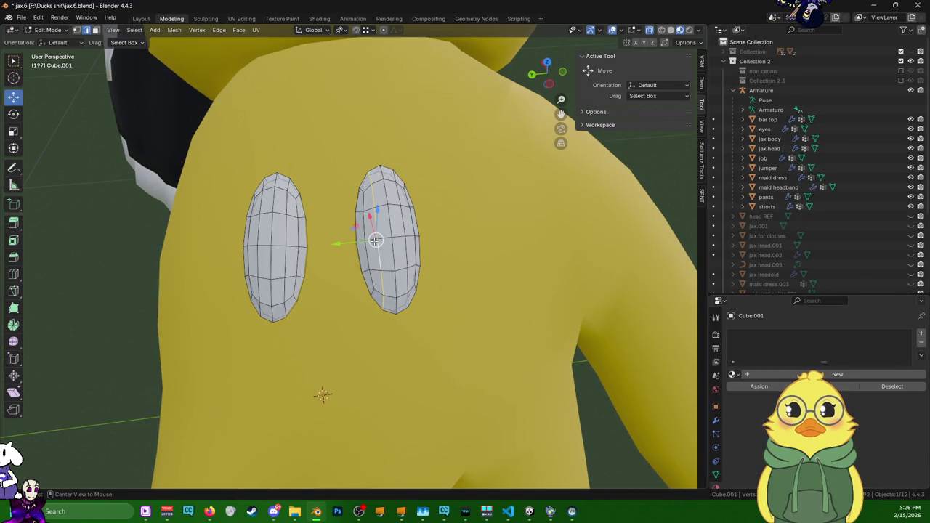
{"action": "middle_click_drag", "start_coordinate": [388, 238], "coordinate": [372, 241]}
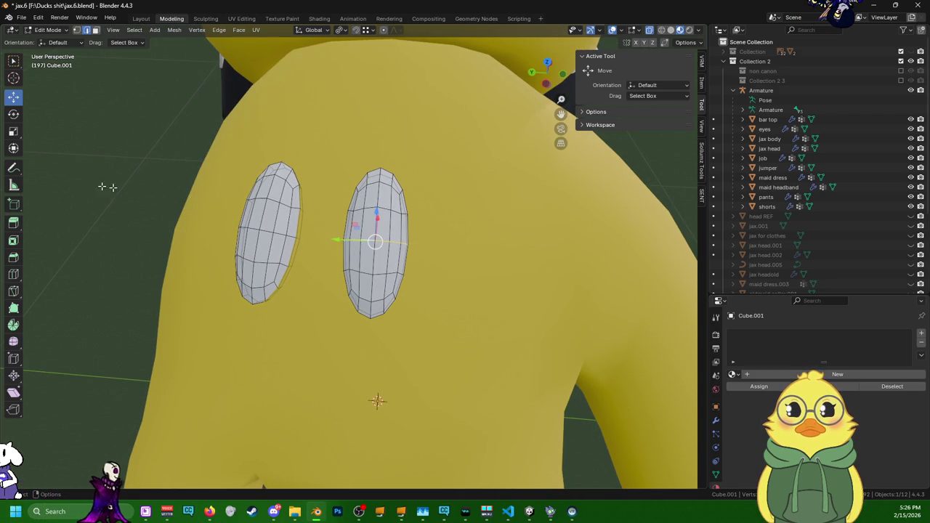
- Start scaling the right-hand pad along Y with smooth proportional editing
{"action": "left_click", "coordinate": [13, 290]}
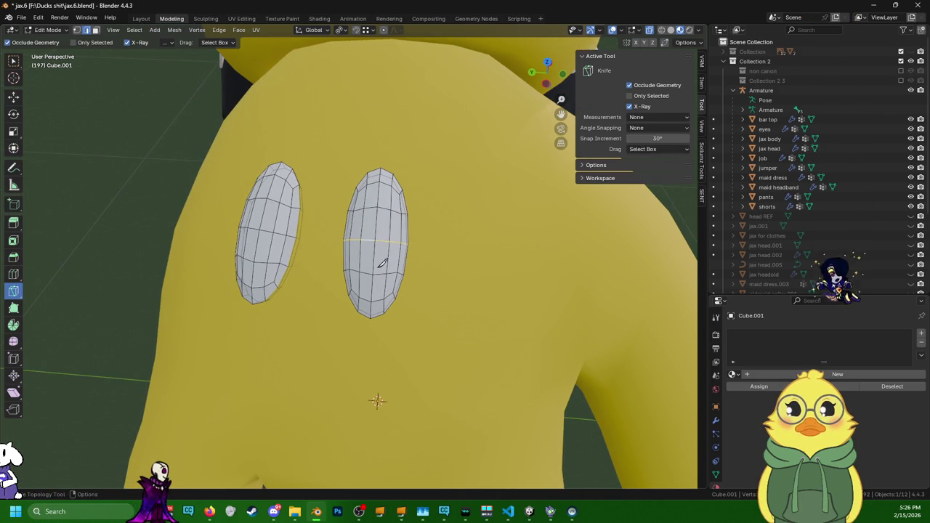
{"action": "left_click", "coordinate": [14, 131]}
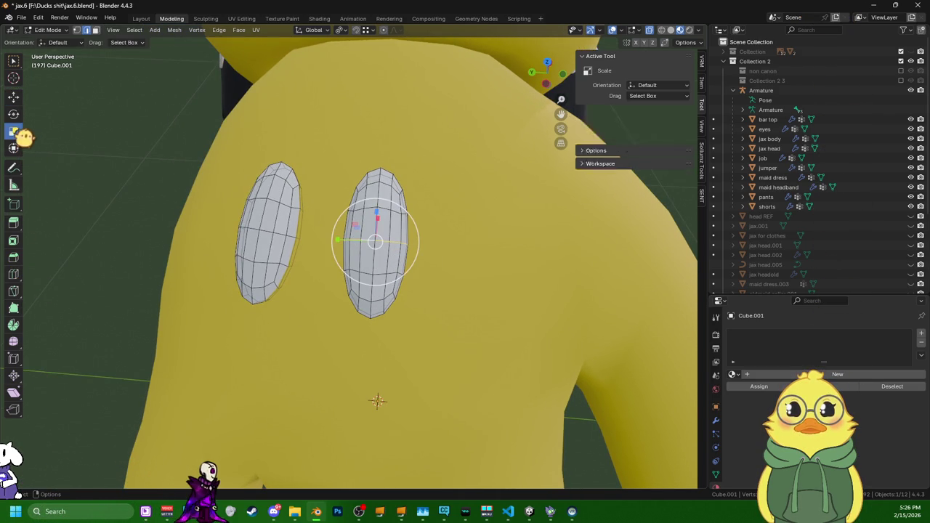
{"action": "left_click_drag", "start_coordinate": [338, 239], "coordinate": [342, 240]}
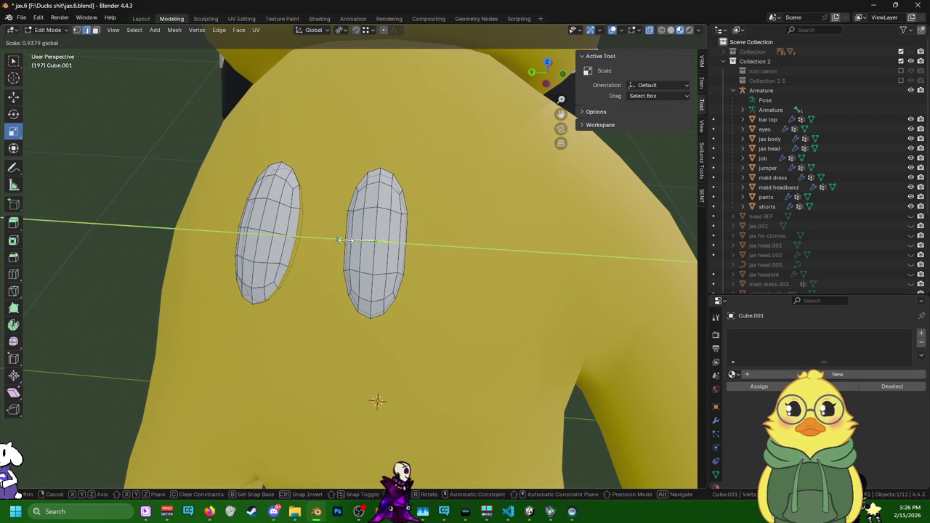
{"action": "left_click_drag", "start_coordinate": [345, 240], "coordinate": [346, 239]}
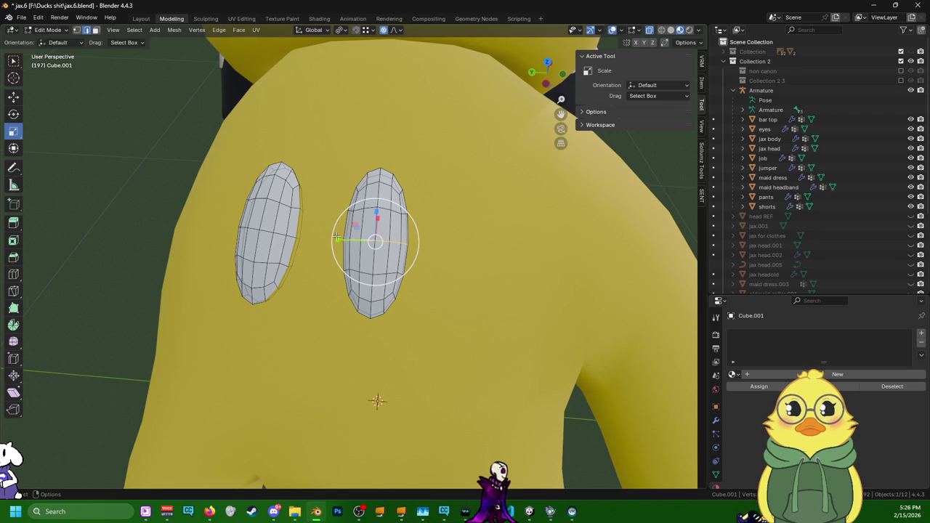
{"action": "left_click_drag", "start_coordinate": [337, 237], "coordinate": [342, 233]}
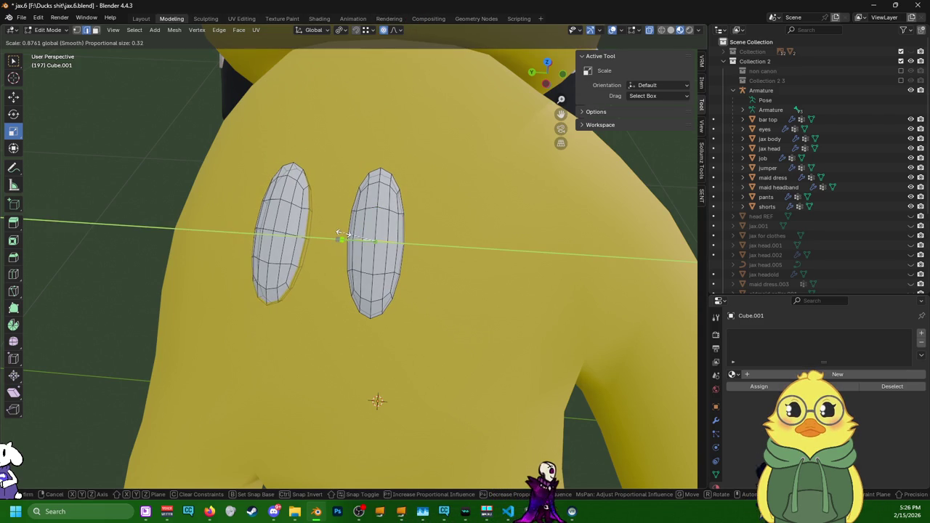
- Adjust the proportional falloff size and confirm the pad squashed to 0.799 along Y
{"action": "scroll", "coordinate": [342, 233], "scroll_direction": "down", "scroll_amount": 3}
{"action": "scroll", "coordinate": [341, 233], "scroll_direction": "up", "scroll_amount": 5}
{"action": "scroll", "coordinate": [339, 233], "scroll_direction": "up", "scroll_amount": 2}
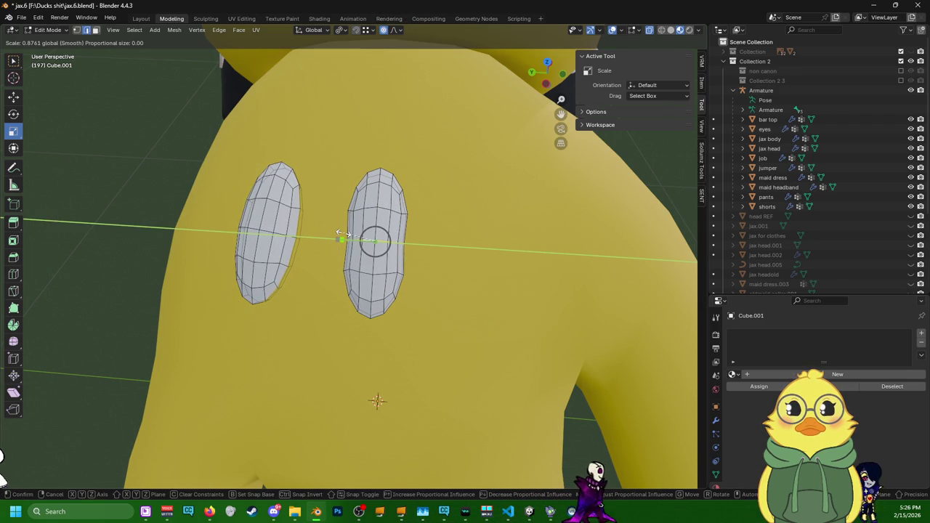
{"action": "scroll", "coordinate": [339, 235], "scroll_direction": "down", "scroll_amount": 2}
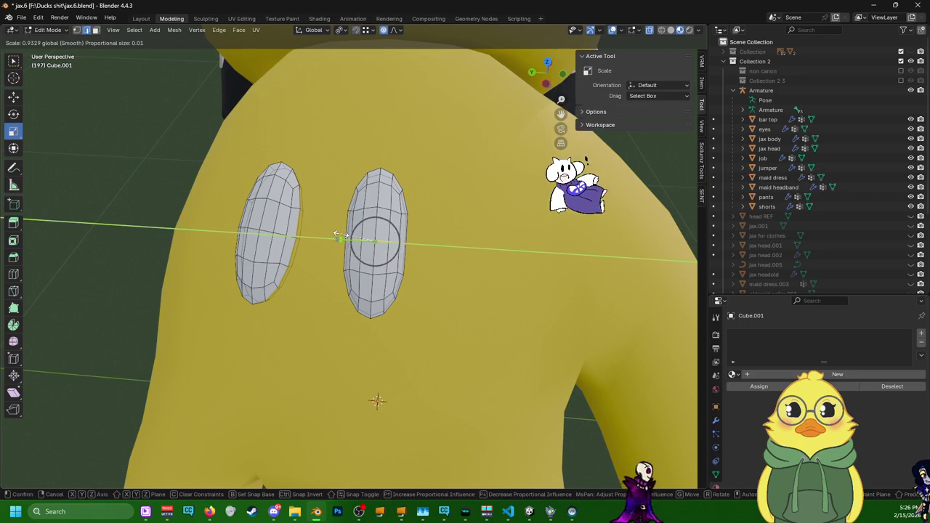
{"action": "scroll", "coordinate": [338, 234], "scroll_direction": "down", "scroll_amount": 2}
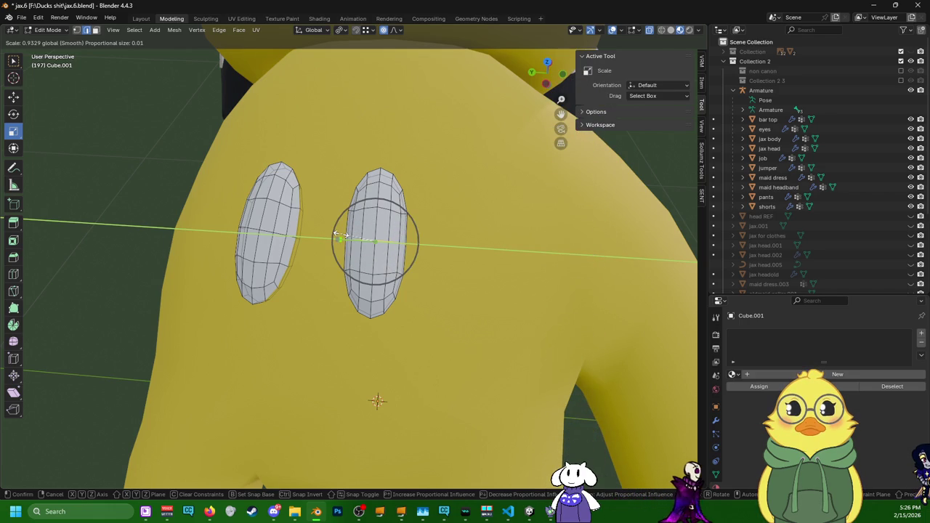
{"action": "scroll", "coordinate": [342, 236], "scroll_direction": "down", "scroll_amount": 1}
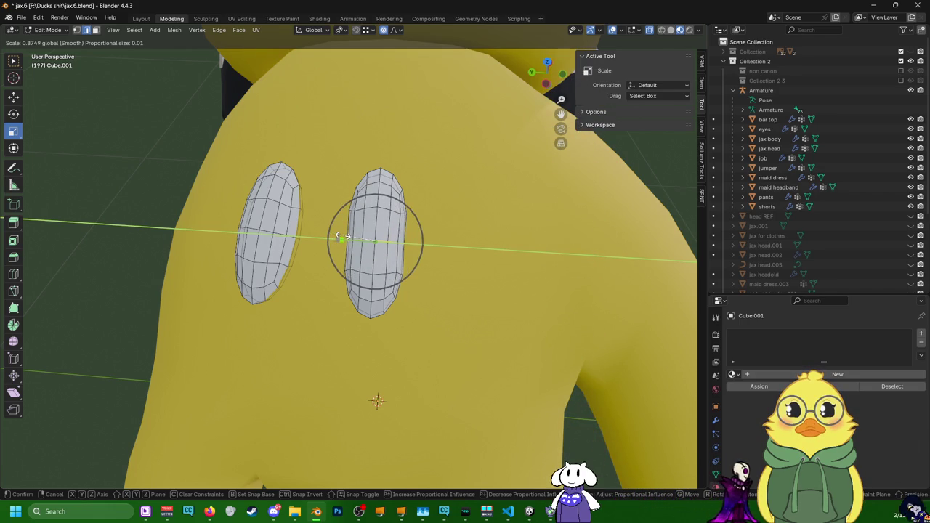
{"action": "scroll", "coordinate": [341, 236], "scroll_direction": "down", "scroll_amount": 2}
{"action": "scroll", "coordinate": [340, 236], "scroll_direction": "down", "scroll_amount": 1}
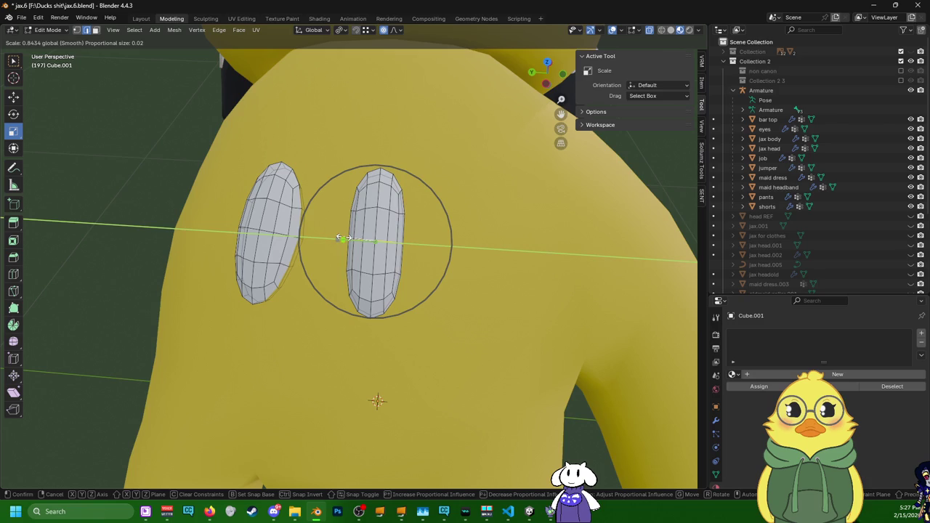
{"action": "scroll", "coordinate": [345, 238], "scroll_direction": "up", "scroll_amount": 2}
{"action": "scroll", "coordinate": [345, 239], "scroll_direction": "down", "scroll_amount": 2}
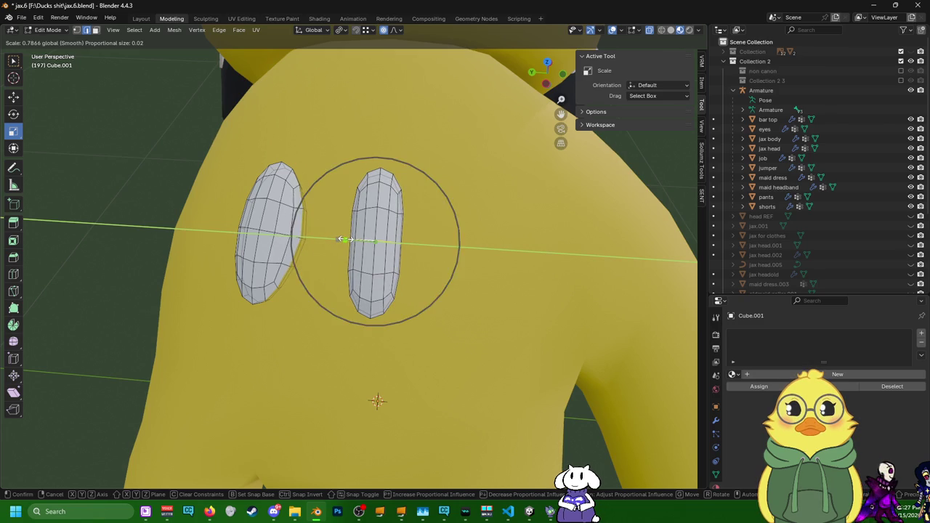
{"action": "scroll", "coordinate": [344, 238], "scroll_direction": "down", "scroll_amount": 3}
{"action": "scroll", "coordinate": [344, 238], "scroll_direction": "up", "scroll_amount": 3}
{"action": "scroll", "coordinate": [344, 238], "scroll_direction": "up", "scroll_amount": 1}
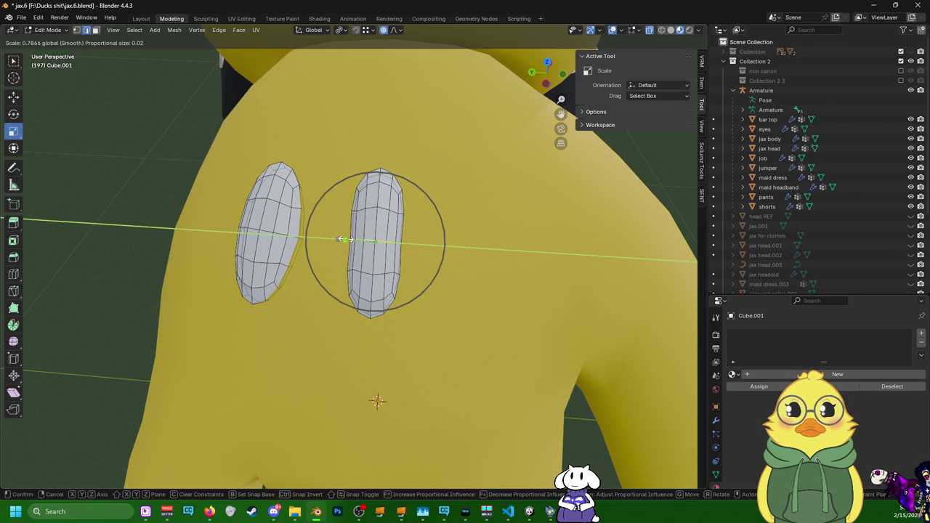
{"action": "scroll", "coordinate": [344, 238], "scroll_direction": "up", "scroll_amount": 2}
{"action": "scroll", "coordinate": [345, 239], "scroll_direction": "down", "scroll_amount": 5}
{"action": "scroll", "coordinate": [344, 238], "scroll_direction": "down", "scroll_amount": 1}
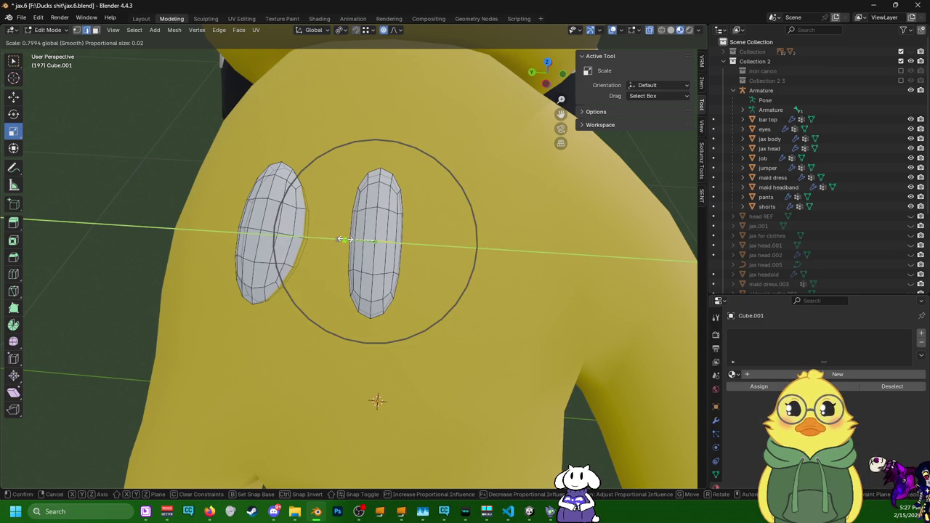
{"action": "scroll", "coordinate": [344, 239], "scroll_direction": "down", "scroll_amount": 1}
{"action": "left_click", "coordinate": [344, 239]}
{"action": "scroll", "coordinate": [345, 238], "scroll_direction": "down", "scroll_amount": 2}
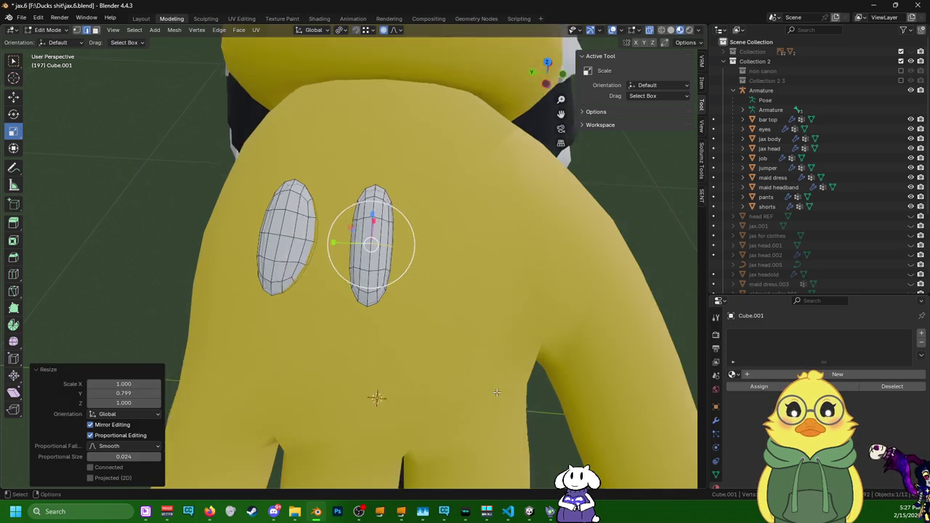
{"action": "scroll", "coordinate": [378, 276], "scroll_direction": "down", "scroll_amount": 2}
{"action": "scroll", "coordinate": [412, 313], "scroll_direction": "down", "scroll_amount": 2}
{"action": "scroll", "coordinate": [412, 312], "scroll_direction": "up", "scroll_amount": 4}
- Select the linked left oval pad, delete its vertices, then select the remaining pad
{"action": "middle_click_drag", "start_coordinate": [384, 426], "coordinate": [338, 212]}
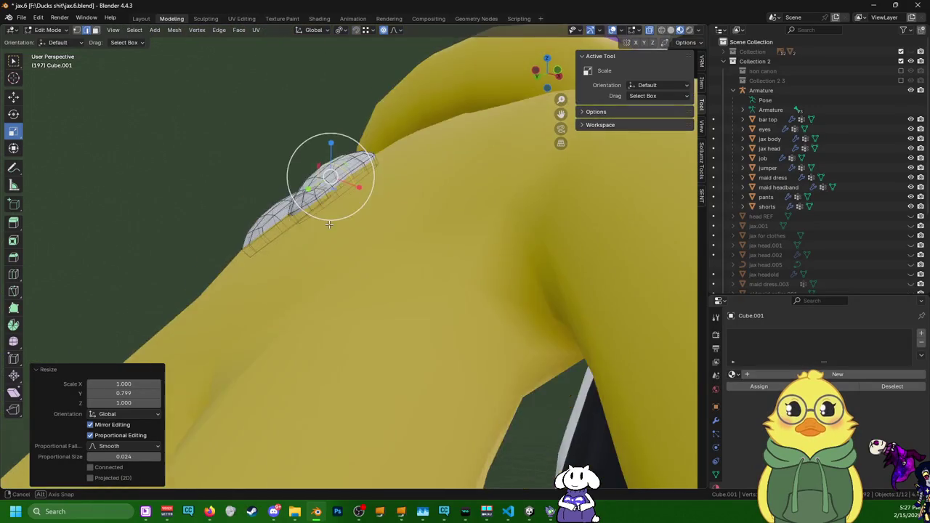
{"action": "left_click", "coordinate": [313, 206]}
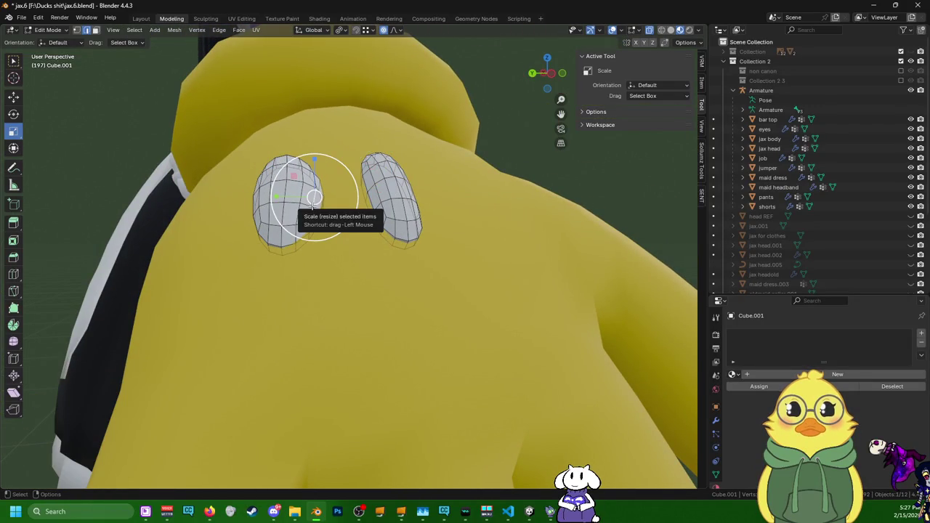
{"action": "scroll", "coordinate": [810, 176], "scroll_direction": "down", "scroll_amount": 5}
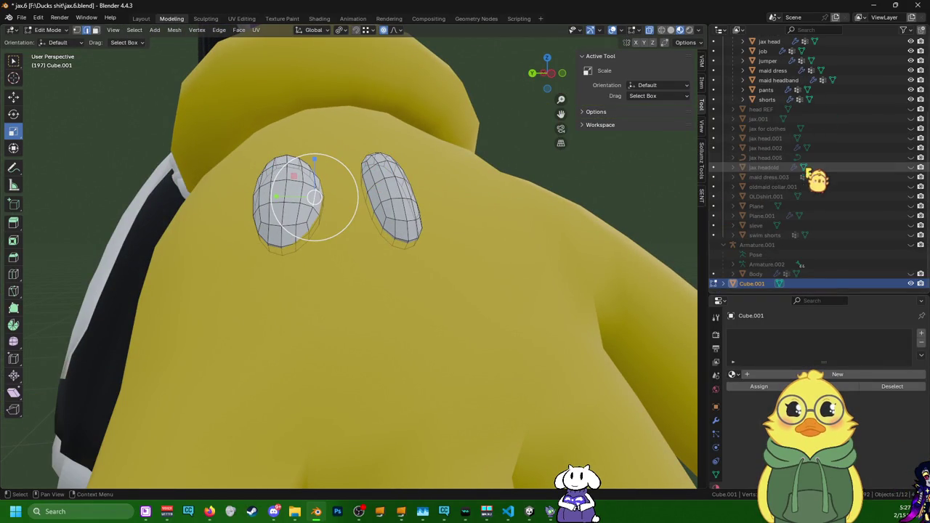
{"action": "key", "text": "l"}
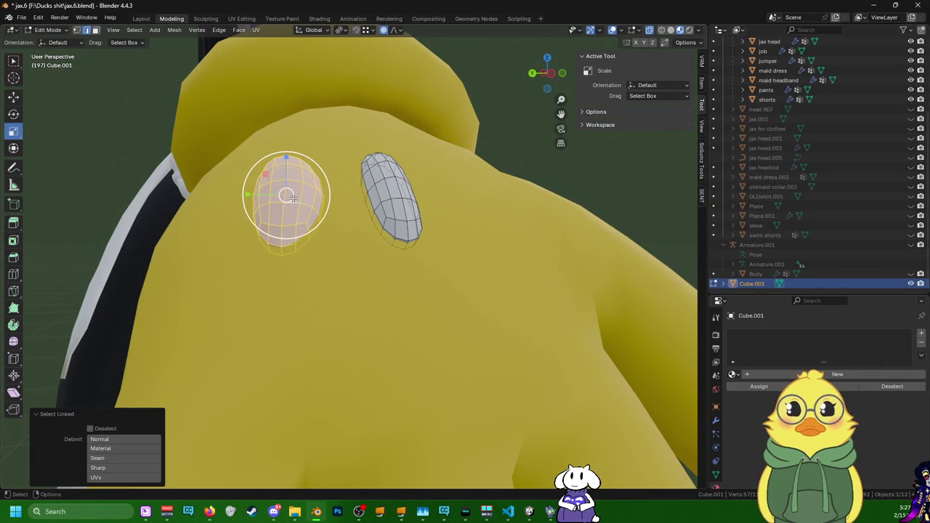
{"action": "key", "text": "x"}
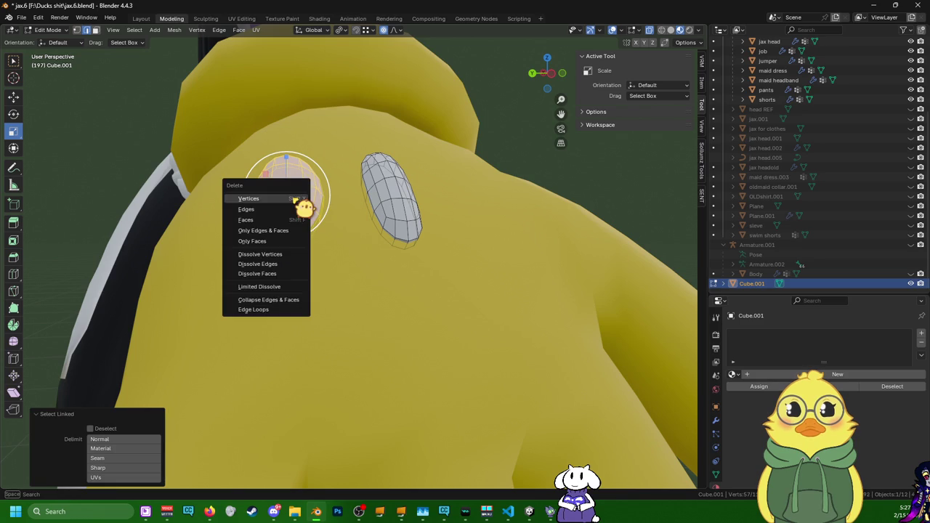
{"action": "left_click", "coordinate": [296, 199]}
{"action": "middle_click_drag", "start_coordinate": [298, 203], "coordinate": [364, 290]}
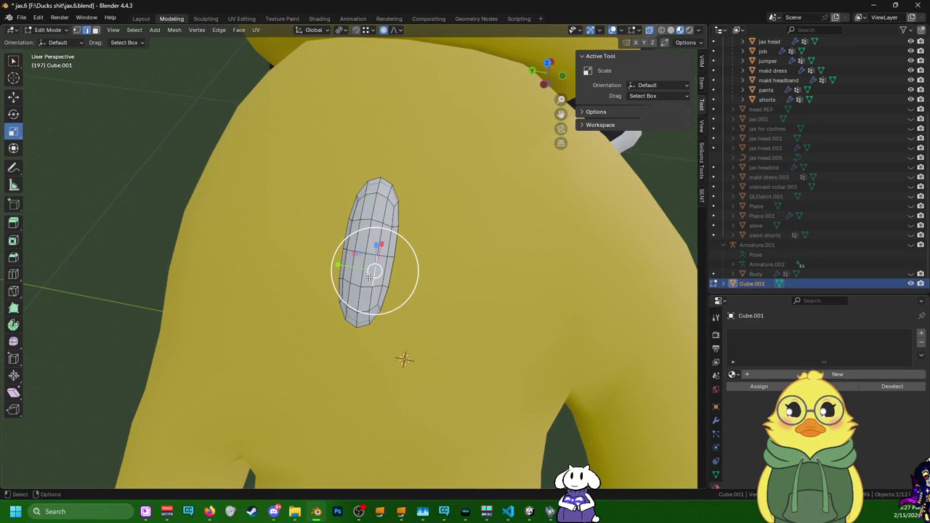
{"action": "key", "text": "l"}
{"action": "mouse_move", "coordinate": [369, 255]}
{"action": "middle_mouse_down"}
{"action": "mouse_move", "coordinate": [341, 229]}
{"action": "mouse_move", "coordinate": [367, 192]}
{"action": "mouse_move", "coordinate": [342, 171]}
{"action": "middle_mouse_up"}
- Nudge the remaining pad -0.000677 m along Z and 0.0011 m along X
{"action": "left_click", "coordinate": [13, 97]}
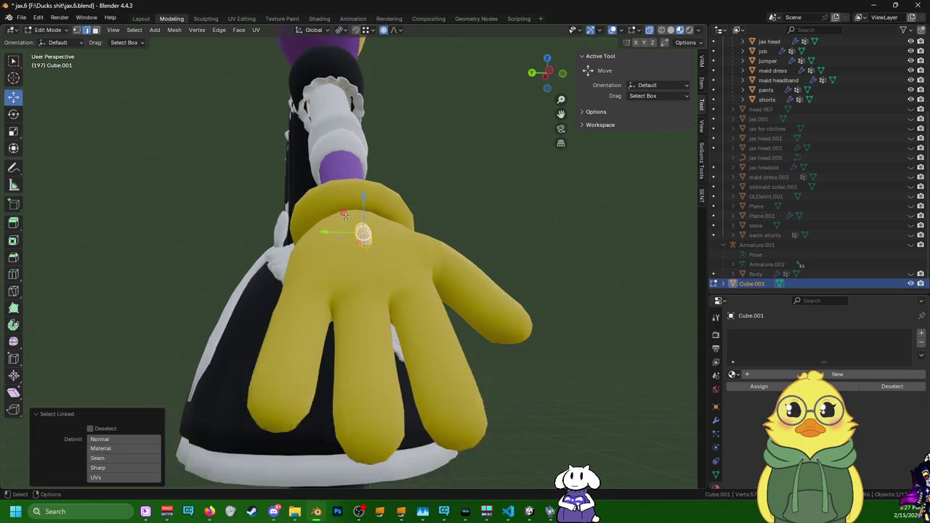
{"action": "middle_click_drag", "start_coordinate": [181, 240], "coordinate": [216, 229]}
{"action": "scroll", "coordinate": [334, 225], "scroll_direction": "up", "scroll_amount": 3}
{"action": "mouse_move", "coordinate": [333, 226]}
{"action": "middle_mouse_down"}
{"action": "mouse_move", "coordinate": [479, 243]}
{"action": "mouse_move", "coordinate": [469, 230]}
{"action": "mouse_move", "coordinate": [345, 222]}
{"action": "mouse_move", "coordinate": [361, 196]}
{"action": "mouse_move", "coordinate": [364, 248]}
{"action": "mouse_move", "coordinate": [354, 256]}
{"action": "mouse_move", "coordinate": [270, 228]}
{"action": "mouse_move", "coordinate": [323, 254]}
{"action": "mouse_move", "coordinate": [475, 254]}
{"action": "middle_mouse_up"}
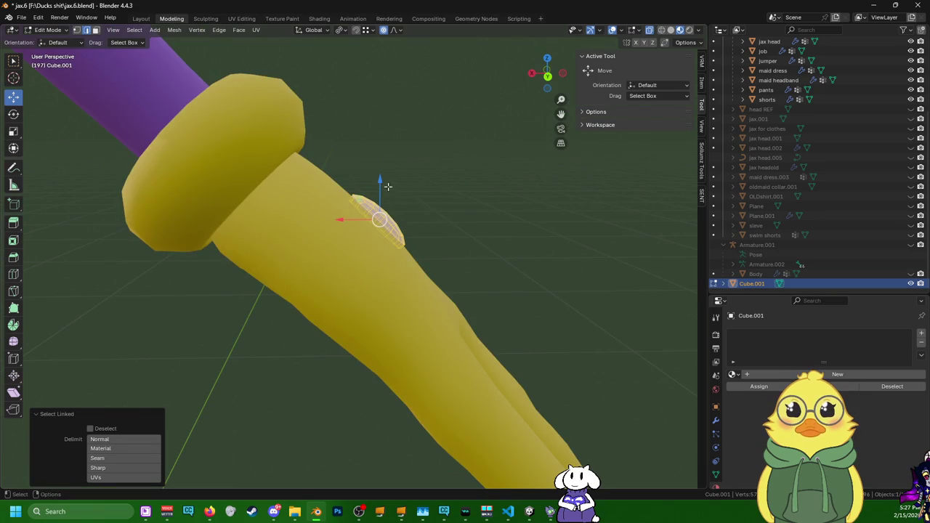
{"action": "left_click_drag", "start_coordinate": [380, 183], "coordinate": [380, 187]}
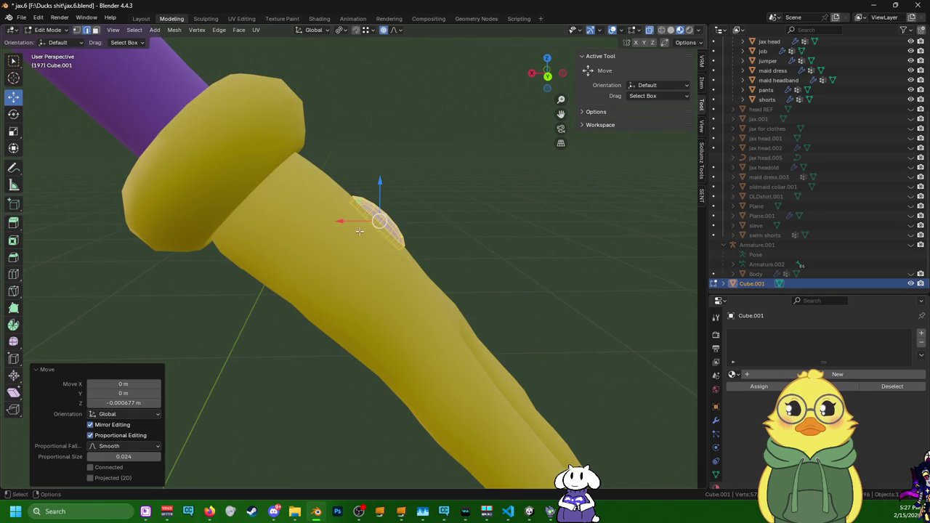
{"action": "left_click_drag", "start_coordinate": [355, 223], "coordinate": [353, 223]}
{"action": "mouse_move", "coordinate": [353, 223]}
{"action": "middle_mouse_down"}
{"action": "mouse_move", "coordinate": [208, 210]}
{"action": "mouse_move", "coordinate": [183, 243]}
{"action": "mouse_move", "coordinate": [246, 247]}
{"action": "mouse_move", "coordinate": [316, 294]}
{"action": "middle_mouse_up"}
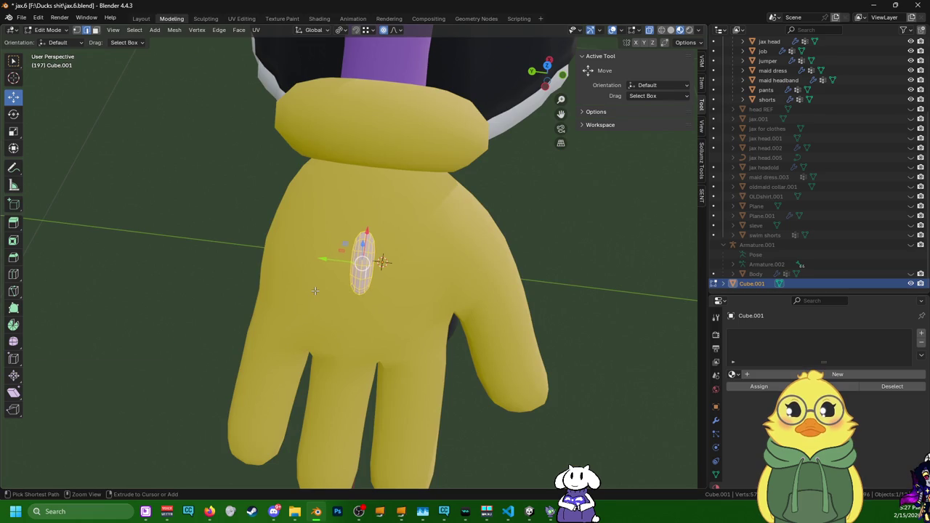
{"action": "mouse_move", "coordinate": [314, 290]}
{"action": "middle_mouse_down"}
{"action": "mouse_move", "coordinate": [511, 255]}
{"action": "mouse_move", "coordinate": [436, 205]}
{"action": "mouse_move", "coordinate": [377, 221]}
{"action": "mouse_move", "coordinate": [293, 216]}
{"action": "mouse_move", "coordinate": [185, 234]}
{"action": "mouse_move", "coordinate": [283, 261]}
{"action": "middle_mouse_up"}
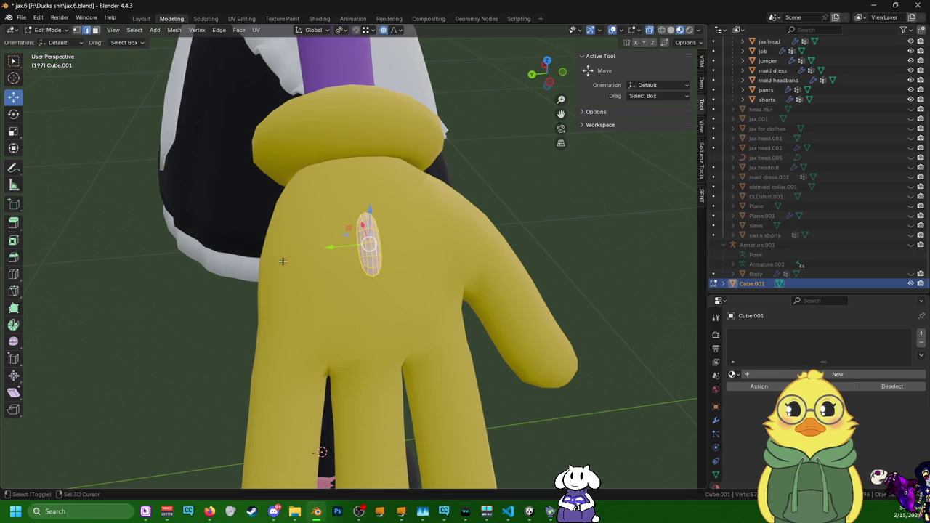
- Duplicate the oval pad in place and trial sideways moves, undoing them
{"action": "key", "text": "shift+d"}
{"action": "right_click", "coordinate": [283, 261]}
{"action": "left_click_drag", "start_coordinate": [337, 248], "coordinate": [342, 247]}
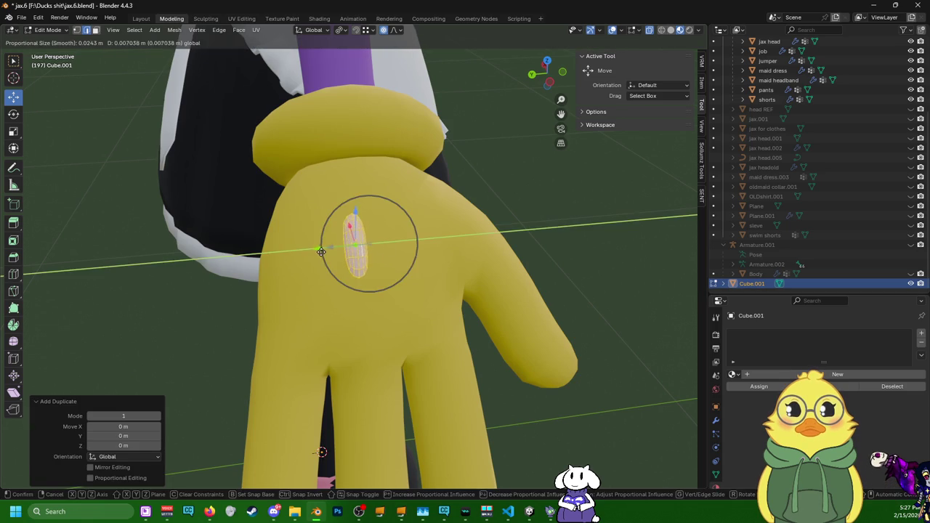
{"action": "key", "text": "ctrl+z"}
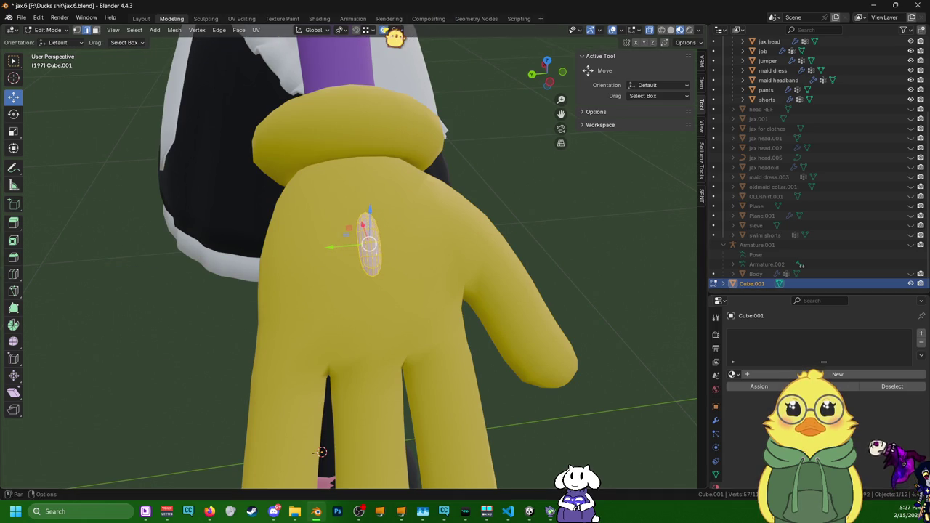
{"action": "left_click_drag", "start_coordinate": [331, 249], "coordinate": [283, 254]}
{"action": "middle_click_drag", "start_coordinate": [283, 254], "coordinate": [306, 268]}
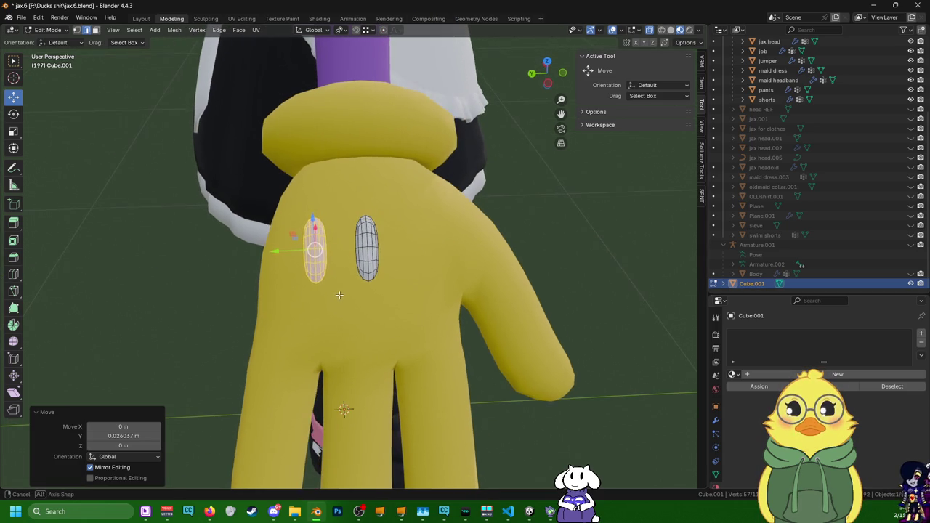
{"action": "key", "text": "ctrl+z"}
- Try another placement for the duplicate, undo it, and check the snapping settings
{"action": "mouse_move", "coordinate": [330, 251]}
{"action": "left_mouse_down"}
{"action": "mouse_move", "coordinate": [330, 403]}
{"action": "mouse_move", "coordinate": [352, 277]}
{"action": "mouse_move", "coordinate": [324, 247]}
{"action": "left_mouse_up"}
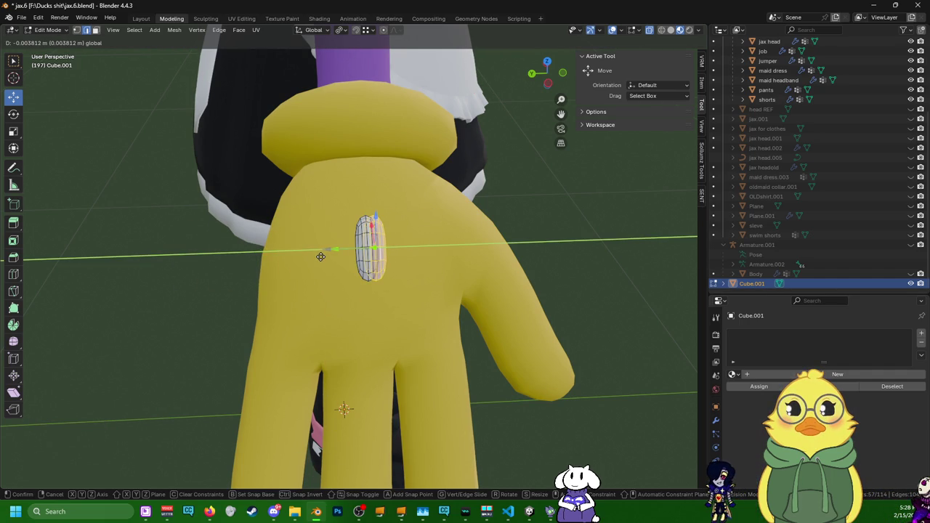
{"action": "left_click", "coordinate": [321, 256]}
{"action": "key", "text": "ctrl+z"}
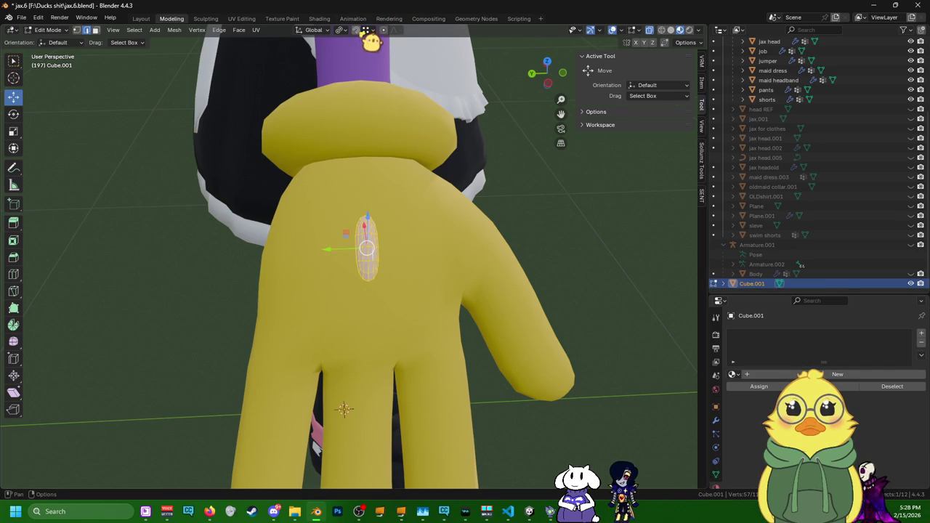
{"action": "left_click", "coordinate": [366, 29]}
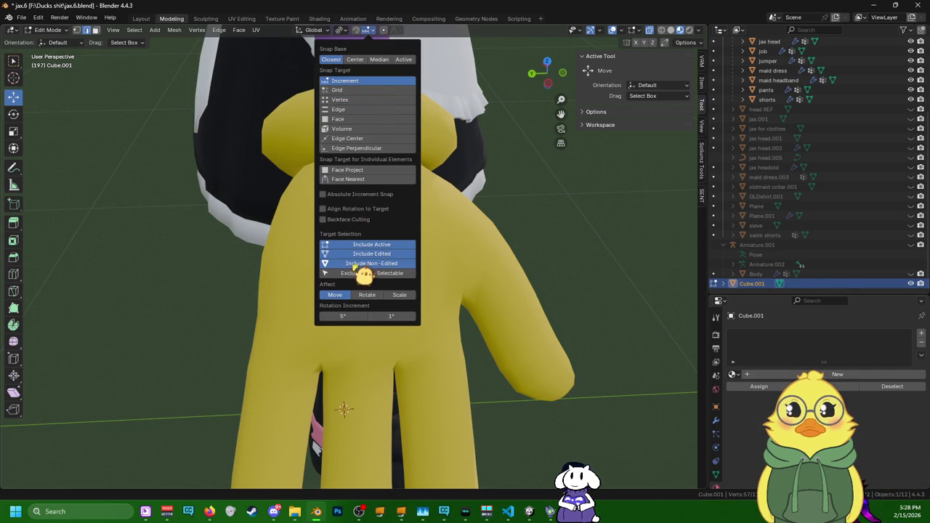
{"action": "left_click_drag", "start_coordinate": [338, 252], "coordinate": [315, 248]}
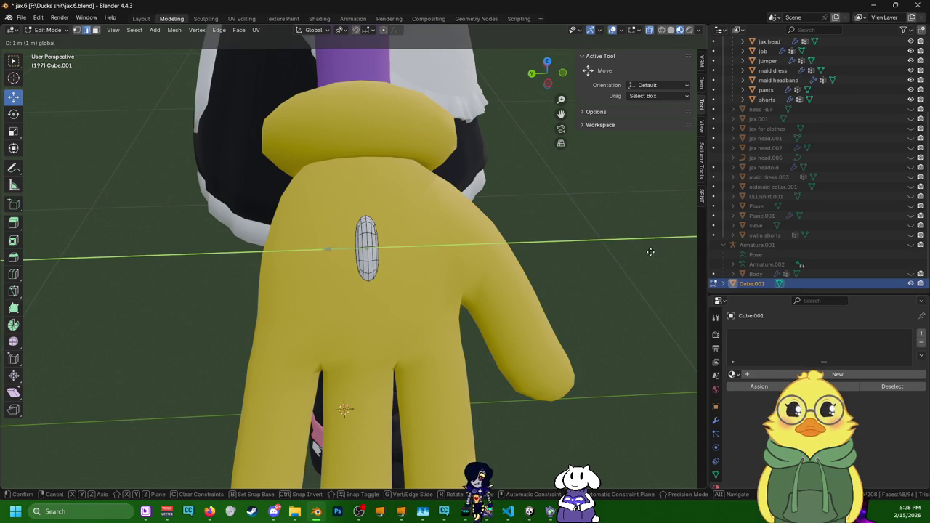
{"action": "left_click", "coordinate": [109, 250]}
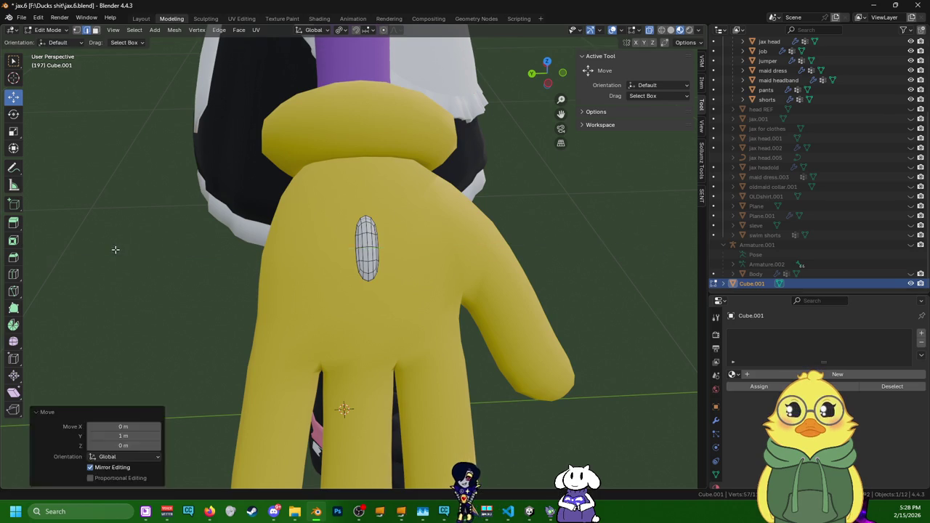
- Slide the duplicate pad 0.004688 m along Y to sit just left of the original
{"action": "left_click", "coordinate": [372, 30]}
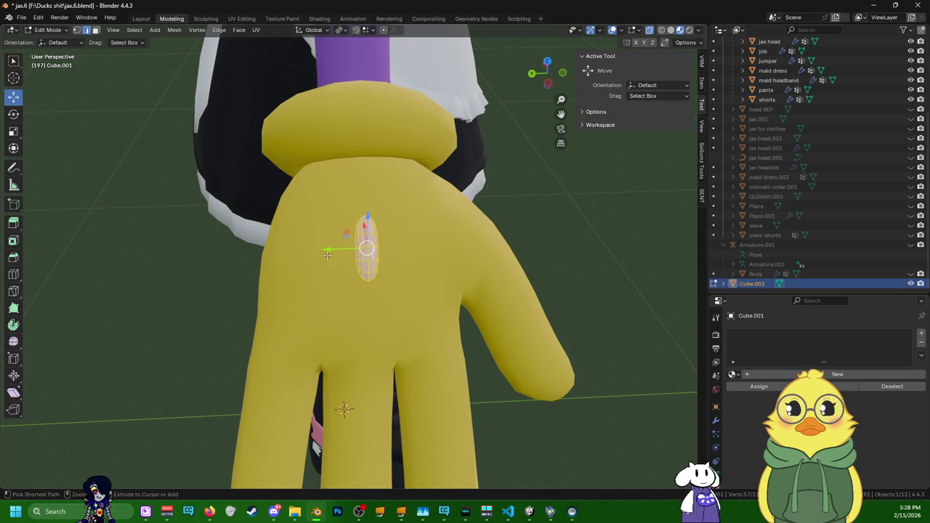
{"action": "key", "text": "shift+d"}
{"action": "key", "text": "y"}
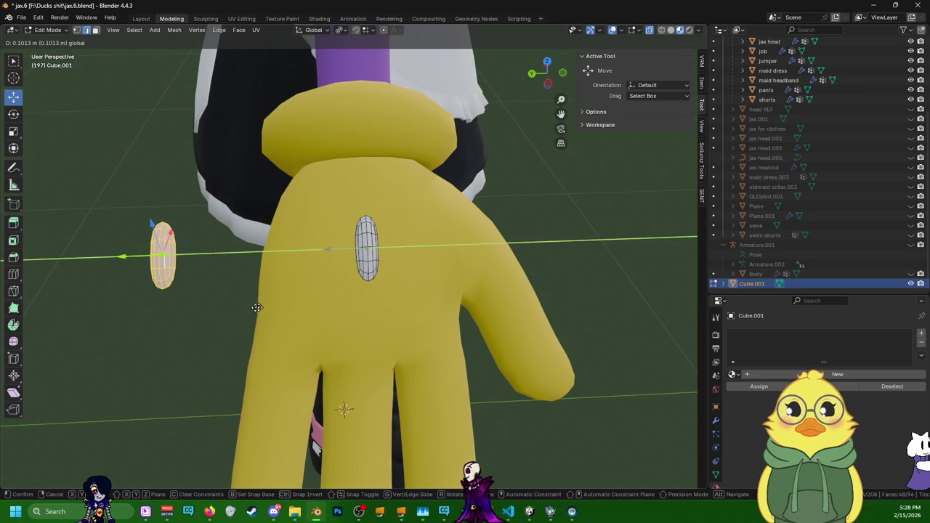
{"action": "left_click", "coordinate": [315, 303]}
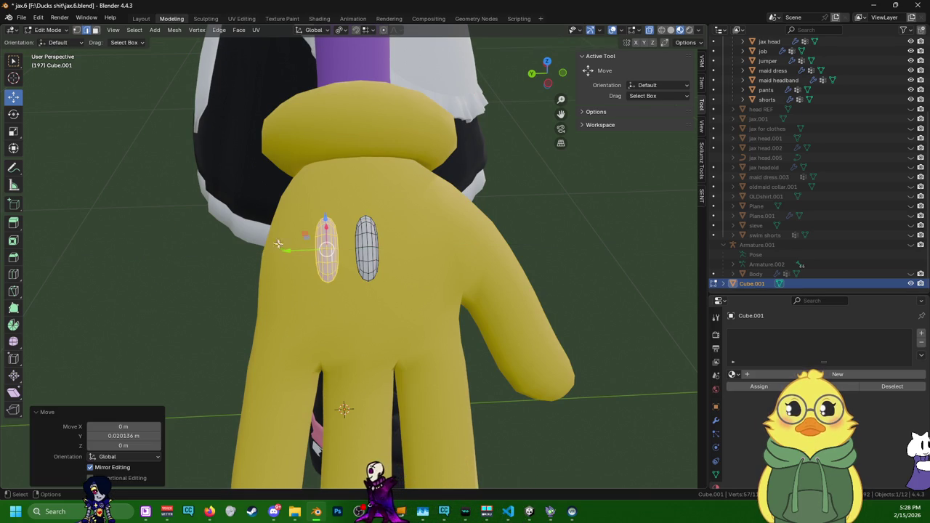
{"action": "mouse_move", "coordinate": [286, 252]}
{"action": "left_mouse_down"}
{"action": "mouse_move", "coordinate": [269, 257]}
{"action": "mouse_move", "coordinate": [280, 261]}
{"action": "left_mouse_up"}
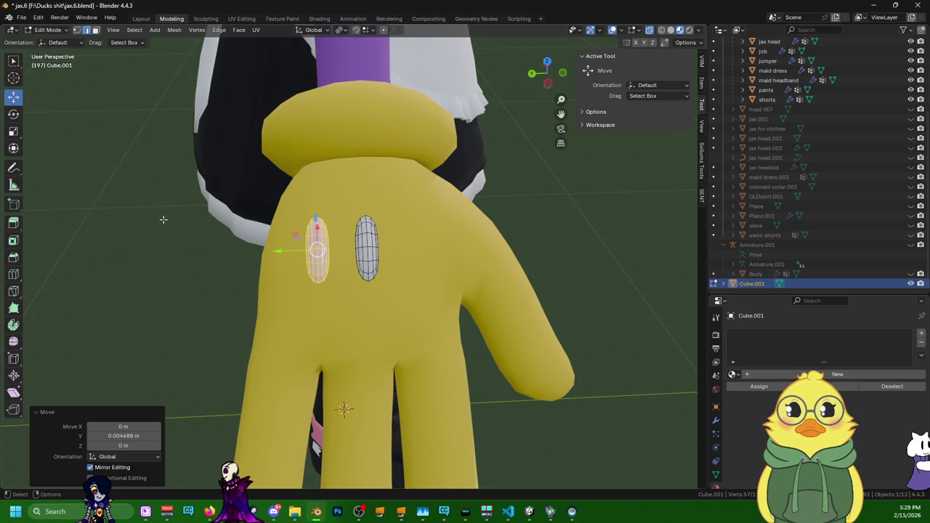
- Tilt the duplicate oval pad -46° about Y to follow the curved glove back
{"action": "left_click", "coordinate": [27, 121]}
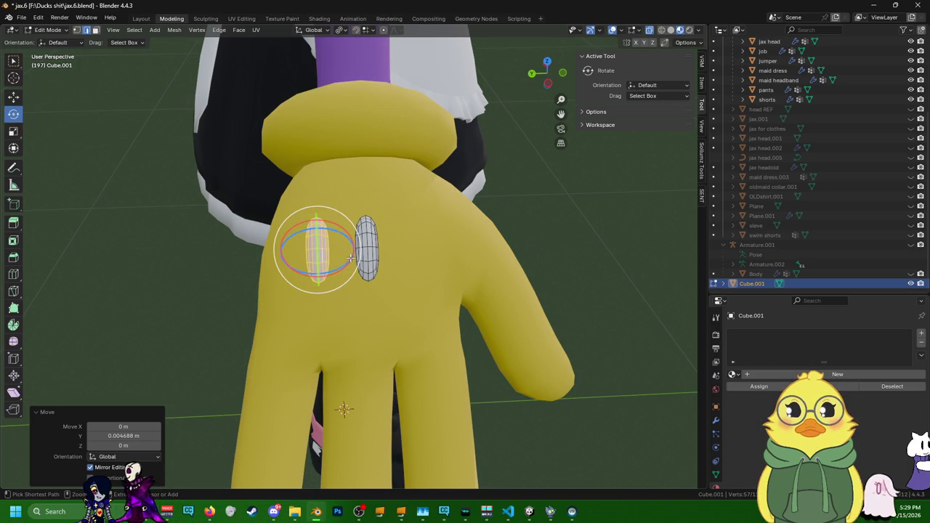
{"action": "left_click_drag", "start_coordinate": [353, 246], "coordinate": [352, 248]}
{"action": "middle_click_drag", "start_coordinate": [352, 248], "coordinate": [333, 237]}
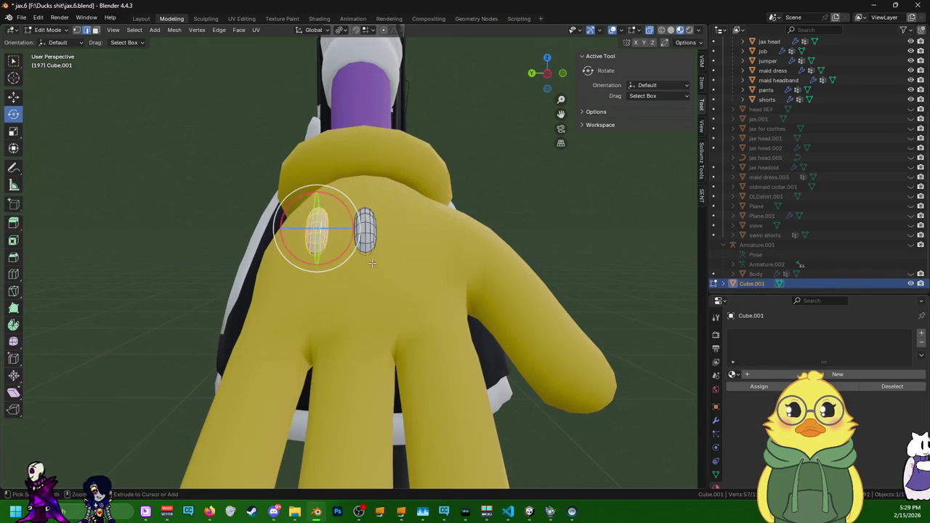
{"action": "mouse_move", "coordinate": [338, 229]}
{"action": "middle_mouse_down"}
{"action": "mouse_move", "coordinate": [374, 335]}
{"action": "mouse_move", "coordinate": [329, 281]}
{"action": "middle_mouse_up"}
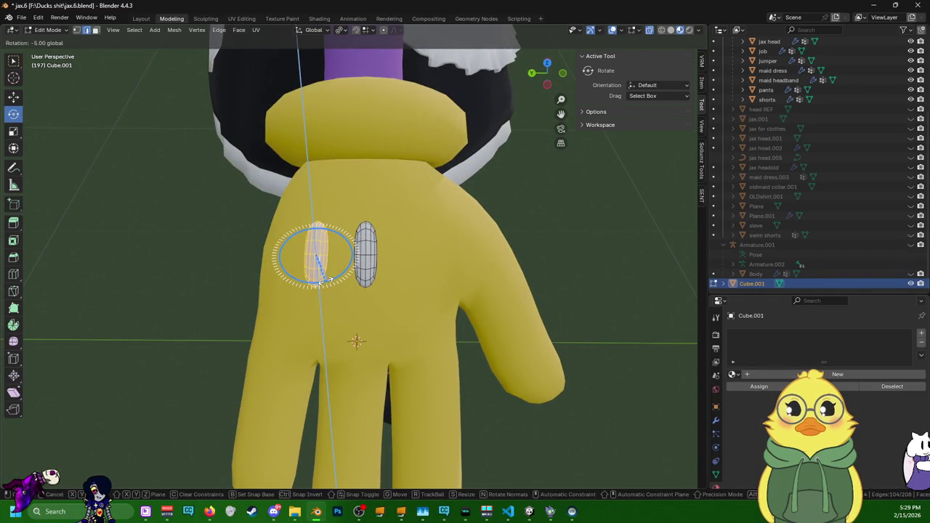
{"action": "key", "text": "g"}
{"action": "left_click", "coordinate": [388, 311]}
{"action": "mouse_move", "coordinate": [388, 312]}
{"action": "middle_mouse_down"}
{"action": "mouse_move", "coordinate": [414, 224]}
{"action": "mouse_move", "coordinate": [330, 278]}
{"action": "middle_mouse_up"}
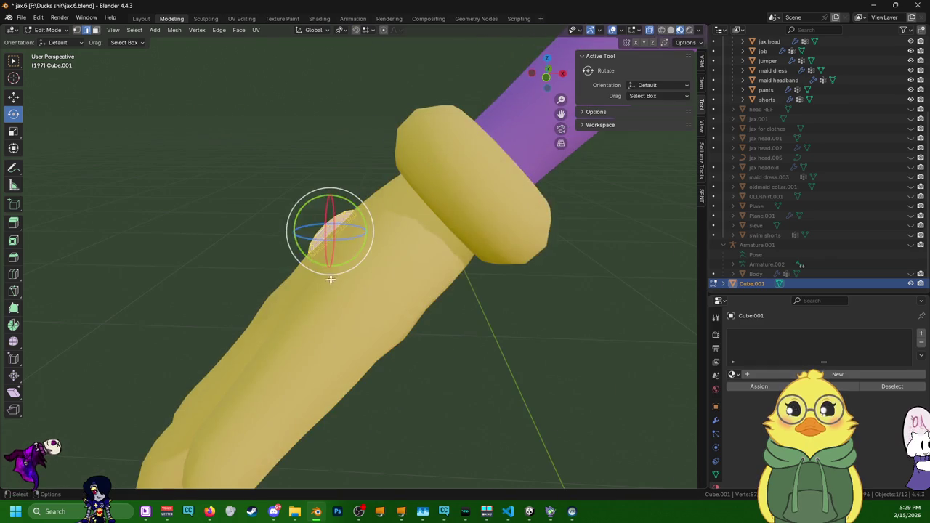
{"action": "left_click_drag", "start_coordinate": [300, 211], "coordinate": [296, 240]}
{"action": "mouse_move", "coordinate": [312, 240]}
{"action": "middle_mouse_down"}
{"action": "mouse_move", "coordinate": [480, 278]}
{"action": "mouse_move", "coordinate": [436, 269]}
{"action": "middle_mouse_up"}
{"action": "scroll", "coordinate": [436, 268], "scroll_direction": "up", "scroll_amount": 2}
{"action": "scroll", "coordinate": [435, 269], "scroll_direction": "up", "scroll_amount": 3}
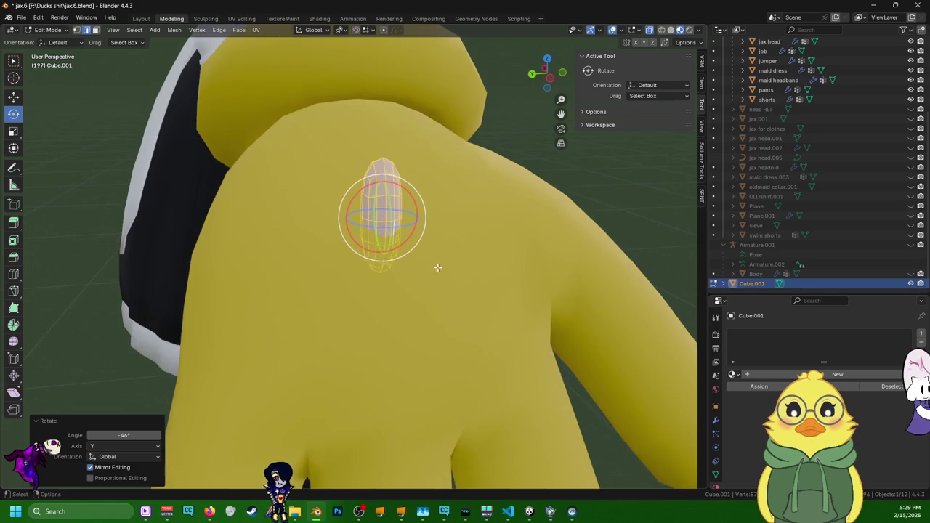
- Duplicate the tilted pad, slide it left along Y, and tilt it 5° about X
{"action": "key", "text": "shift+d"}
{"action": "key", "text": "Escape"}
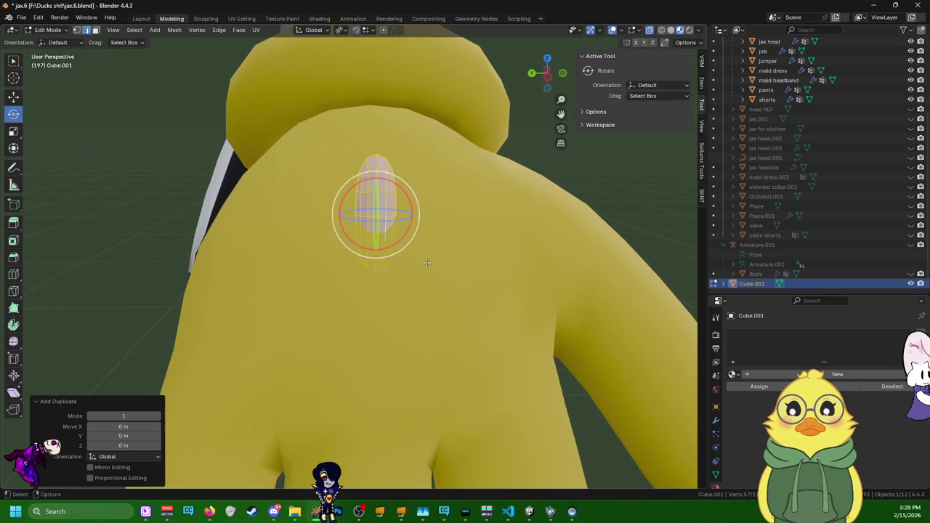
{"action": "left_click", "coordinate": [14, 96]}
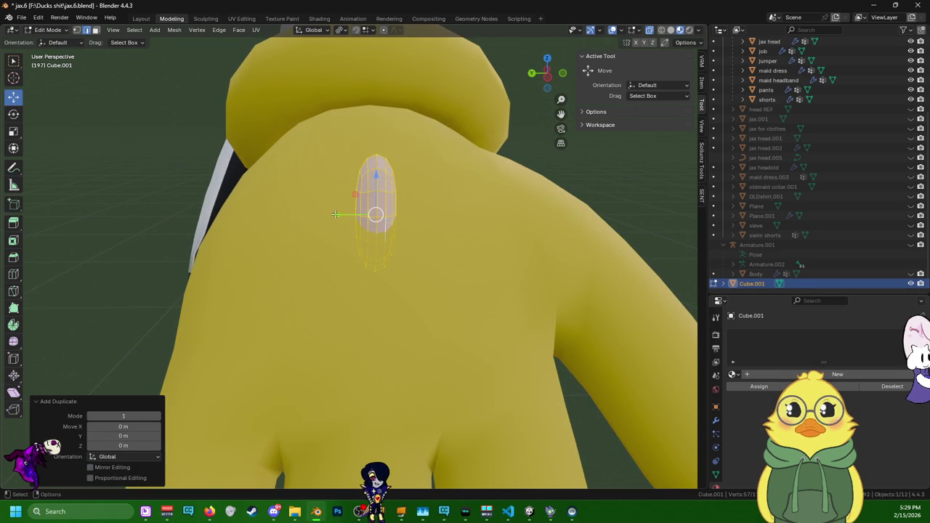
{"action": "left_click_drag", "start_coordinate": [336, 212], "coordinate": [254, 214]}
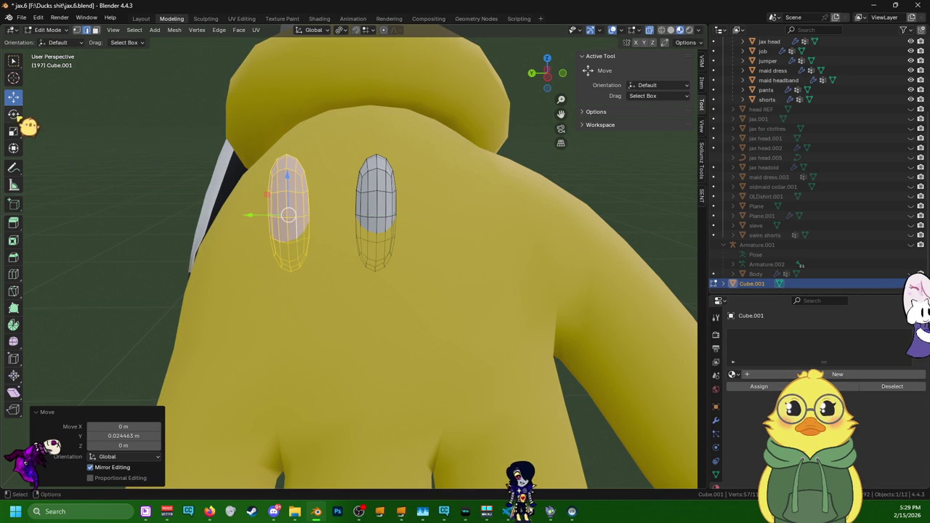
{"action": "left_click", "coordinate": [13, 114]}
{"action": "left_click_drag", "start_coordinate": [317, 203], "coordinate": [319, 194]}
{"action": "key", "text": "ctrl+z"}
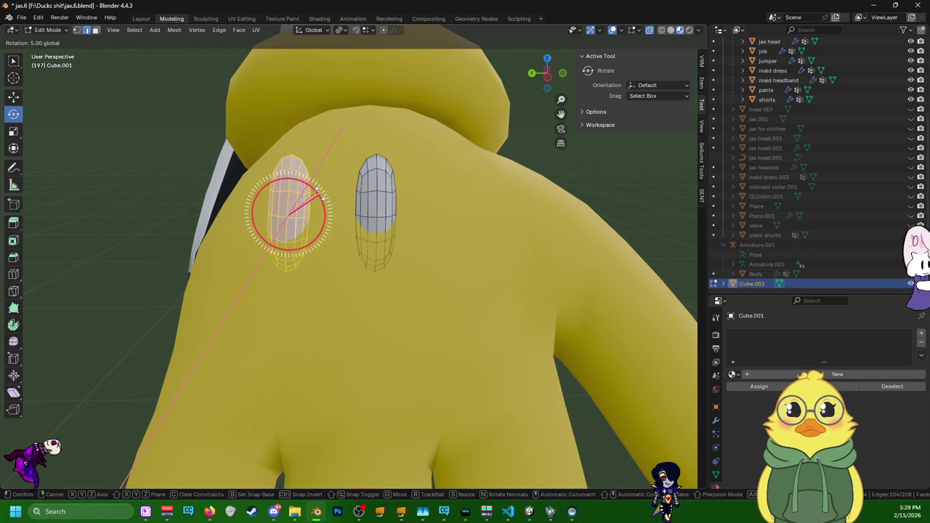
{"action": "left_click_drag", "start_coordinate": [318, 190], "coordinate": [322, 193], "text": "ctrl"}
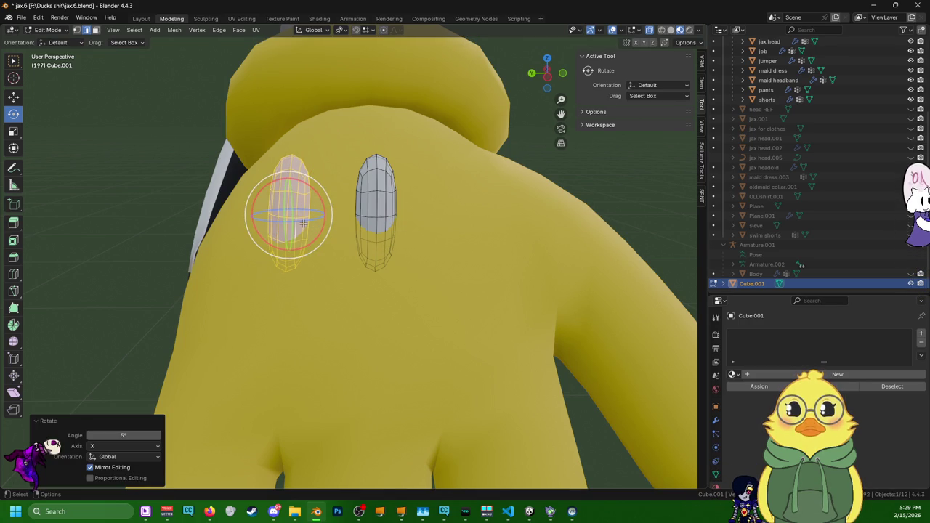
- Duplicate the left pad in place and tilt the copy -15° about X
{"action": "key", "text": "shift+d"}
{"action": "right_click", "coordinate": [304, 223]}
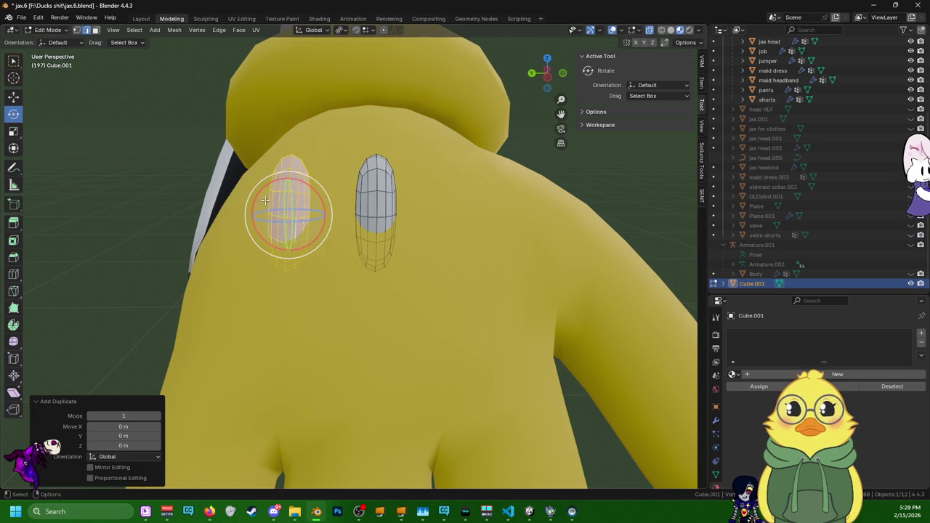
{"action": "key", "text": "r"}
{"action": "key", "text": "x"}
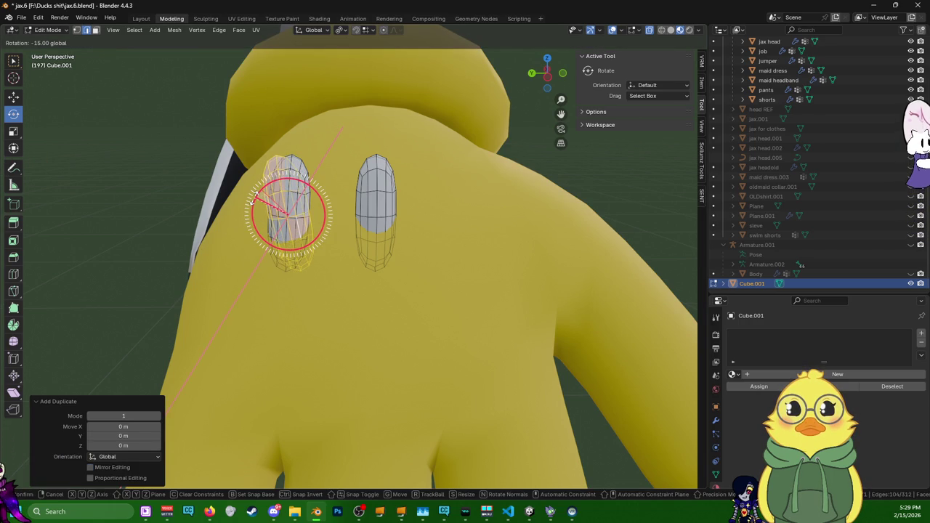
{"action": "key", "text": "Return"}
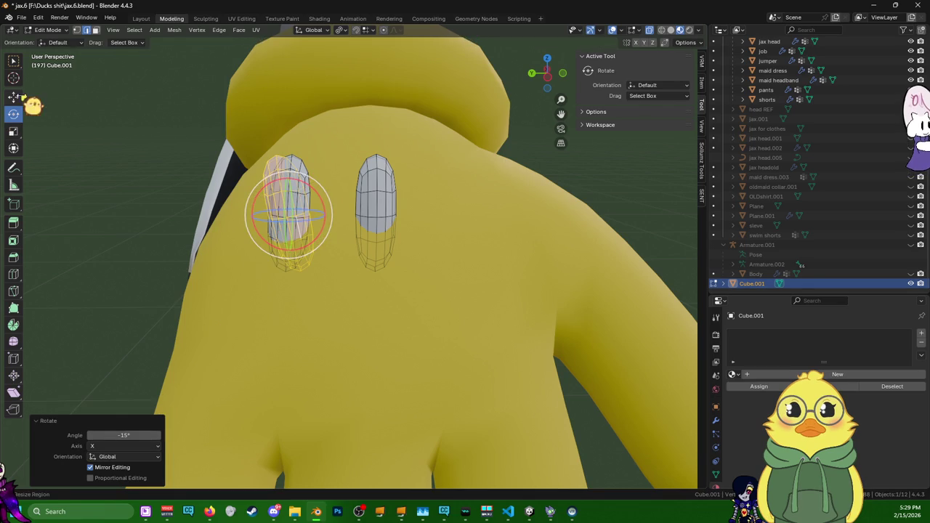
- Slide the new pad along Y to the right of the middle pad, checking the row from the front
{"action": "left_click", "coordinate": [13, 97]}
{"action": "left_click_drag", "start_coordinate": [266, 215], "coordinate": [411, 215]}
{"action": "key", "text": "KP_1"}
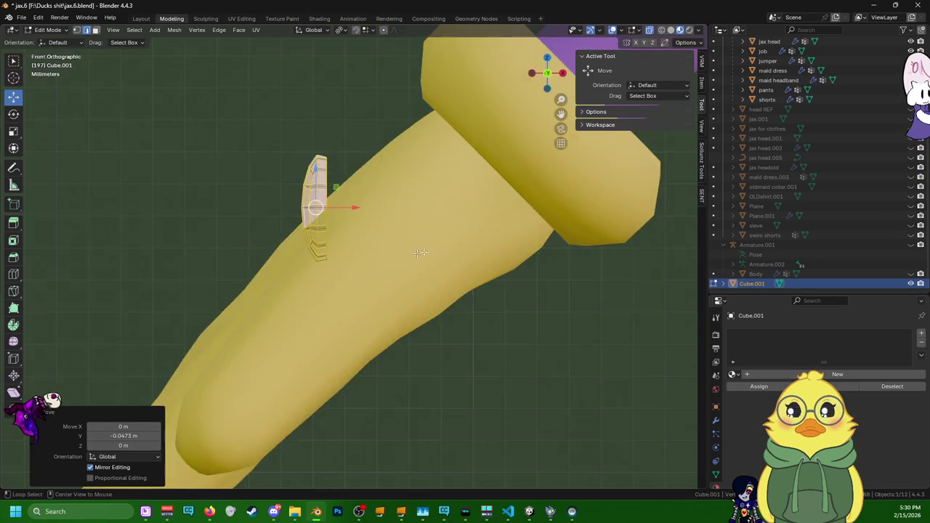
{"action": "middle_click_drag", "start_coordinate": [420, 252], "coordinate": [494, 248], "text": "alt"}
{"action": "left_click_drag", "start_coordinate": [407, 209], "coordinate": [413, 207]}
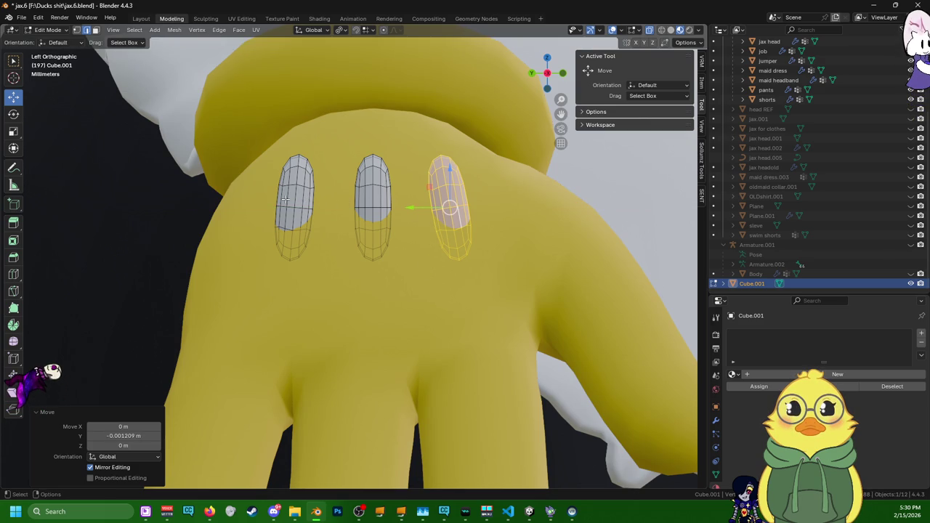
- Lower the two outer pads slightly along Z, cancelling a brief resize attempt
{"action": "key", "text": "l"}
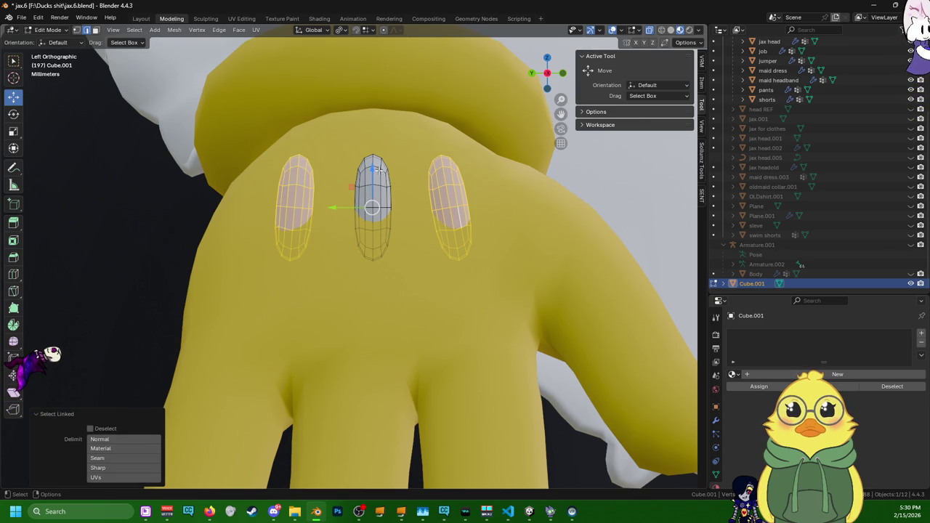
{"action": "left_click_drag", "start_coordinate": [379, 170], "coordinate": [380, 178]}
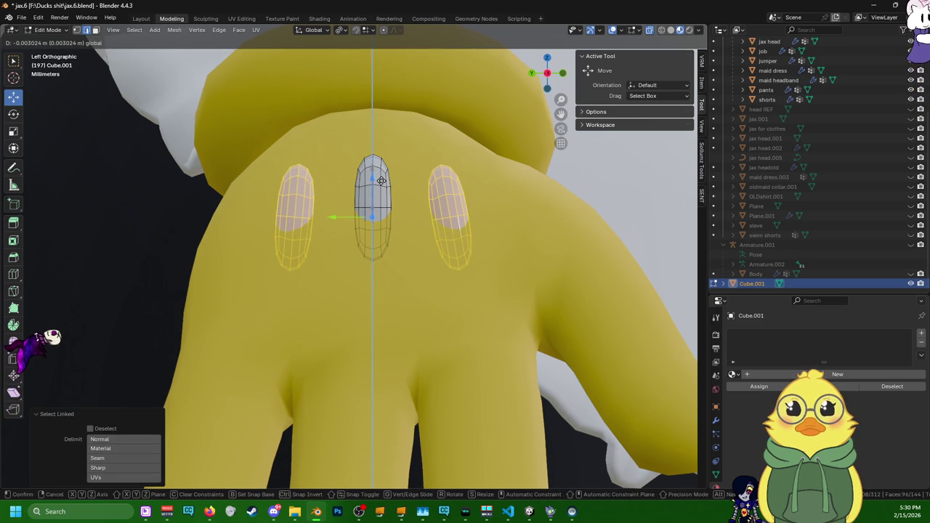
{"action": "left_click", "coordinate": [382, 183]}
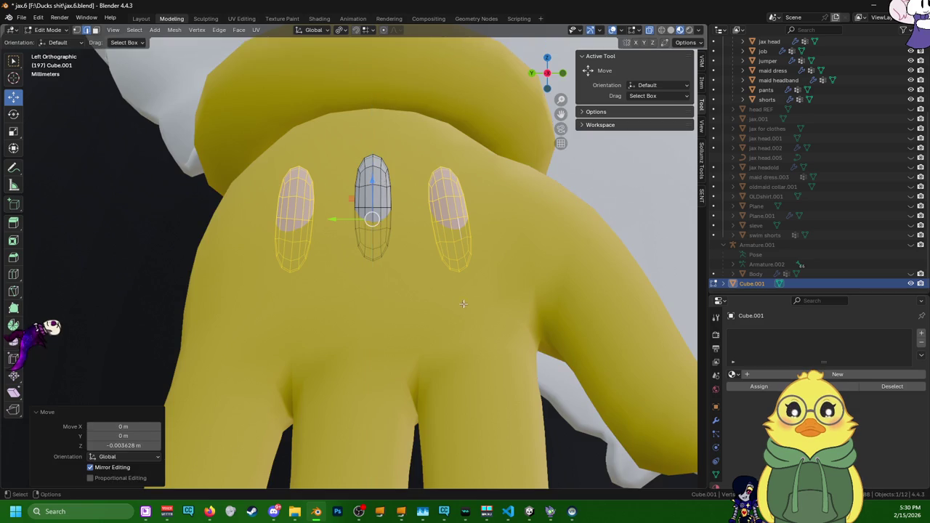
{"action": "mouse_move", "coordinate": [381, 186]}
{"action": "middle_mouse_down"}
{"action": "mouse_move", "coordinate": [507, 334]}
{"action": "mouse_move", "coordinate": [525, 374]}
{"action": "mouse_move", "coordinate": [465, 384]}
{"action": "middle_mouse_up"}
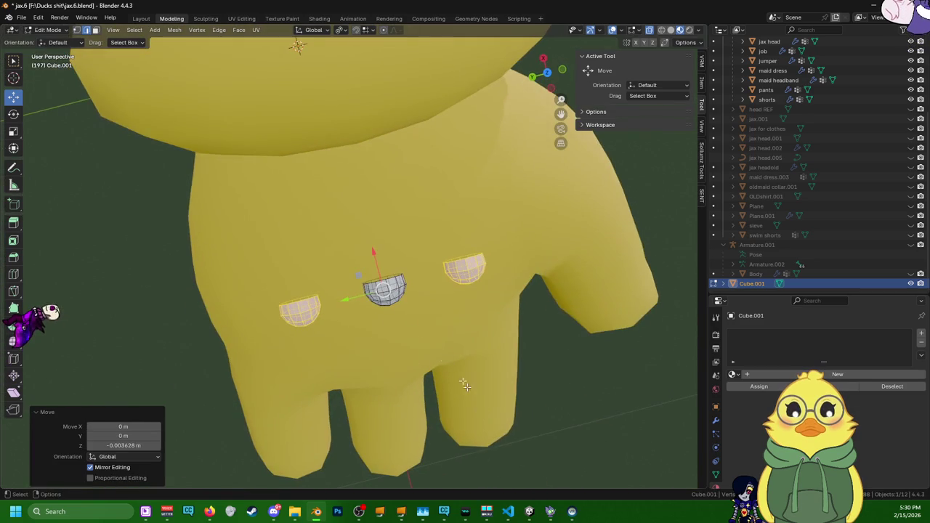
{"action": "left_click_drag", "start_coordinate": [374, 251], "coordinate": [376, 249]}
{"action": "left_click", "coordinate": [376, 249]}
{"action": "mouse_move", "coordinate": [375, 249]}
{"action": "middle_mouse_down"}
{"action": "mouse_move", "coordinate": [374, 166]}
{"action": "mouse_move", "coordinate": [368, 208]}
{"action": "mouse_move", "coordinate": [371, 194]}
{"action": "middle_mouse_up"}
{"action": "key", "text": "s"}
{"action": "right_click", "coordinate": [371, 195]}
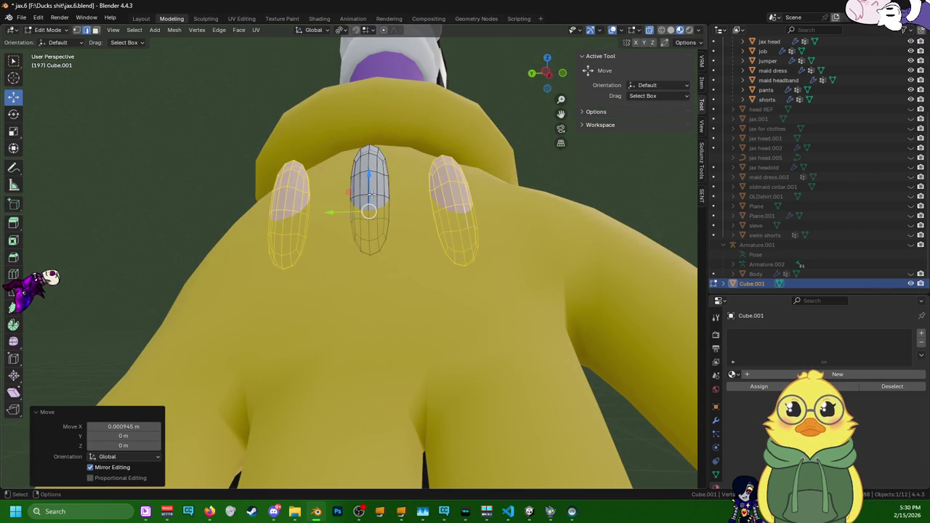
- Tilt all three pads together about Y, about 46°, to follow the glove's curve
{"action": "key", "text": "a"}
{"action": "middle_click_drag", "start_coordinate": [392, 215], "coordinate": [451, 182]}
{"action": "left_click", "coordinate": [13, 114]}
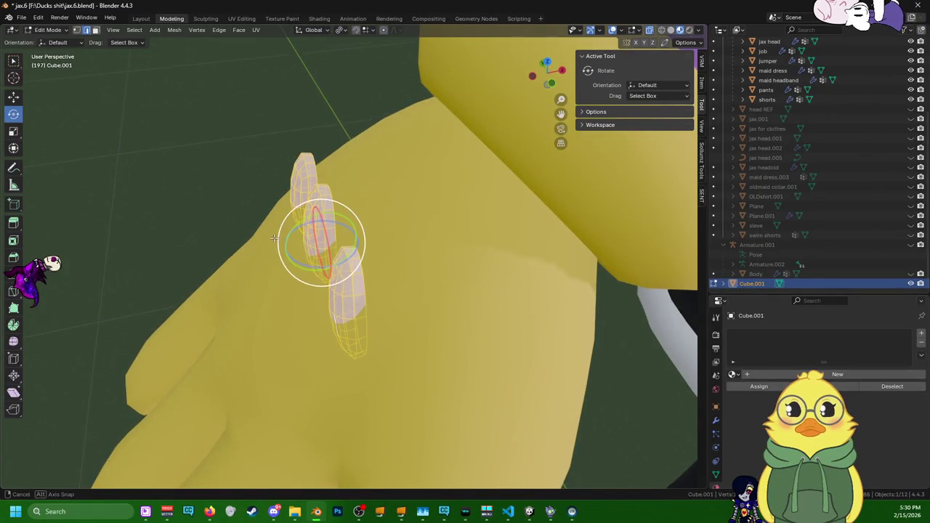
{"action": "middle_click_drag", "start_coordinate": [327, 218], "coordinate": [319, 196]}
{"action": "left_click_drag", "start_coordinate": [304, 195], "coordinate": [328, 192]}
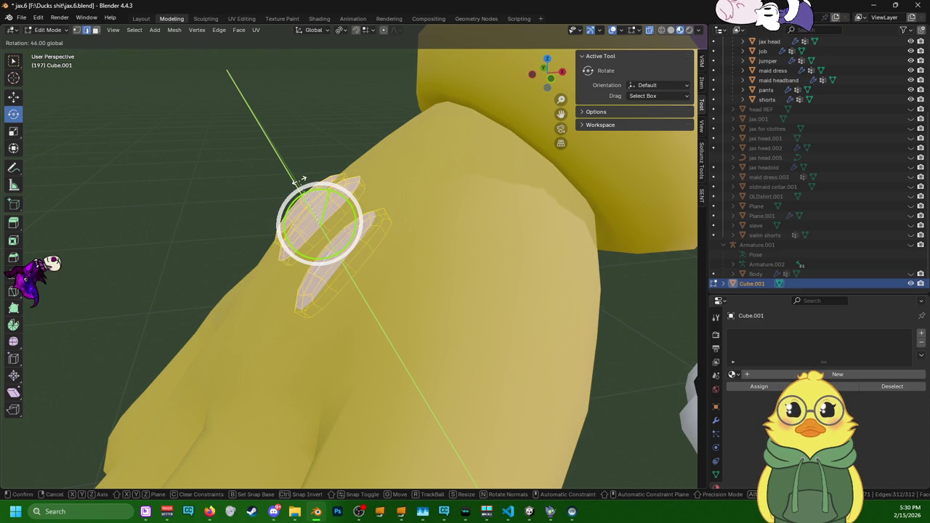
{"action": "left_click_drag", "start_coordinate": [300, 179], "coordinate": [300, 179]}
{"action": "mouse_move", "coordinate": [300, 179]}
{"action": "middle_mouse_down"}
{"action": "mouse_move", "coordinate": [563, 226]}
{"action": "mouse_move", "coordinate": [574, 170]}
{"action": "mouse_move", "coordinate": [415, 228]}
{"action": "mouse_move", "coordinate": [422, 187]}
{"action": "middle_mouse_up"}
- Deselect the pads, then select one entire pad with L
{"action": "left_click", "coordinate": [574, 170]}
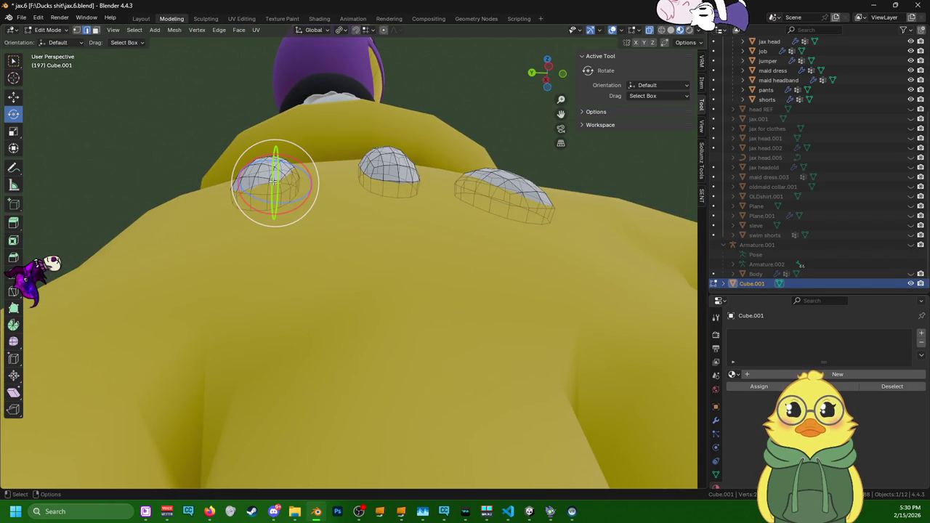
{"action": "key", "text": "l"}
{"action": "middle_click_drag", "start_coordinate": [273, 182], "coordinate": [328, 191]}
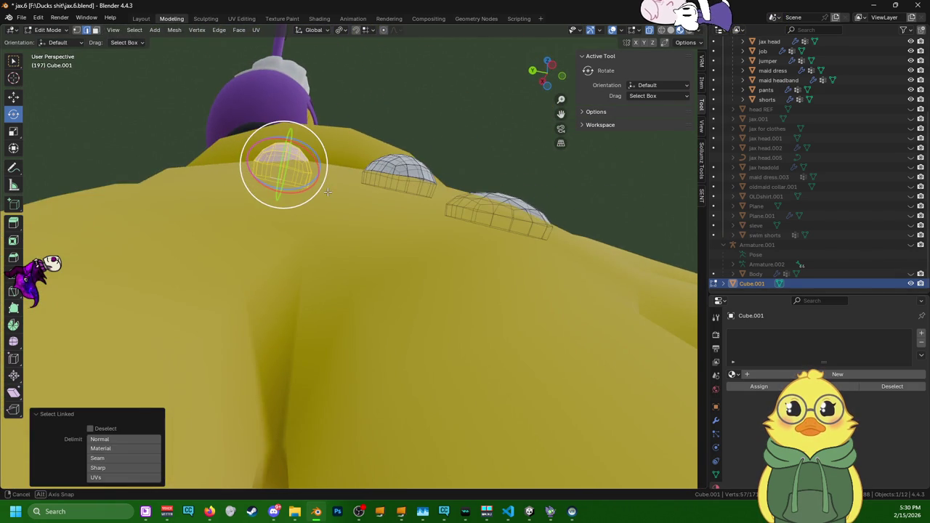
{"action": "mouse_move", "coordinate": [306, 162]}
{"action": "middle_mouse_down"}
{"action": "mouse_move", "coordinate": [275, 159]}
{"action": "mouse_move", "coordinate": [262, 178]}
{"action": "middle_mouse_up"}
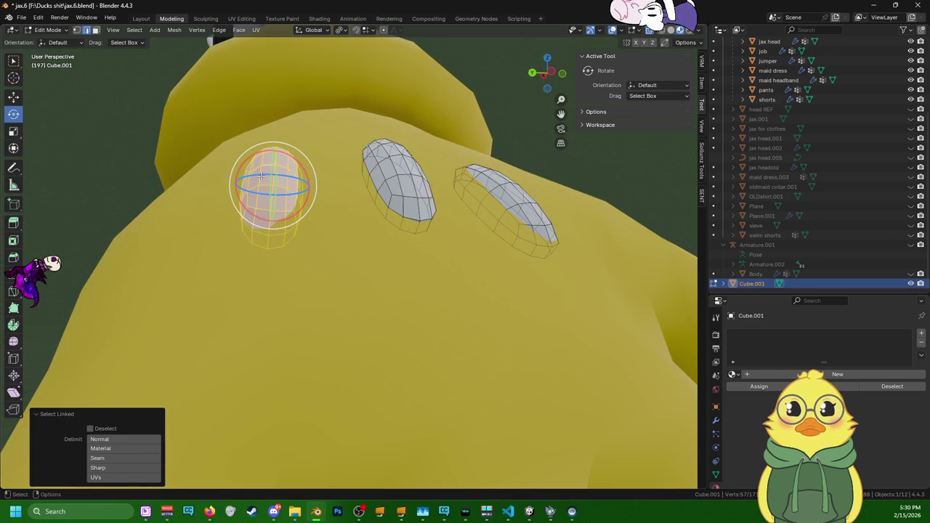
- Tilt the left pad in small Y-axis corrections until it matches the glove surface
{"action": "left_click_drag", "start_coordinate": [261, 176], "coordinate": [250, 157]}
{"action": "mouse_move", "coordinate": [250, 157]}
{"action": "middle_mouse_down"}
{"action": "mouse_move", "coordinate": [325, 153]}
{"action": "mouse_move", "coordinate": [331, 223]}
{"action": "middle_mouse_up"}
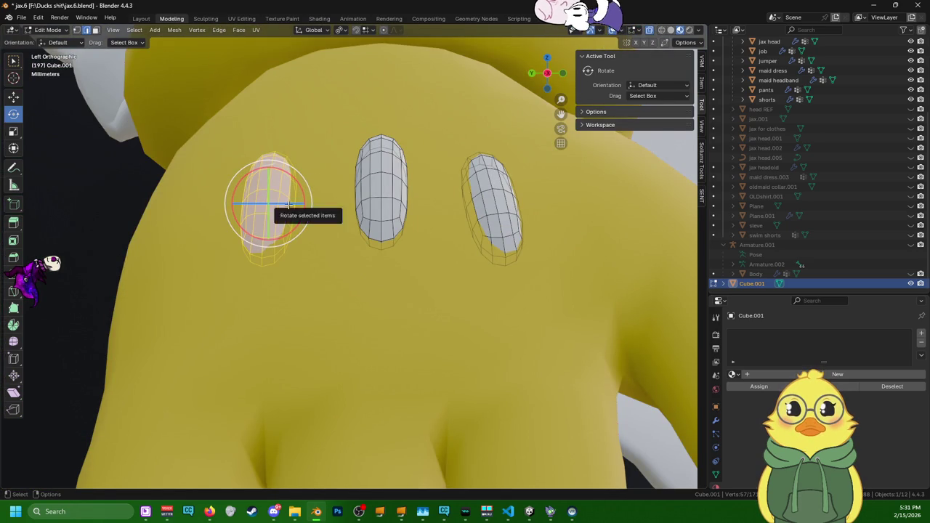
{"action": "left_click_drag", "start_coordinate": [289, 206], "coordinate": [290, 211]}
{"action": "mouse_move", "coordinate": [351, 259]}
{"action": "middle_mouse_down"}
{"action": "mouse_move", "coordinate": [409, 326]}
{"action": "mouse_move", "coordinate": [466, 335]}
{"action": "middle_mouse_up"}
{"action": "mouse_move", "coordinate": [470, 303]}
{"action": "middle_mouse_down"}
{"action": "mouse_move", "coordinate": [347, 261]}
{"action": "mouse_move", "coordinate": [365, 245]}
{"action": "mouse_move", "coordinate": [301, 272]}
{"action": "mouse_move", "coordinate": [320, 300]}
{"action": "mouse_move", "coordinate": [326, 382]}
{"action": "mouse_move", "coordinate": [307, 332]}
{"action": "mouse_move", "coordinate": [319, 270]}
{"action": "mouse_move", "coordinate": [295, 327]}
{"action": "middle_mouse_up"}
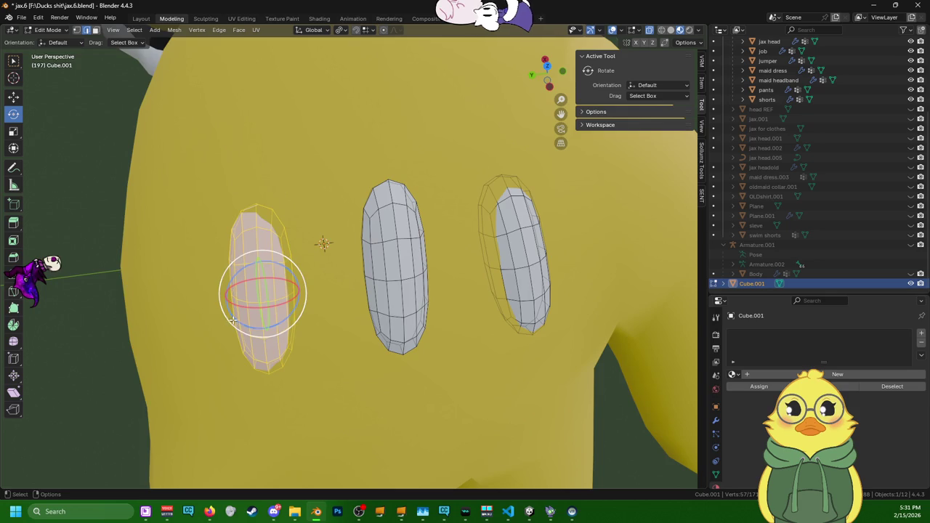
{"action": "mouse_move", "coordinate": [267, 298]}
{"action": "middle_mouse_down"}
{"action": "mouse_move", "coordinate": [256, 309]}
{"action": "mouse_move", "coordinate": [258, 209]}
{"action": "middle_mouse_up"}
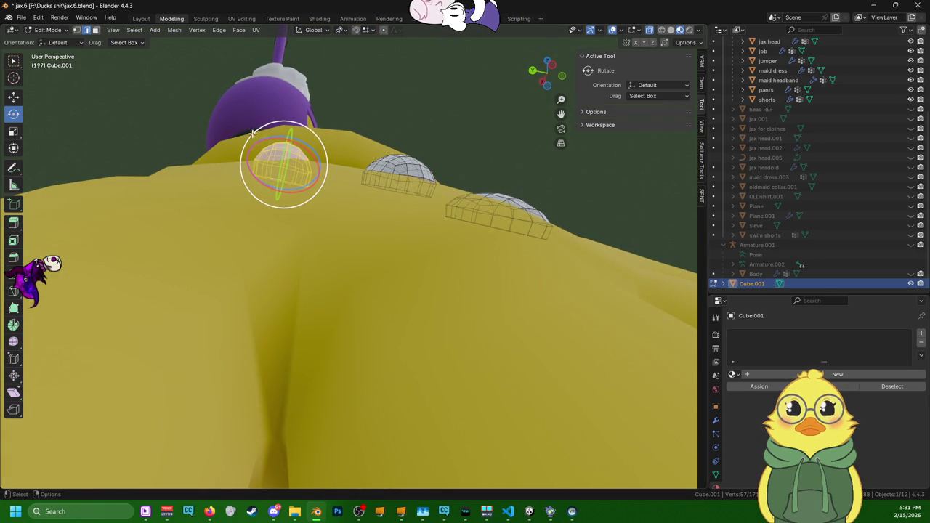
{"action": "left_click_drag", "start_coordinate": [253, 133], "coordinate": [268, 148]}
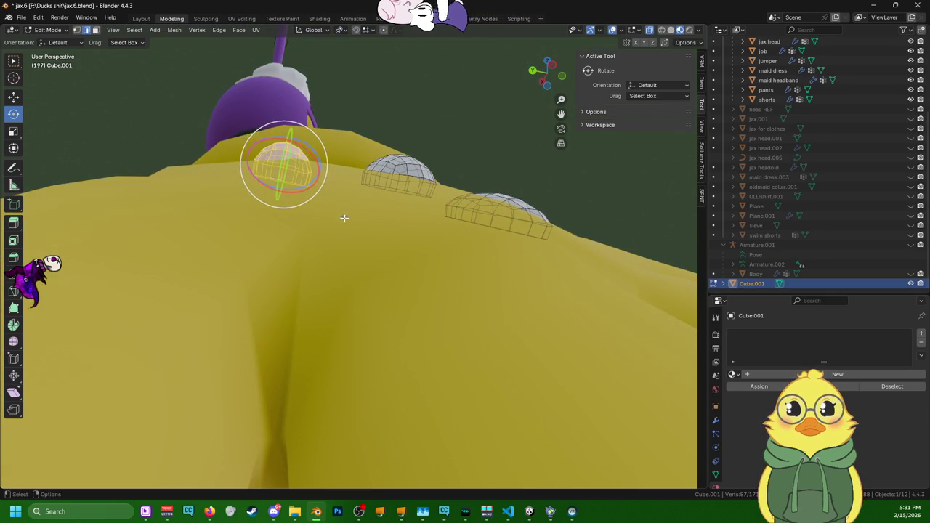
{"action": "mouse_move", "coordinate": [343, 217]}
{"action": "middle_mouse_down", "text": "alt"}
{"action": "mouse_move", "coordinate": [332, 187]}
{"action": "mouse_move", "coordinate": [322, 232]}
{"action": "mouse_move", "coordinate": [284, 218]}
{"action": "mouse_move", "coordinate": [314, 184]}
{"action": "middle_mouse_up", "text": "alt"}
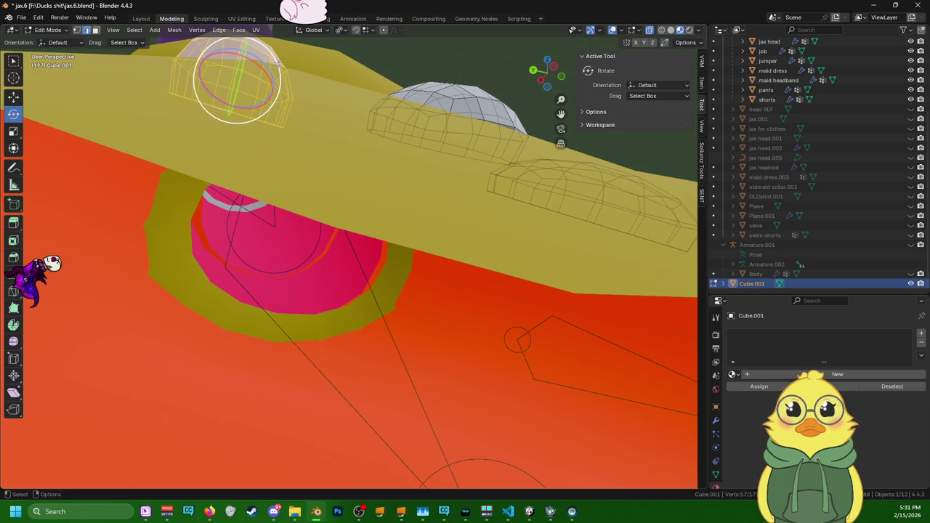
{"action": "left_click_drag", "start_coordinate": [276, 64], "coordinate": [276, 59]}
{"action": "middle_click_drag", "start_coordinate": [276, 60], "coordinate": [206, 208]}
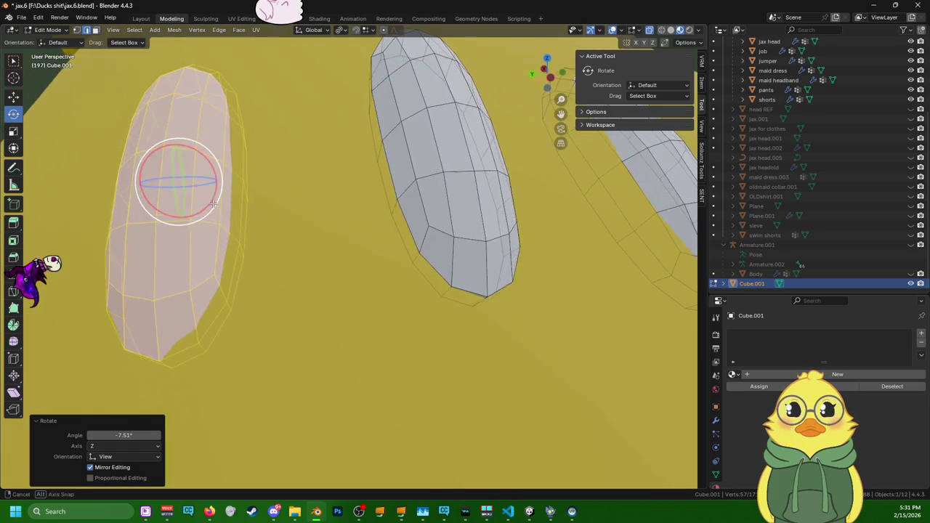
{"action": "left_click_drag", "start_coordinate": [206, 208], "coordinate": [196, 211]}
{"action": "mouse_move", "coordinate": [196, 210]}
{"action": "middle_mouse_down"}
{"action": "mouse_move", "coordinate": [184, 239]}
{"action": "mouse_move", "coordinate": [270, 200]}
{"action": "middle_mouse_up"}
{"action": "scroll", "coordinate": [184, 239], "scroll_direction": "down", "scroll_amount": 3}
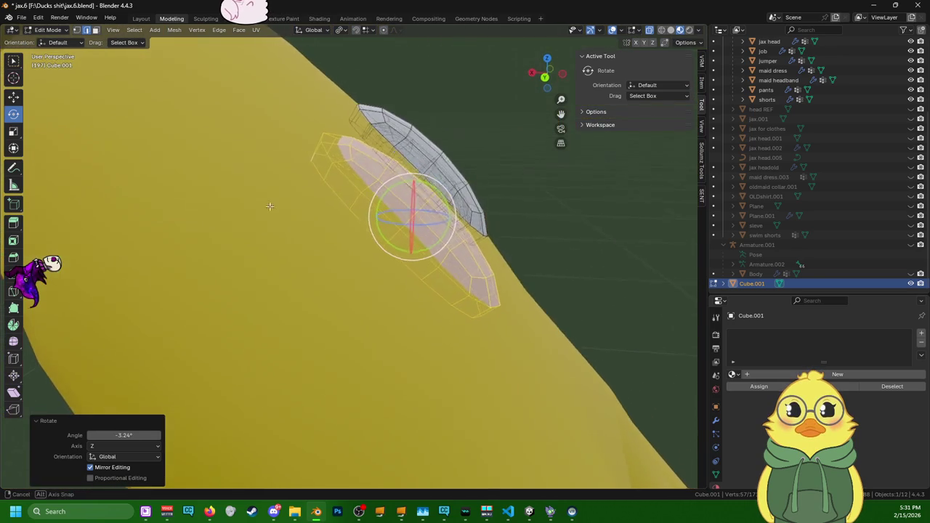
{"action": "left_click_drag", "start_coordinate": [441, 181], "coordinate": [443, 184]}
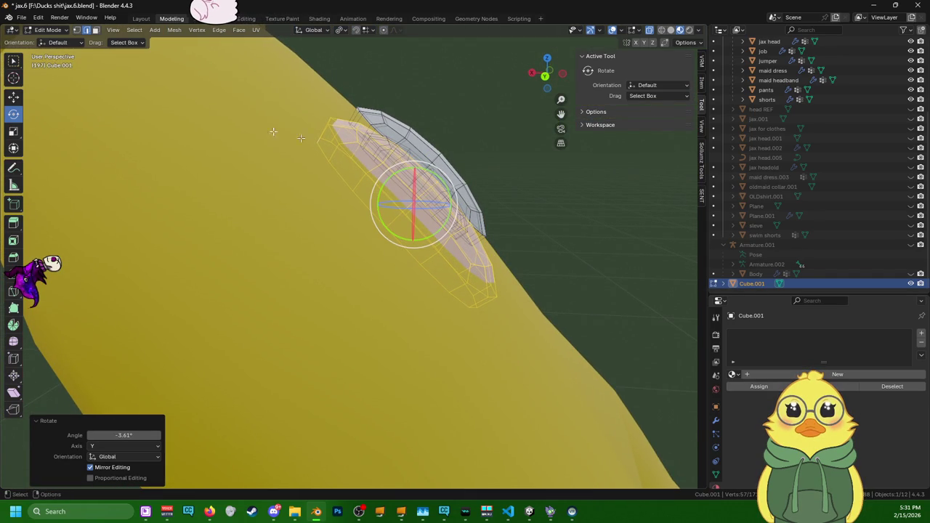
- Shift the left pad 0.000408 m along X, with a little extra tilt, so it sits flush
{"action": "left_click", "coordinate": [26, 100]}
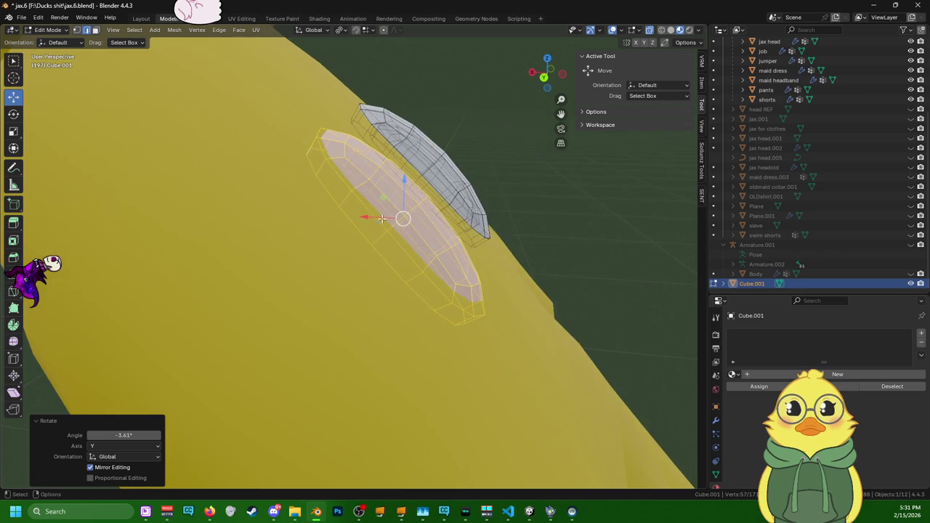
{"action": "left_click_drag", "start_coordinate": [383, 217], "coordinate": [380, 215]}
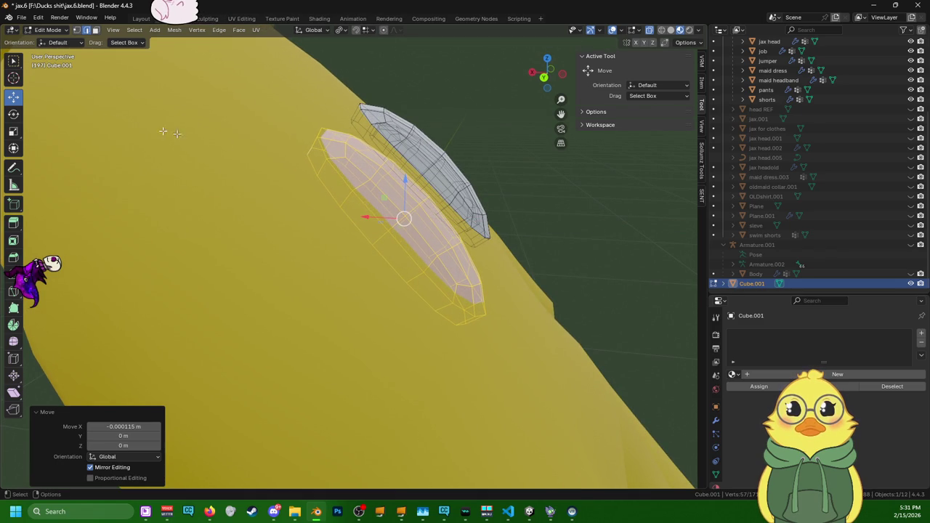
{"action": "left_click", "coordinate": [13, 115]}
{"action": "left_click_drag", "start_coordinate": [435, 196], "coordinate": [419, 197]}
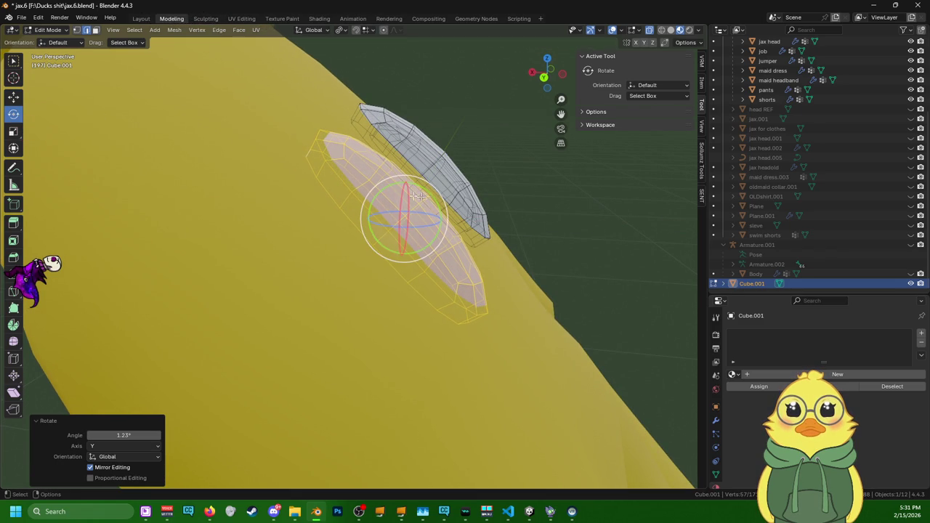
{"action": "left_click", "coordinate": [13, 97]}
{"action": "left_click_drag", "start_coordinate": [366, 215], "coordinate": [373, 215]}
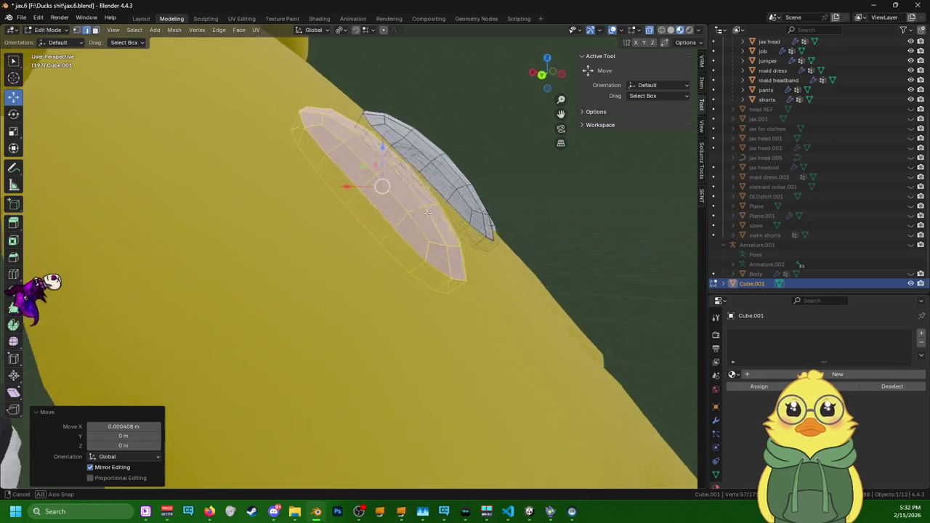
{"action": "mouse_move", "coordinate": [417, 189]}
{"action": "middle_mouse_down"}
{"action": "mouse_move", "coordinate": [359, 201]}
{"action": "mouse_move", "coordinate": [267, 172]}
{"action": "middle_mouse_up"}
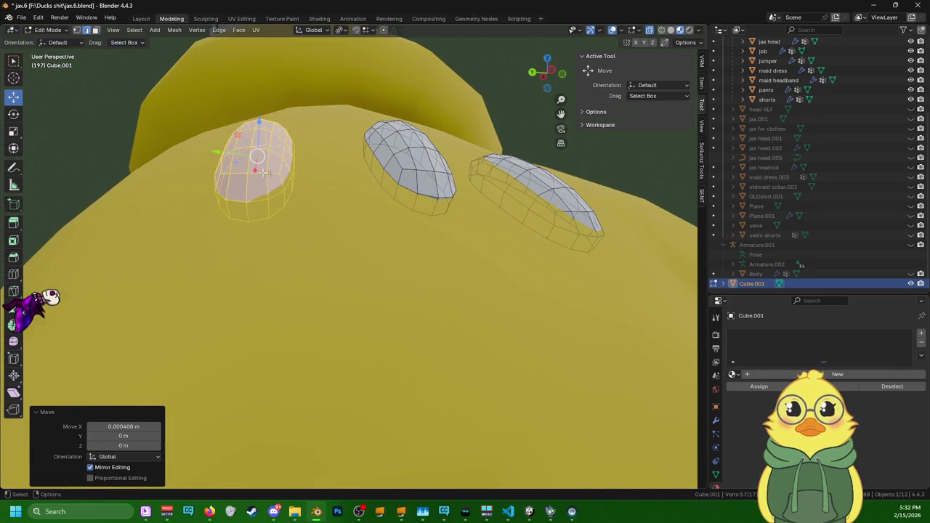
- Undo the last X nudge and rotate the left pad slightly around Z
{"action": "left_click", "coordinate": [13, 115]}
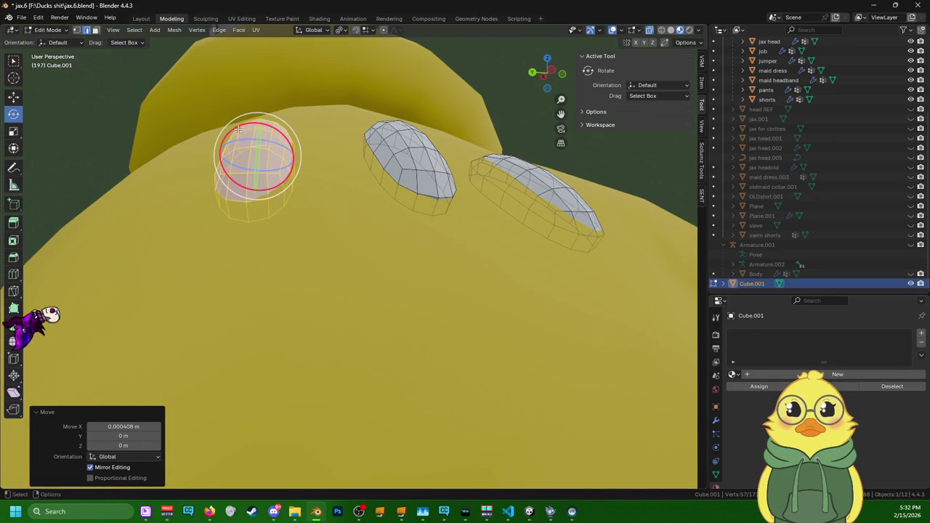
{"action": "key", "text": "ctrl+z"}
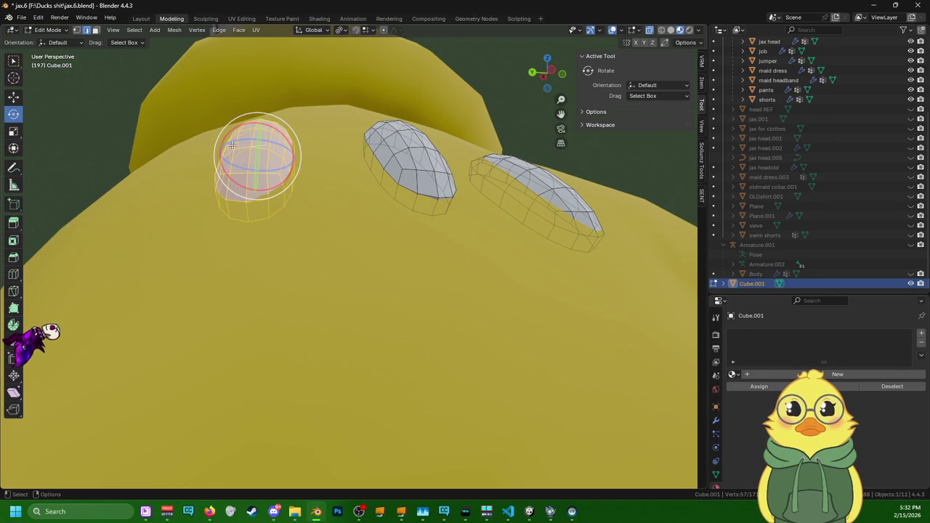
{"action": "mouse_move", "coordinate": [231, 145]}
{"action": "middle_mouse_down"}
{"action": "mouse_move", "coordinate": [300, 197]}
{"action": "mouse_move", "coordinate": [300, 244]}
{"action": "mouse_move", "coordinate": [246, 253]}
{"action": "middle_mouse_up"}
{"action": "left_click_drag", "start_coordinate": [242, 257], "coordinate": [238, 257]}
{"action": "scroll", "coordinate": [238, 257], "scroll_direction": "down", "scroll_amount": 2}
{"action": "mouse_move", "coordinate": [237, 256]}
{"action": "middle_mouse_down"}
{"action": "mouse_move", "coordinate": [274, 230]}
{"action": "mouse_move", "coordinate": [313, 231]}
{"action": "middle_mouse_up"}
{"action": "left_click_drag", "start_coordinate": [331, 117], "coordinate": [331, 116]}
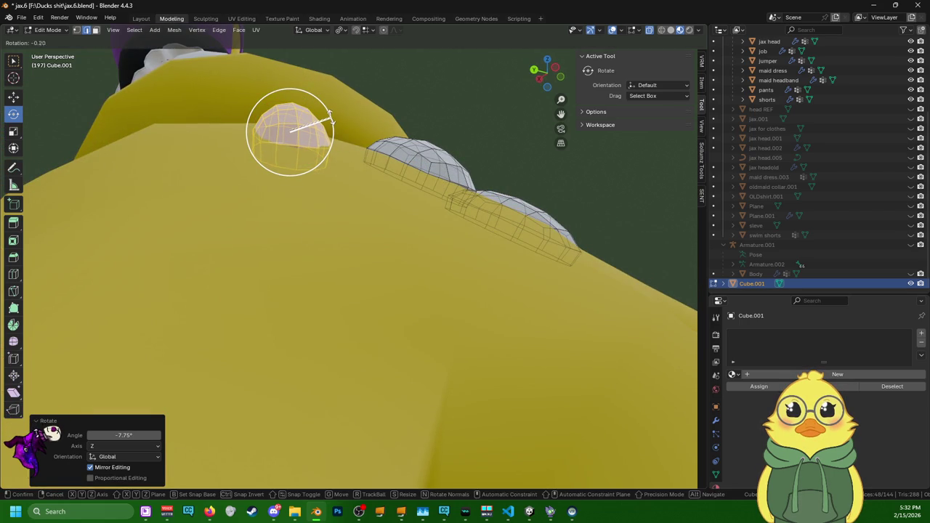
{"action": "left_click_drag", "start_coordinate": [330, 117], "coordinate": [331, 117]}
{"action": "mouse_move", "coordinate": [331, 117]}
{"action": "middle_mouse_down"}
{"action": "mouse_move", "coordinate": [326, 254]}
{"action": "mouse_move", "coordinate": [81, 140]}
{"action": "middle_mouse_up"}
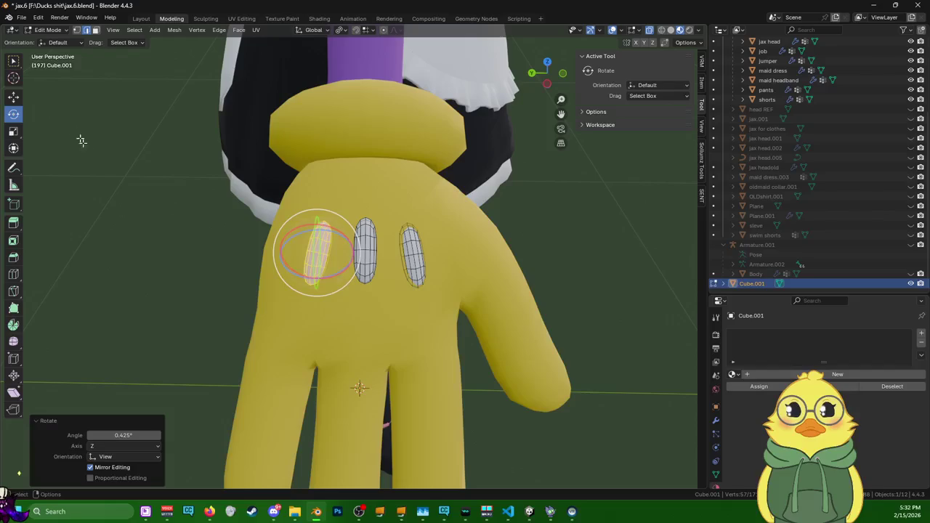
- Raise the left pad 0.000714 m along Z
{"action": "left_click", "coordinate": [13, 96]}
{"action": "scroll", "coordinate": [305, 255], "scroll_direction": "up", "scroll_amount": 3}
{"action": "scroll", "coordinate": [388, 297], "scroll_direction": "up", "scroll_amount": 2}
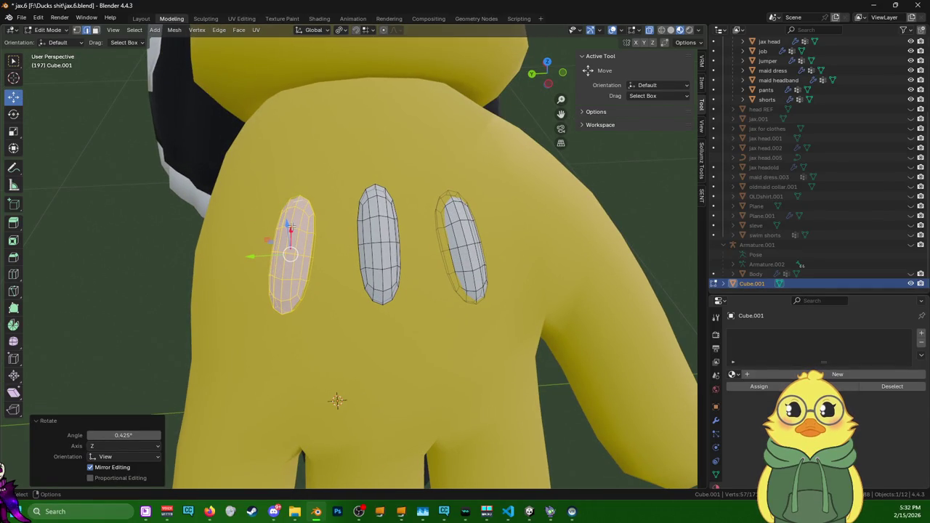
{"action": "left_click_drag", "start_coordinate": [287, 225], "coordinate": [289, 223]}
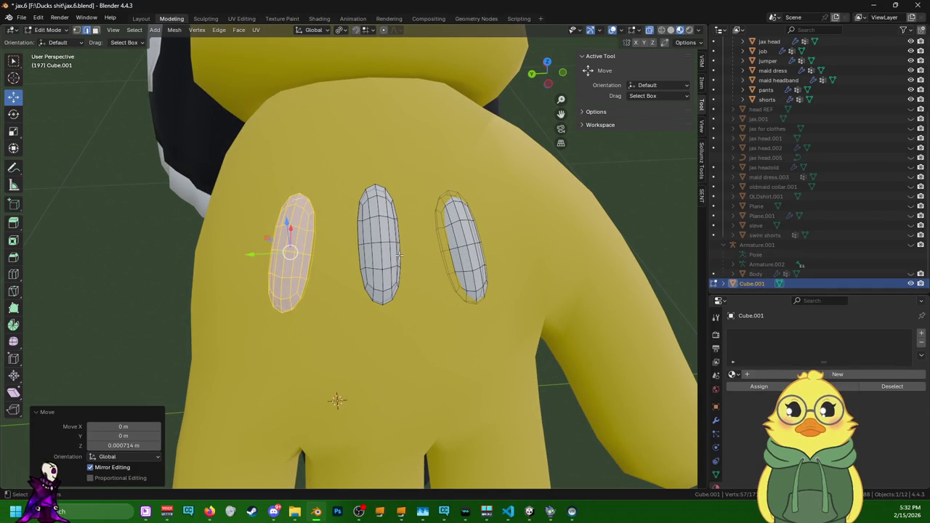
- Duplicate the left pad in place over itself with Shift+D
{"action": "key", "text": "shift+d"}
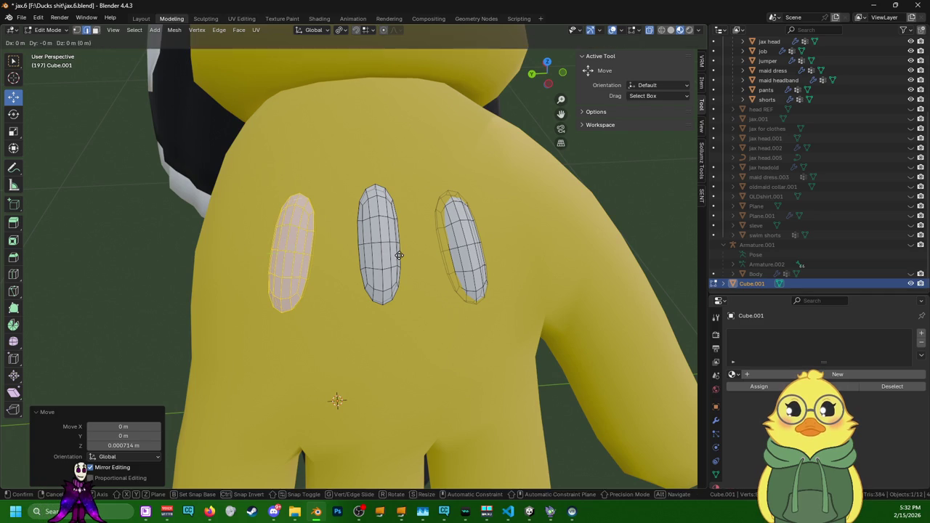
{"action": "right_click", "coordinate": [404, 258]}
{"action": "right_click", "coordinate": [411, 264]}
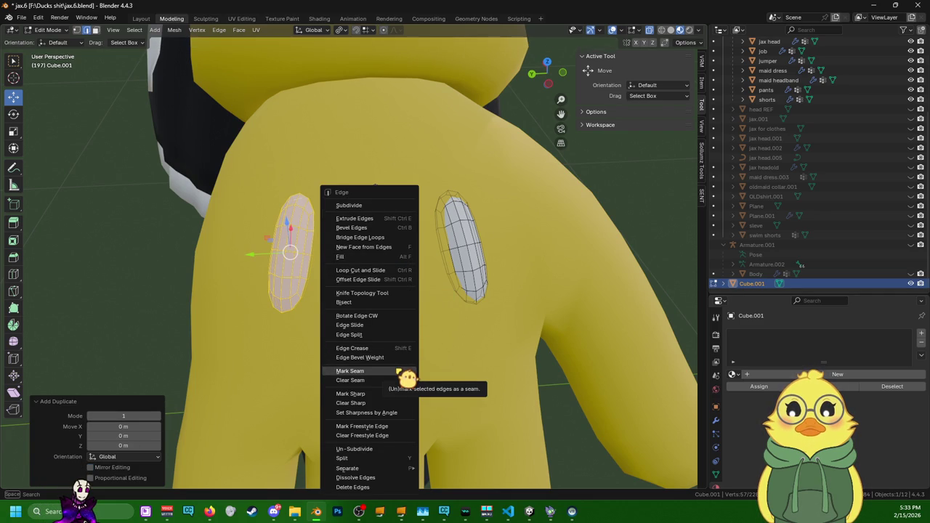
{"action": "left_click", "coordinate": [398, 371]}
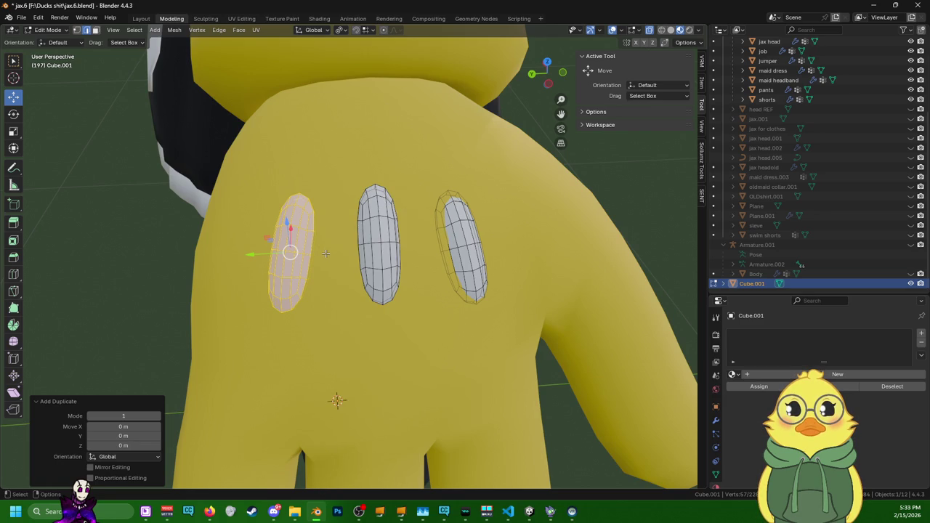
{"action": "key", "text": "ctrl+e"}
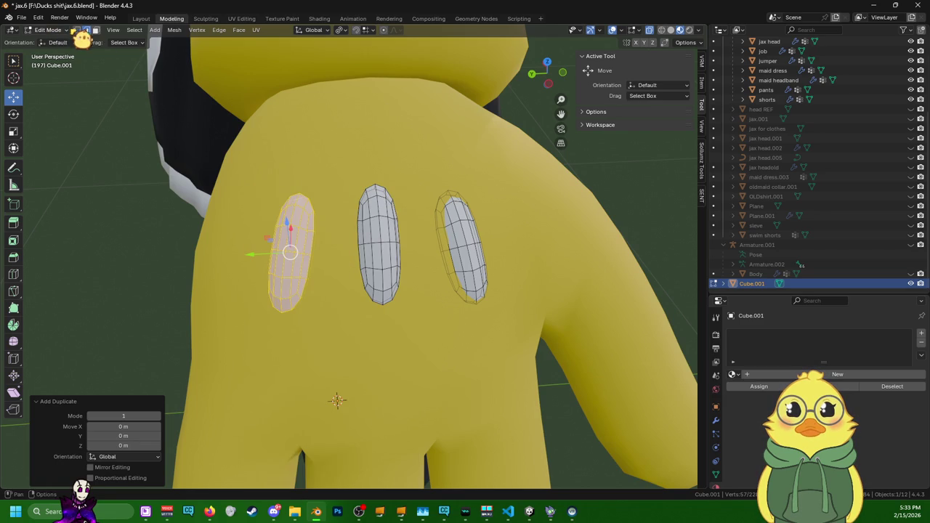
- Mirror the copied pad along its local Y axis, replacing an accidental global mirror
{"action": "left_click", "coordinate": [76, 30]}
{"action": "key", "text": "ctrl+v"}
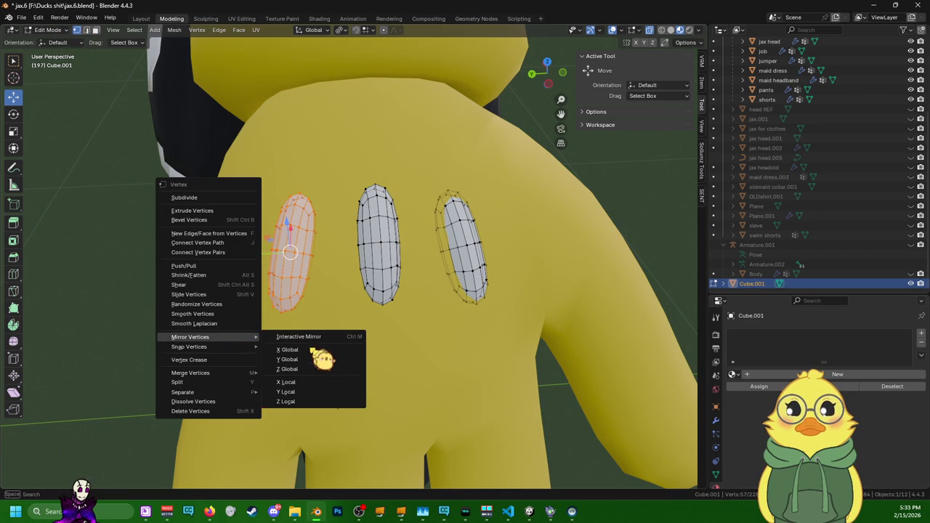
{"action": "left_click", "coordinate": [311, 359]}
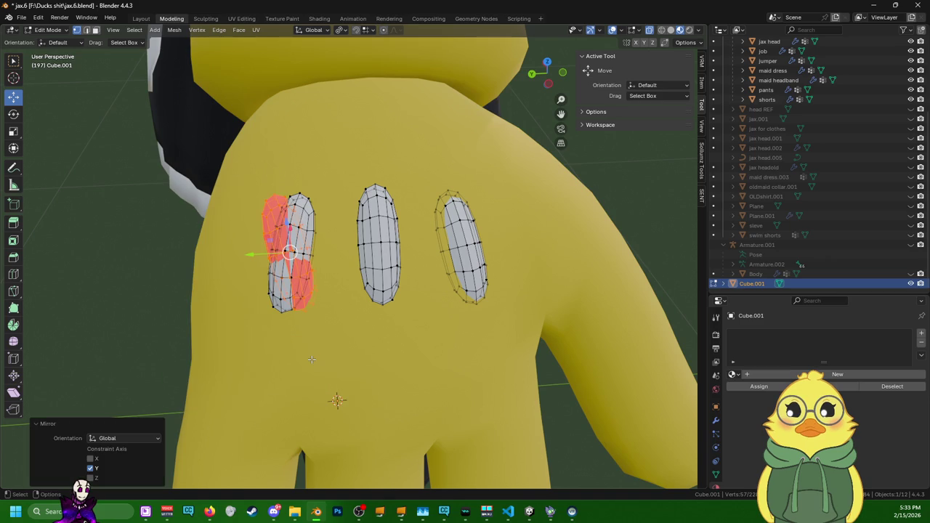
{"action": "key", "text": "ctrl+z"}
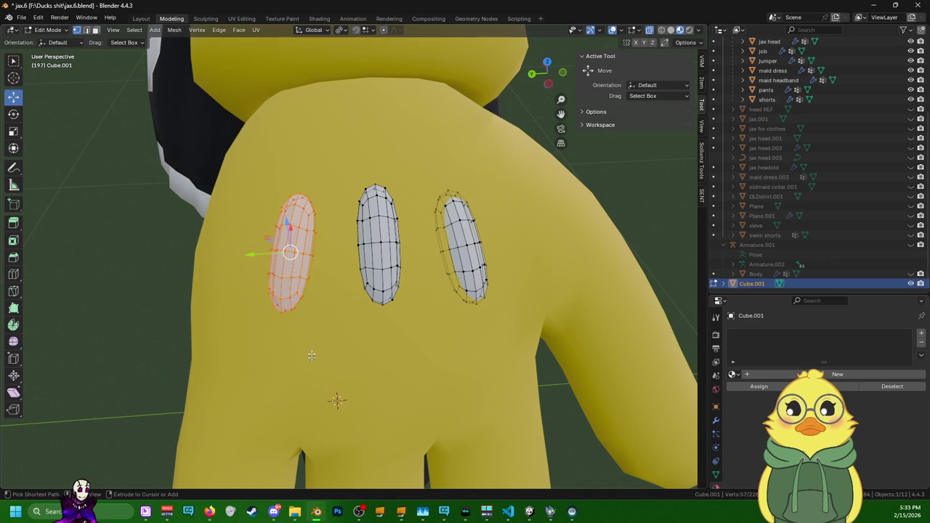
{"action": "key", "text": "ctrl+v"}
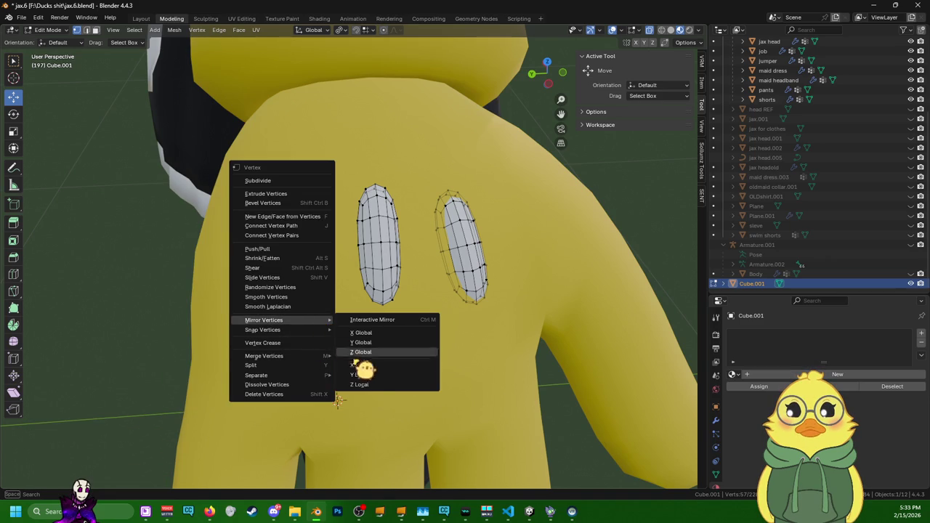
{"action": "left_click", "coordinate": [371, 379]}
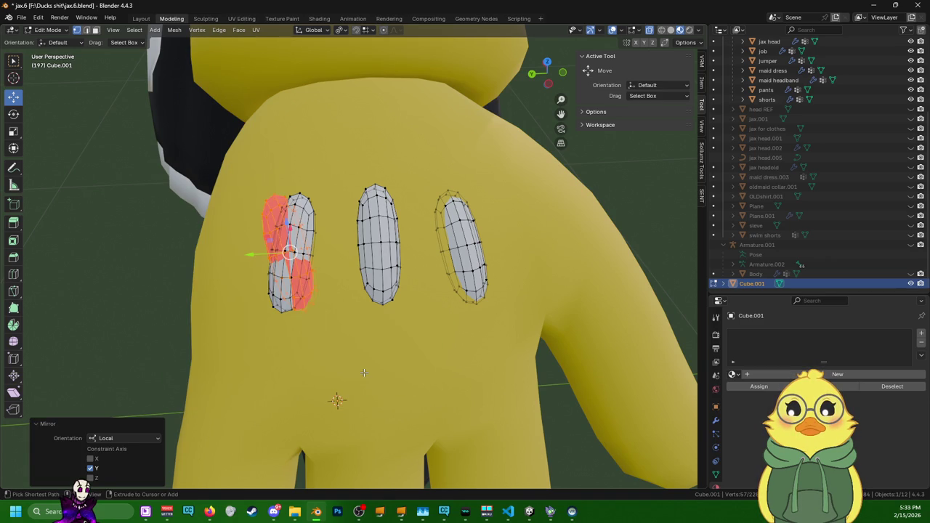
- Slide the copy -0.048397 m along Y onto the right pad and flip its normals
{"action": "key", "text": "g"}
{"action": "key", "text": "y"}
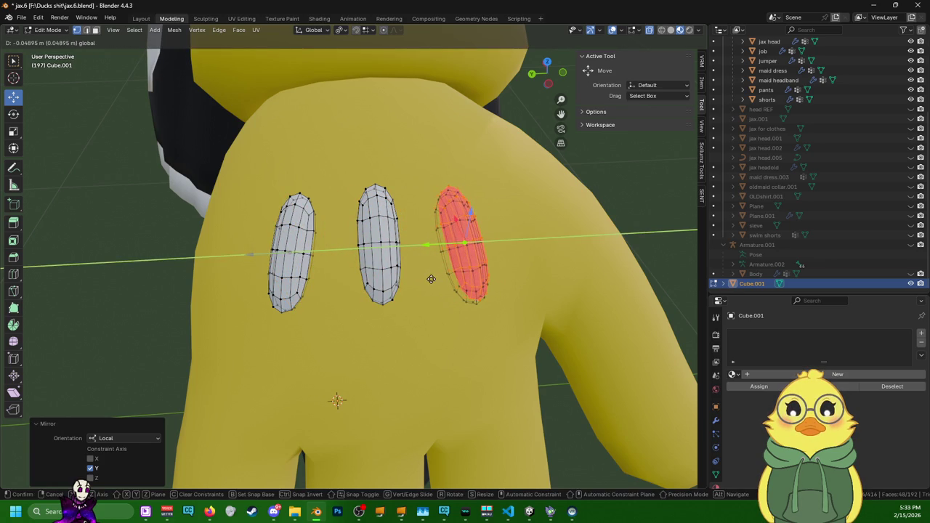
{"action": "left_click", "coordinate": [428, 280]}
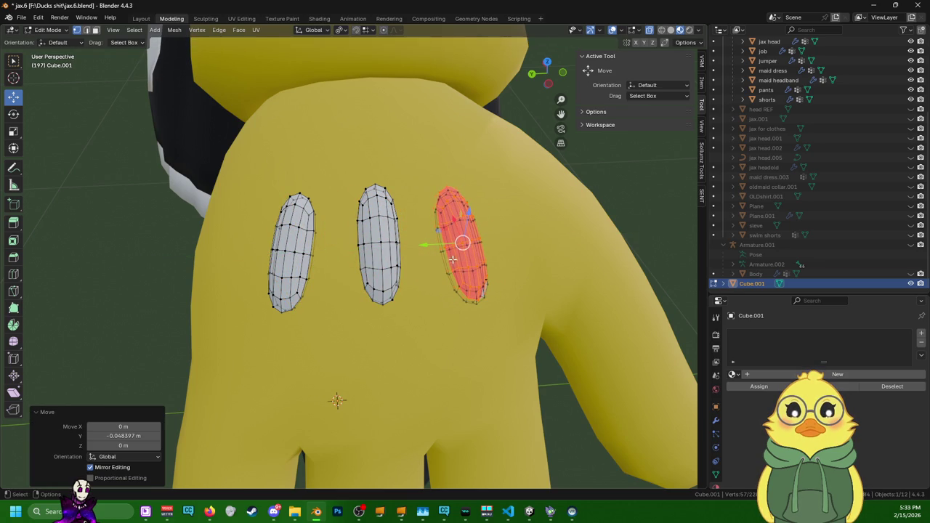
{"action": "middle_click_drag", "start_coordinate": [432, 261], "coordinate": [429, 270]}
{"action": "key", "text": "alt+n"}
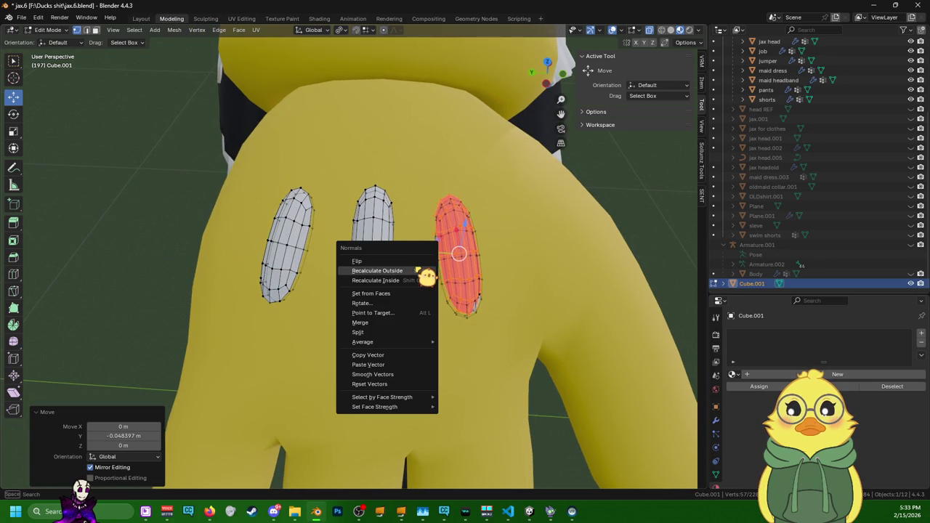
{"action": "left_click", "coordinate": [417, 260]}
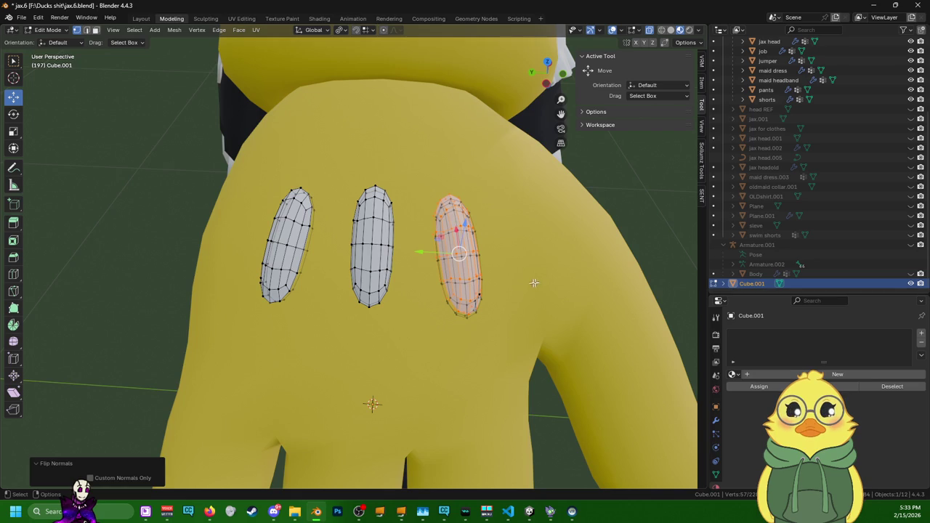
{"action": "left_click", "coordinate": [534, 283]}
{"action": "scroll", "coordinate": [536, 282], "scroll_direction": "up", "scroll_amount": 3}
{"action": "middle_click_drag", "start_coordinate": [536, 281], "coordinate": [454, 281]}
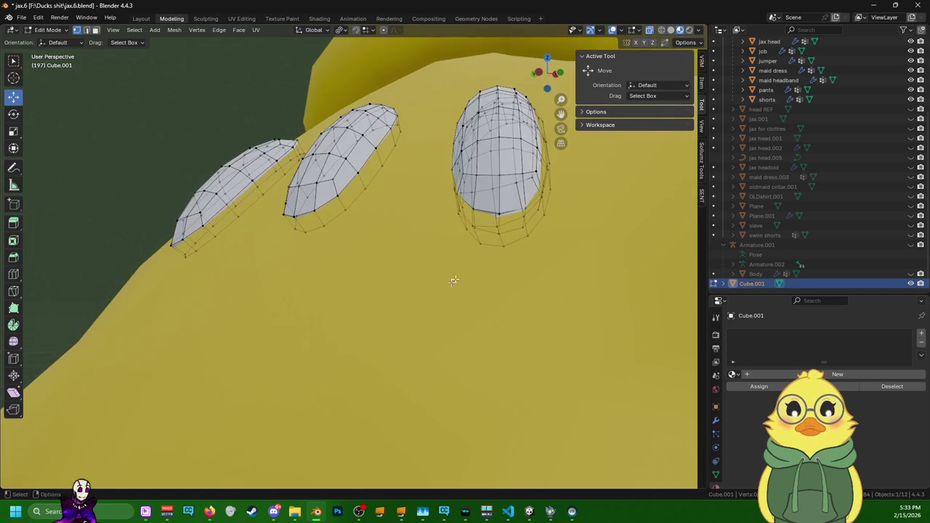
- Delete the old right pad's vertices, keeping the new mirrored copy
{"action": "key", "text": "l"}
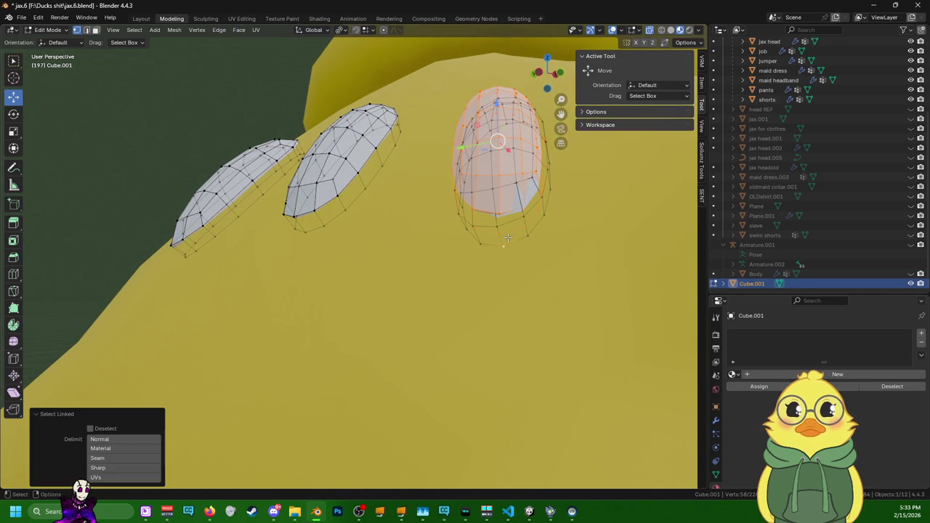
{"action": "key", "text": "shift+l"}
{"action": "key", "text": "x"}
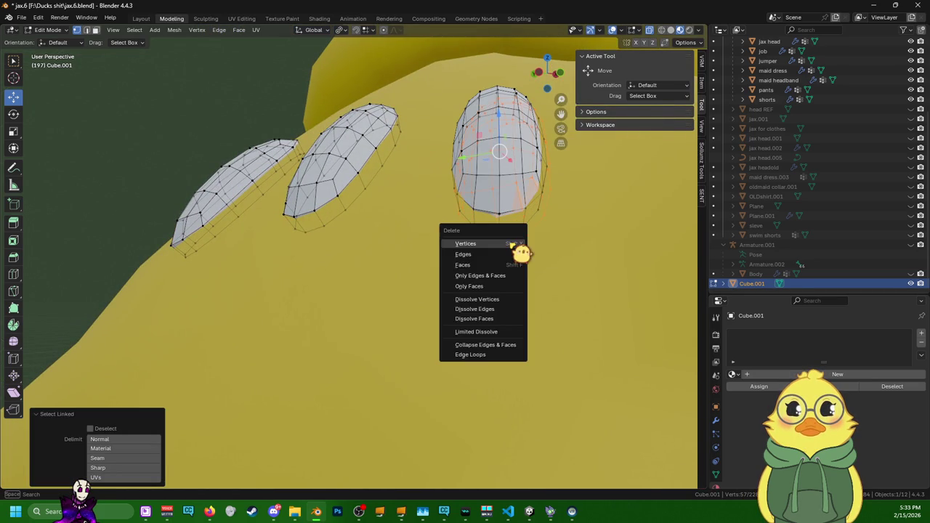
{"action": "left_click", "coordinate": [518, 250]}
{"action": "mouse_move", "coordinate": [529, 251]}
{"action": "middle_mouse_down"}
{"action": "mouse_move", "coordinate": [530, 298]}
{"action": "mouse_move", "coordinate": [414, 291]}
{"action": "mouse_move", "coordinate": [322, 264]}
{"action": "mouse_move", "coordinate": [405, 467]}
{"action": "mouse_move", "coordinate": [526, 294]}
{"action": "mouse_move", "coordinate": [542, 229]}
{"action": "mouse_move", "coordinate": [537, 218]}
{"action": "mouse_move", "coordinate": [519, 222]}
{"action": "mouse_move", "coordinate": [542, 224]}
{"action": "middle_mouse_up"}
- Select the whole new right dome pad, ready to rotate it
{"action": "key", "text": "l"}
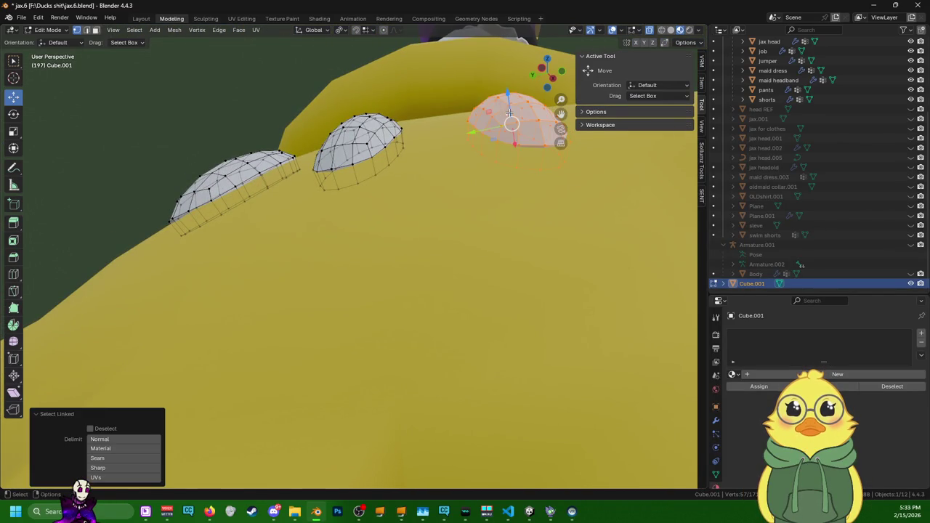
{"action": "middle_click_drag", "start_coordinate": [510, 115], "coordinate": [251, 107]}
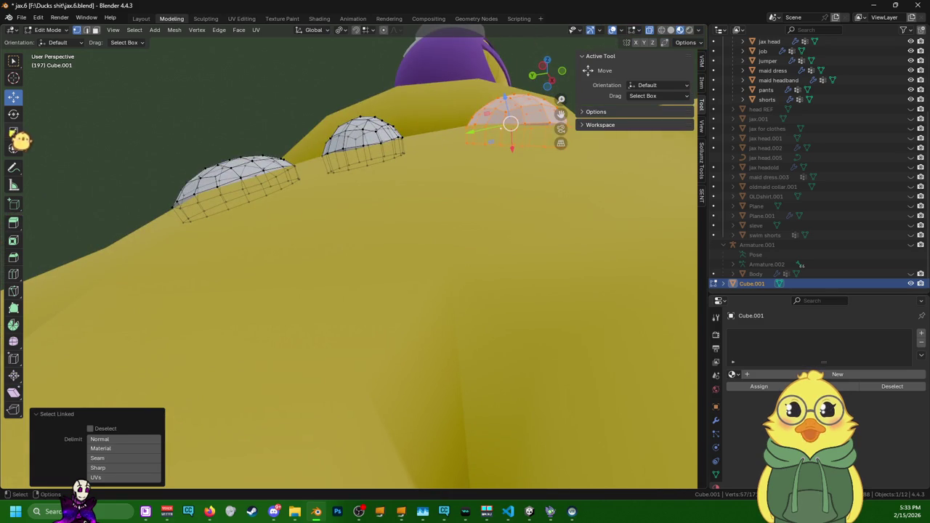
{"action": "left_click", "coordinate": [13, 114]}
{"action": "middle_click_drag", "start_coordinate": [68, 119], "coordinate": [311, 167]}
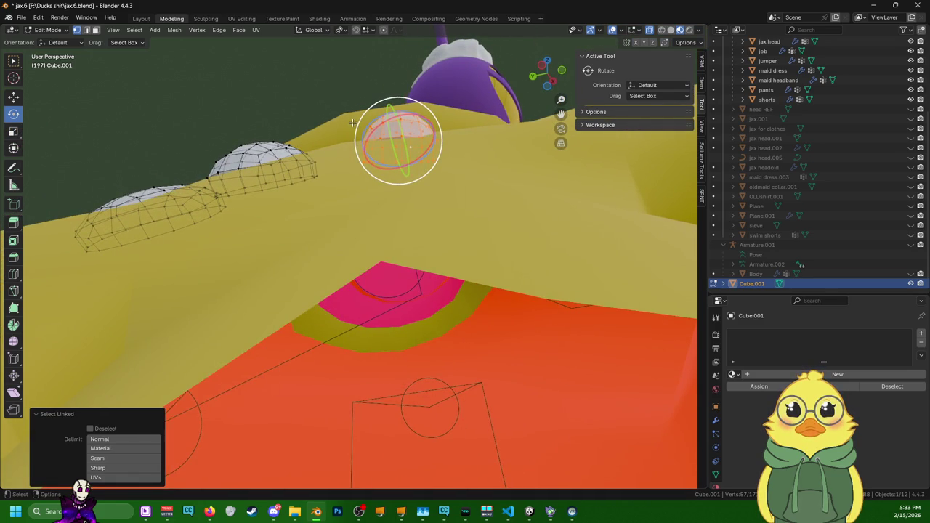
- Tilt the right pad in small steps around Z and X, finishing with 2.81° about X
{"action": "left_click_drag", "start_coordinate": [352, 123], "coordinate": [349, 133]}
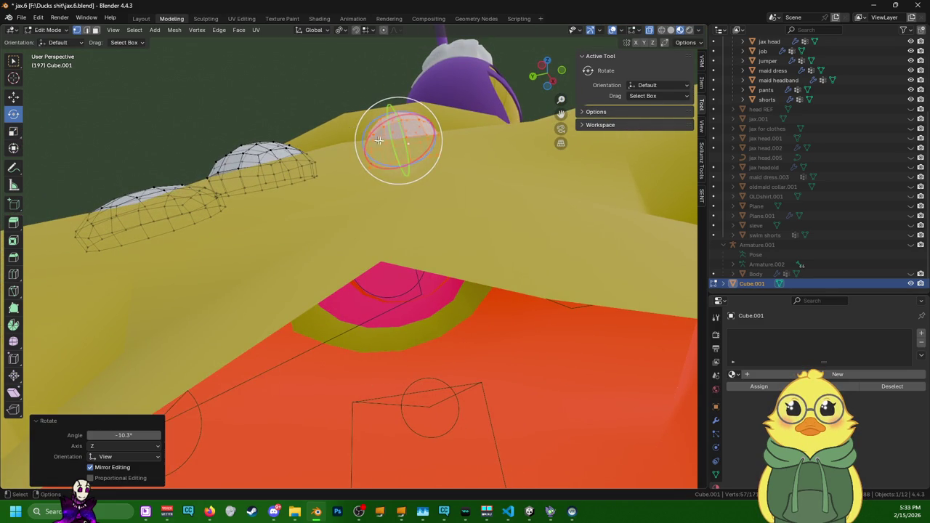
{"action": "mouse_move", "coordinate": [349, 133]}
{"action": "middle_mouse_down"}
{"action": "mouse_move", "coordinate": [401, 215]}
{"action": "mouse_move", "coordinate": [403, 251]}
{"action": "middle_mouse_up"}
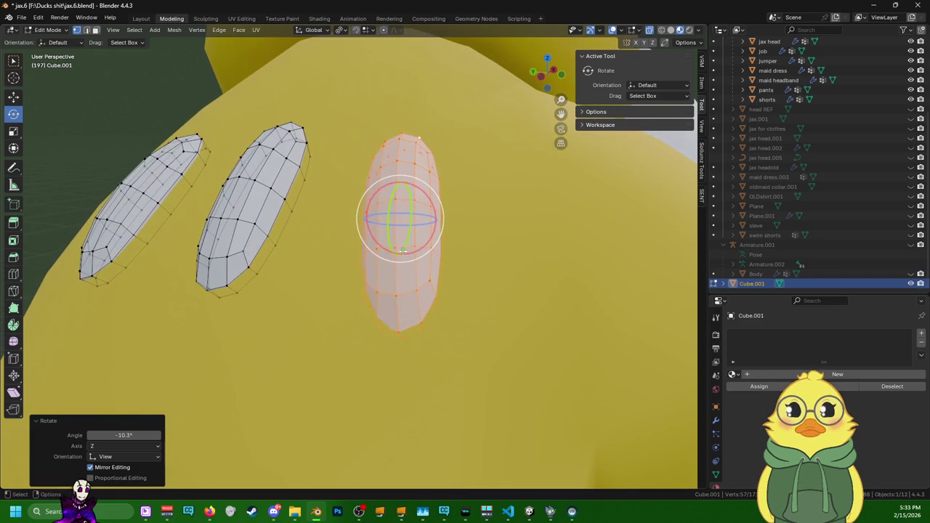
{"action": "left_click_drag", "start_coordinate": [403, 260], "coordinate": [399, 261]}
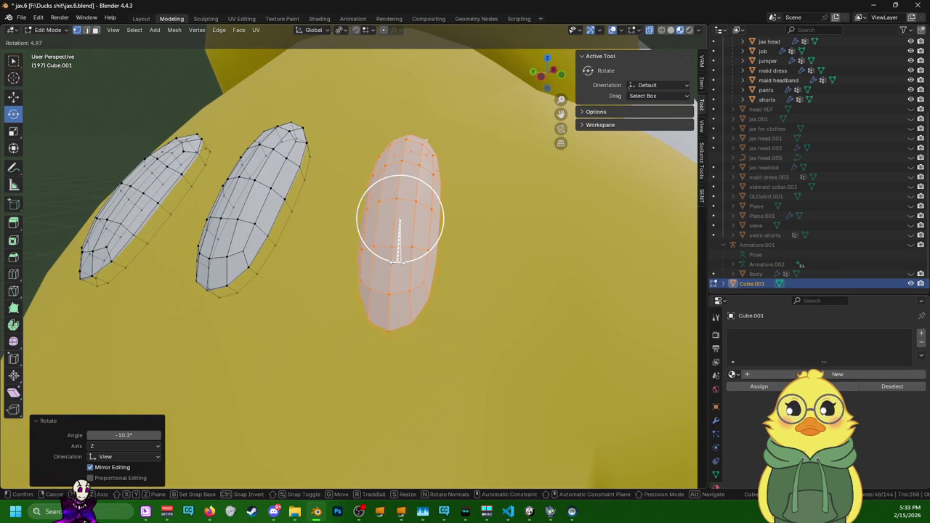
{"action": "right_click", "coordinate": [398, 262]}
{"action": "mouse_move", "coordinate": [399, 261]}
{"action": "middle_mouse_down"}
{"action": "mouse_move", "coordinate": [434, 303]}
{"action": "mouse_move", "coordinate": [420, 317]}
{"action": "middle_mouse_up"}
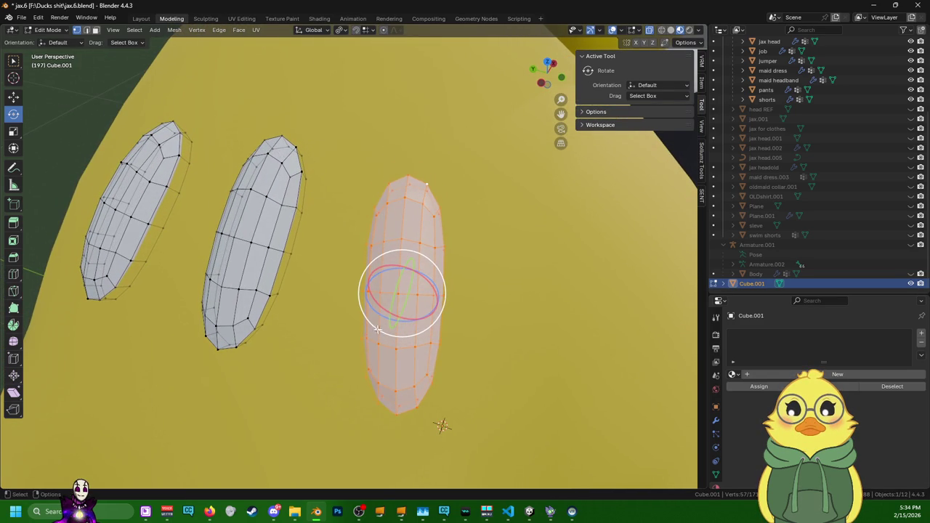
{"action": "left_click_drag", "start_coordinate": [376, 328], "coordinate": [378, 326]}
{"action": "middle_click_drag", "start_coordinate": [379, 326], "coordinate": [385, 234]}
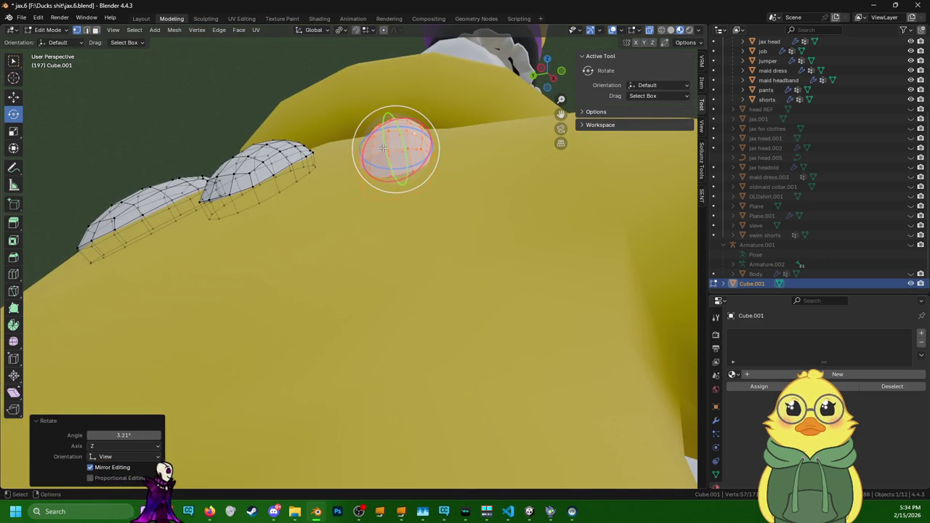
{"action": "left_click_drag", "start_coordinate": [383, 147], "coordinate": [407, 167]}
{"action": "mouse_move", "coordinate": [436, 181]}
{"action": "middle_mouse_down"}
{"action": "mouse_move", "coordinate": [451, 251]}
{"action": "mouse_move", "coordinate": [462, 139]}
{"action": "middle_mouse_up"}
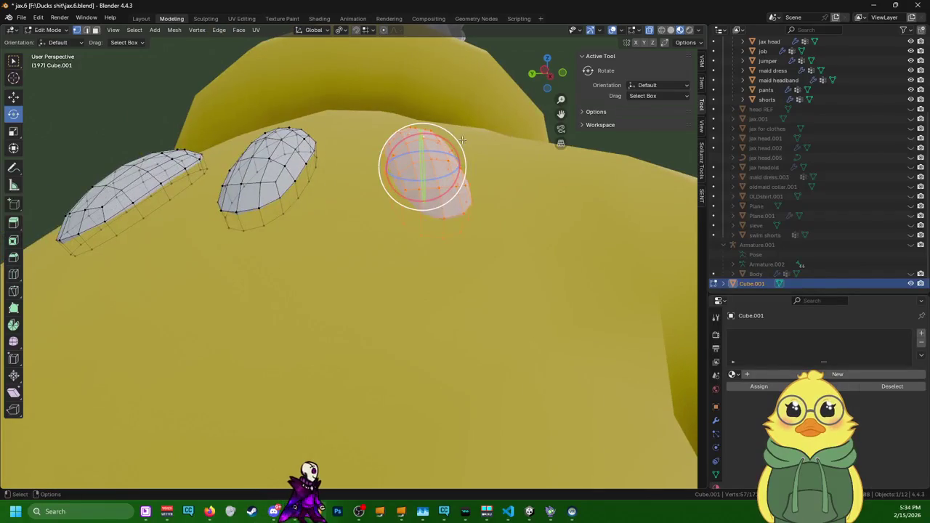
{"action": "left_click_drag", "start_coordinate": [452, 142], "coordinate": [456, 143]}
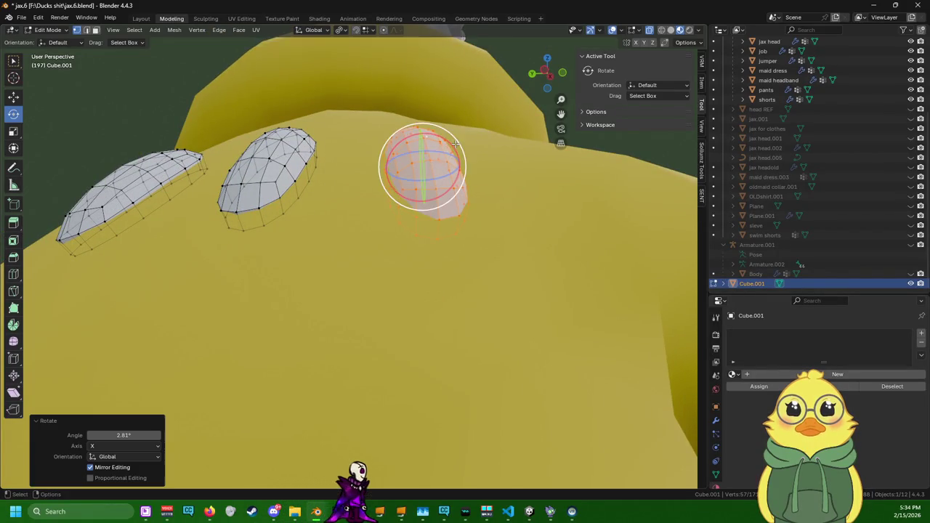
{"action": "mouse_move", "coordinate": [455, 143]}
{"action": "middle_mouse_down"}
{"action": "mouse_move", "coordinate": [444, 257]}
{"action": "mouse_move", "coordinate": [427, 229]}
{"action": "mouse_move", "coordinate": [378, 247]}
{"action": "middle_mouse_up"}
{"action": "scroll", "coordinate": [377, 247], "scroll_direction": "up", "scroll_amount": 2}
- Sink all three pads slightly into the glove with a small negative Shrink/Fatten, then deselect
{"action": "key", "text": "a"}
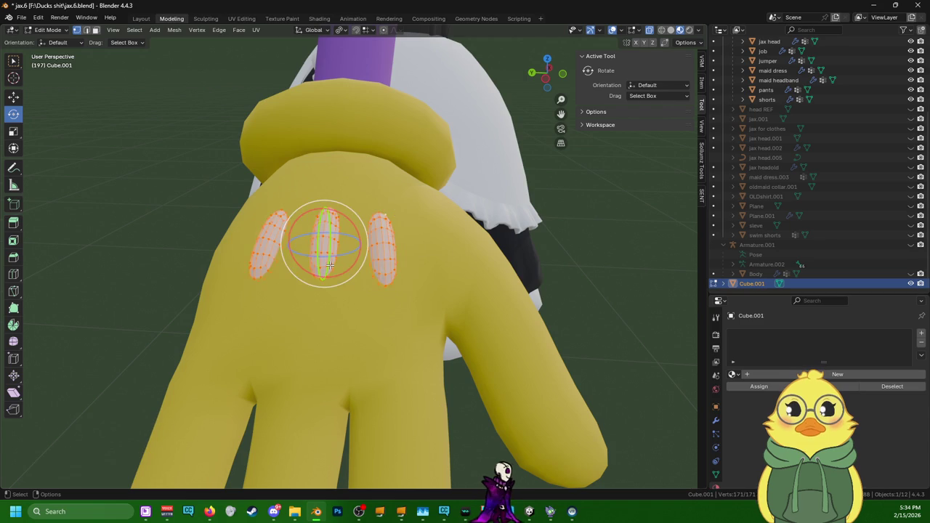
{"action": "key", "text": "alt+s"}
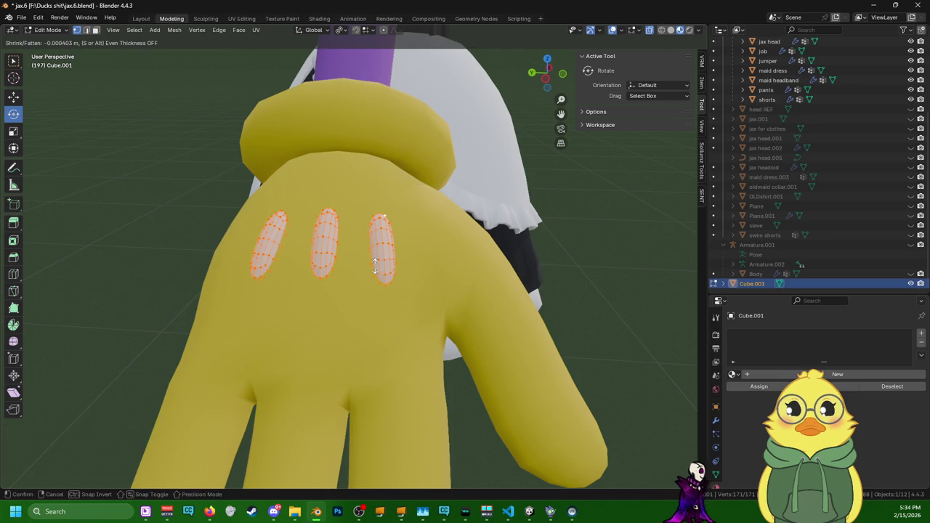
{"action": "left_click", "coordinate": [374, 267]}
{"action": "left_click", "coordinate": [487, 270]}
{"action": "key", "text": "ctrl+z"}
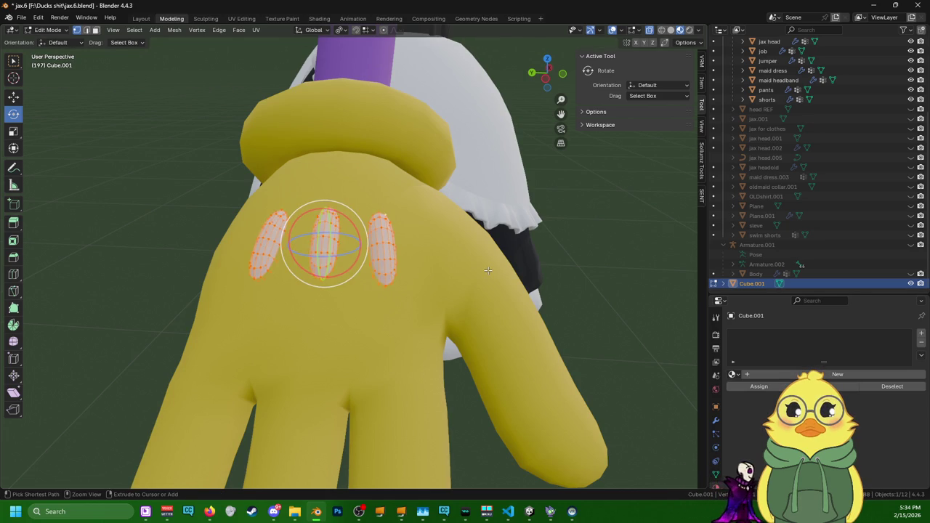
{"action": "key", "text": "ctrl+shift+z"}
{"action": "mouse_move", "coordinate": [548, 238]}
{"action": "middle_mouse_down"}
{"action": "mouse_move", "coordinate": [515, 274]}
{"action": "mouse_move", "coordinate": [469, 288]}
{"action": "mouse_move", "coordinate": [484, 289]}
{"action": "middle_mouse_up"}
{"action": "scroll", "coordinate": [483, 289], "scroll_direction": "up", "scroll_amount": 5}
{"action": "scroll", "coordinate": [451, 272], "scroll_direction": "up", "scroll_amount": 3}
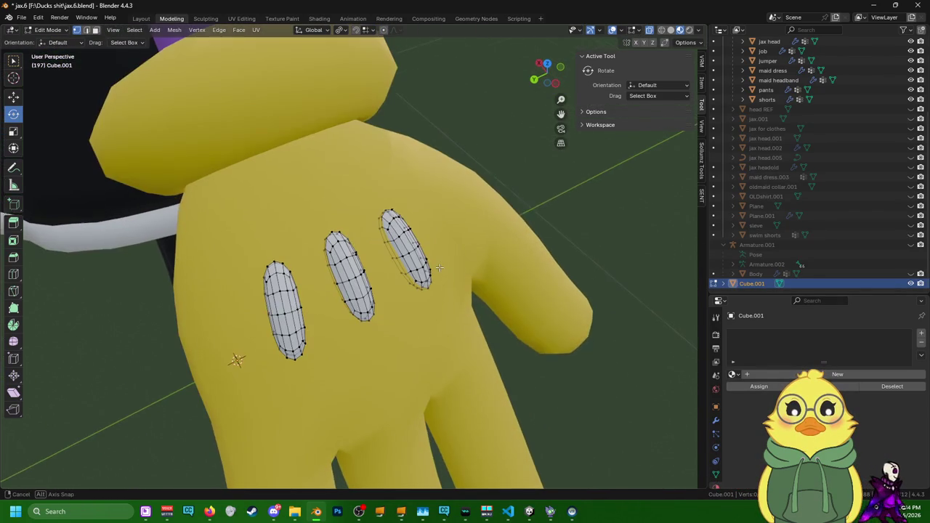
{"action": "middle_click_drag", "start_coordinate": [440, 262], "coordinate": [433, 259]}
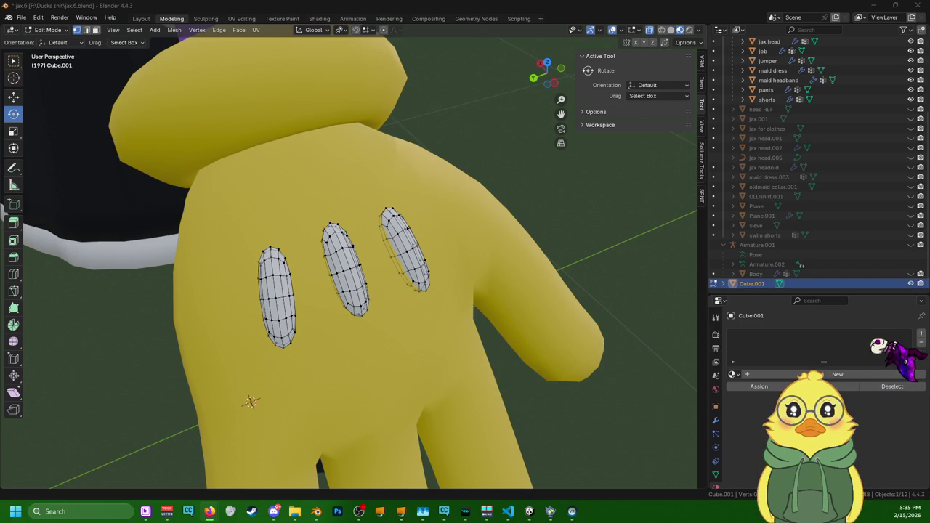
{"action": "scroll", "coordinate": [8, 225], "scroll_direction": "up", "scroll_amount": 1}
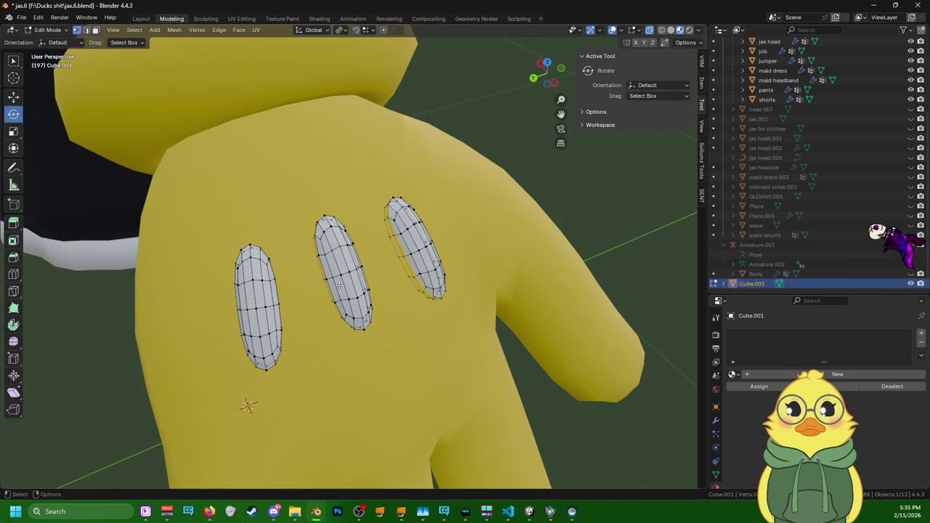
- Select the middle pad and shift it along X to recentre it
{"action": "key", "text": "l"}
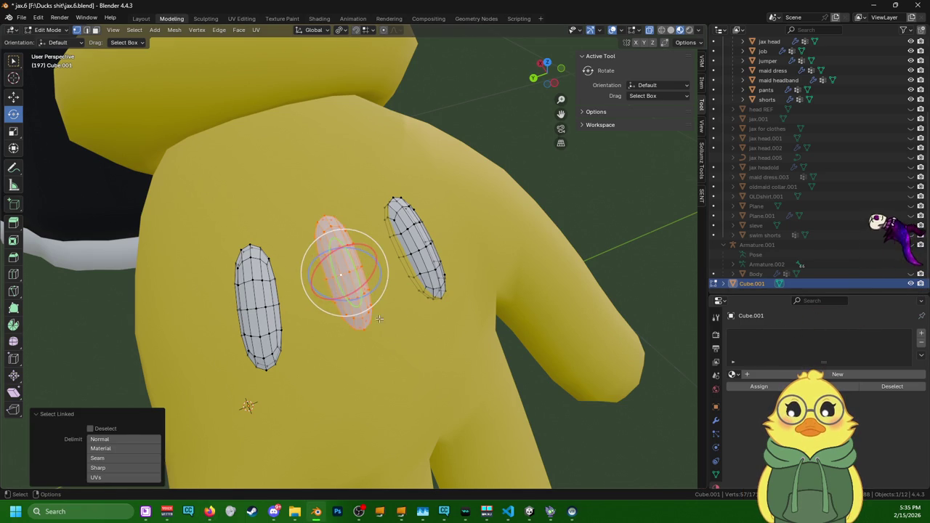
{"action": "middle_click_drag", "start_coordinate": [379, 318], "coordinate": [45, 110]}
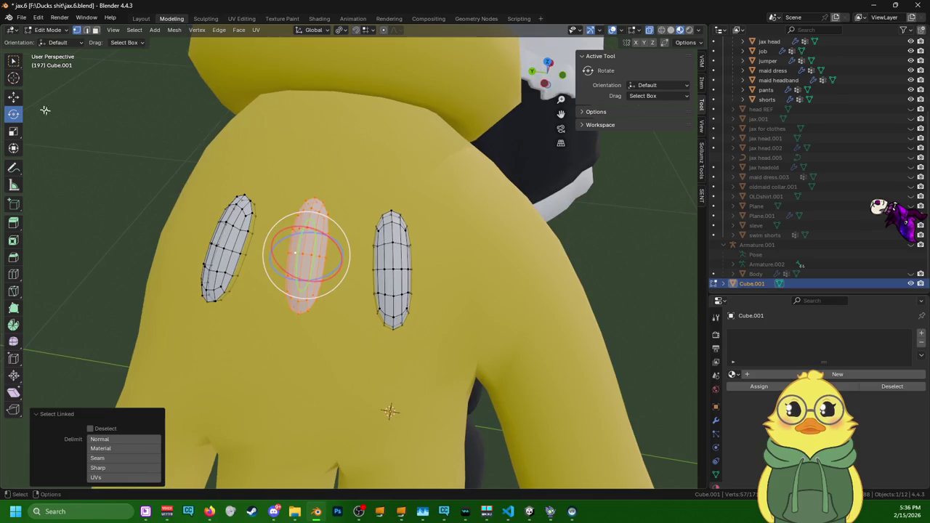
{"action": "left_click", "coordinate": [13, 97]}
{"action": "left_click_drag", "start_coordinate": [319, 226], "coordinate": [298, 260]}
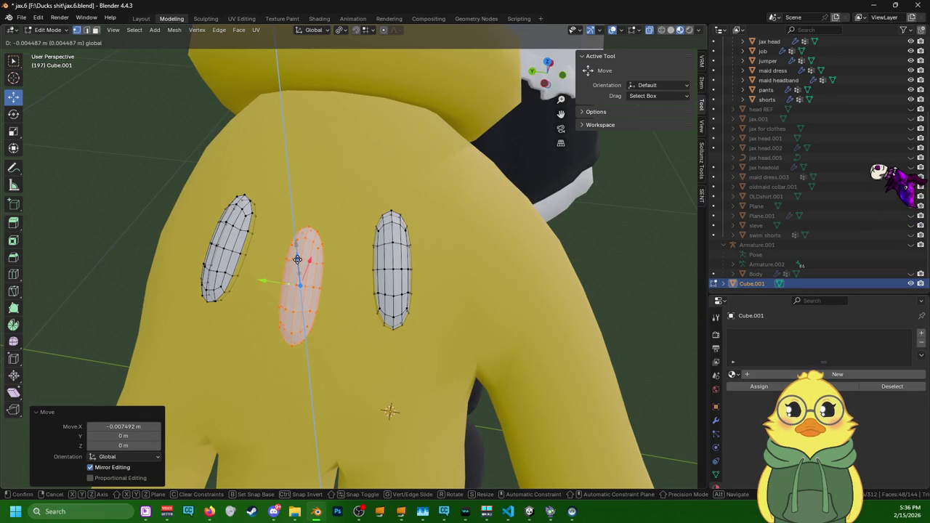
{"action": "left_click", "coordinate": [296, 256]}
{"action": "middle_click_drag", "start_coordinate": [296, 256], "coordinate": [240, 250]}
- Select all three pads and try a Shrink/Fatten thinning, then undo it
{"action": "left_click", "coordinate": [229, 243]}
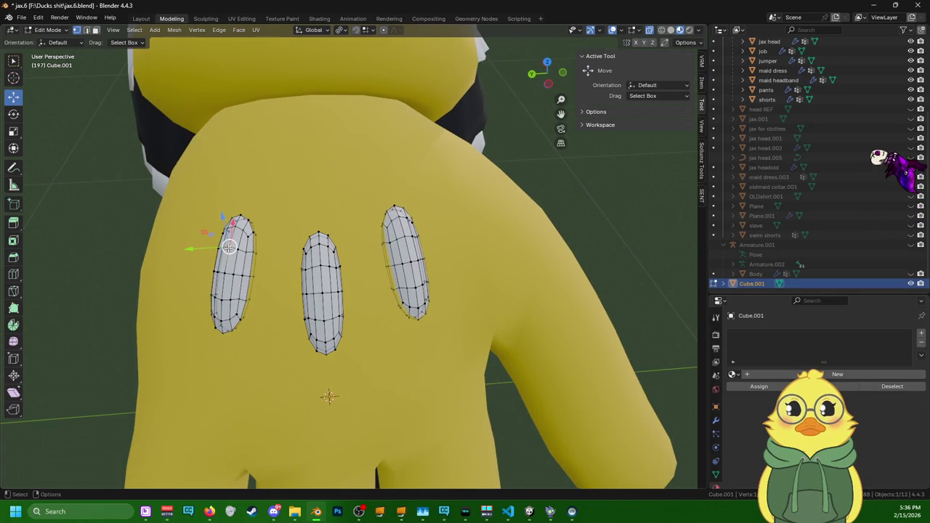
{"action": "key", "text": "a"}
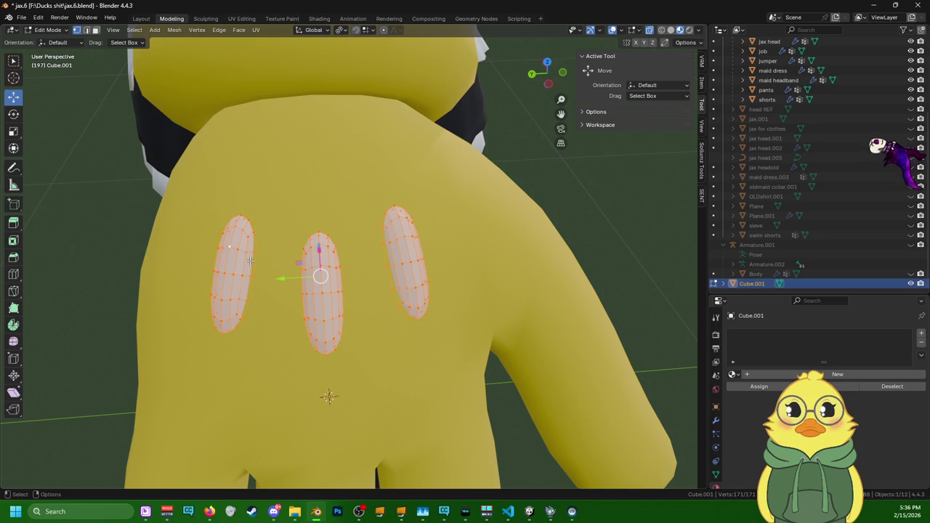
{"action": "key", "text": "alt+s"}
{"action": "left_click", "coordinate": [255, 263]}
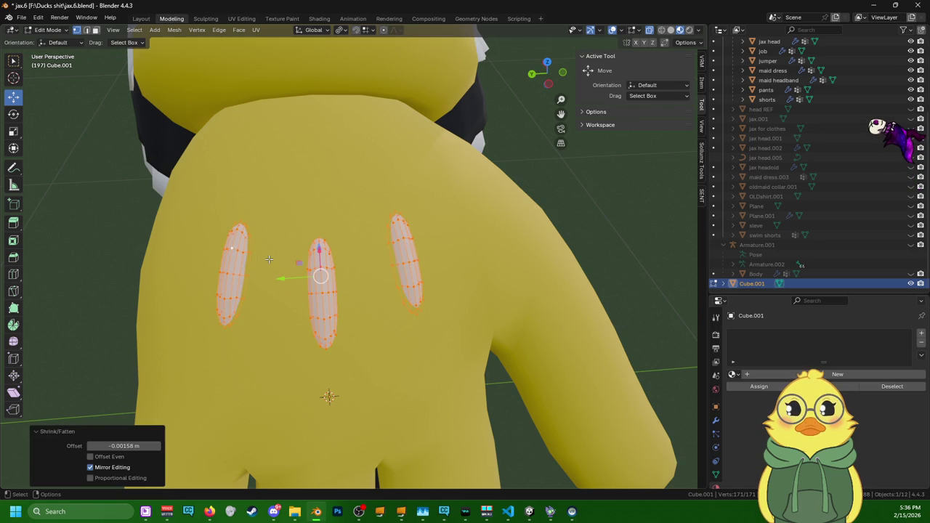
{"action": "key", "text": "ctrl+z"}
- Scale all three pads to 0.7 along X and 0.7 along Z, then select the right pad
{"action": "left_click", "coordinate": [13, 131]}
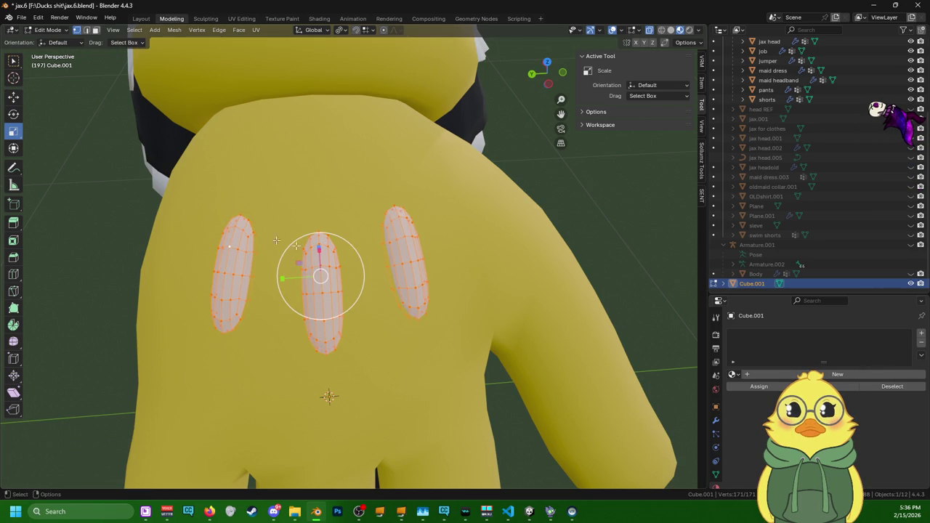
{"action": "middle_click_drag", "start_coordinate": [315, 249], "coordinate": [360, 251]}
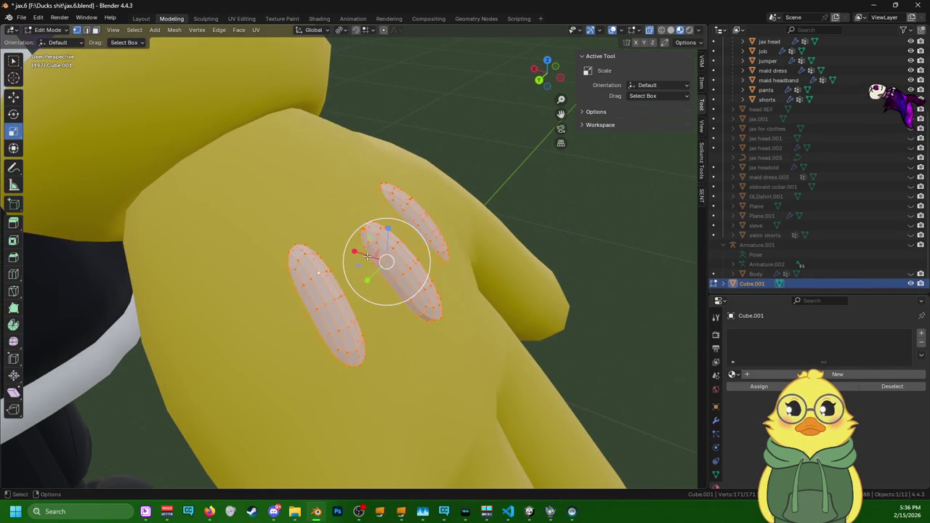
{"action": "key", "text": "s"}
{"action": "left_click", "coordinate": [360, 250]}
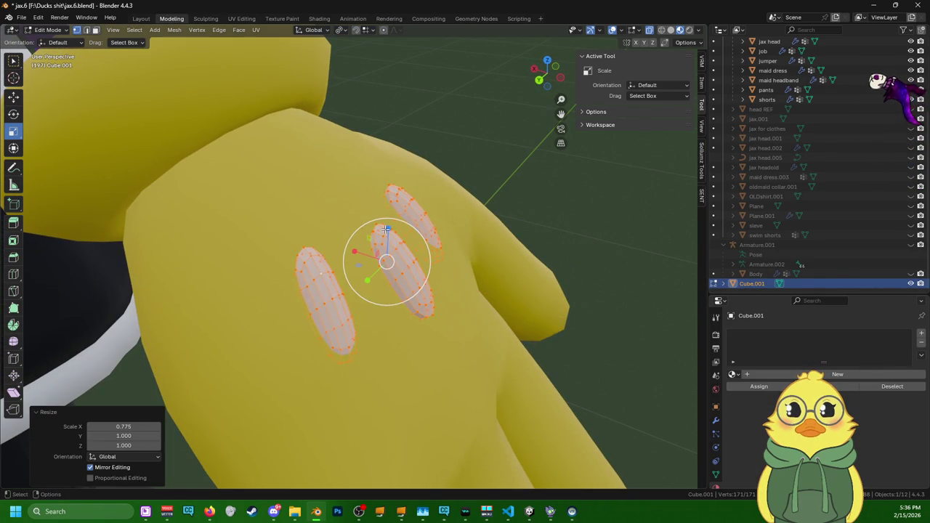
{"action": "key", "text": "ctrl+z"}
{"action": "key", "text": "s"}
{"action": "key", "text": "x"}
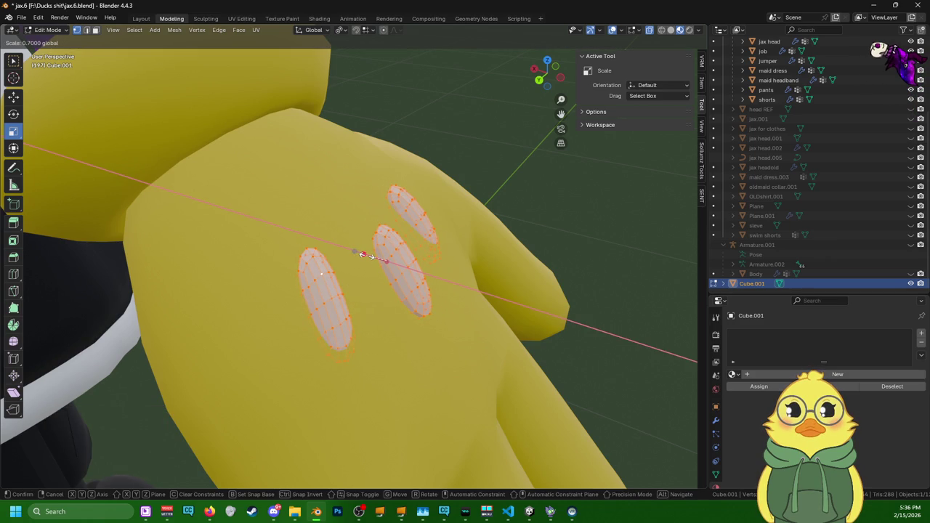
{"action": "left_click", "coordinate": [361, 254]}
{"action": "key", "text": "s"}
{"action": "key", "text": "z"}
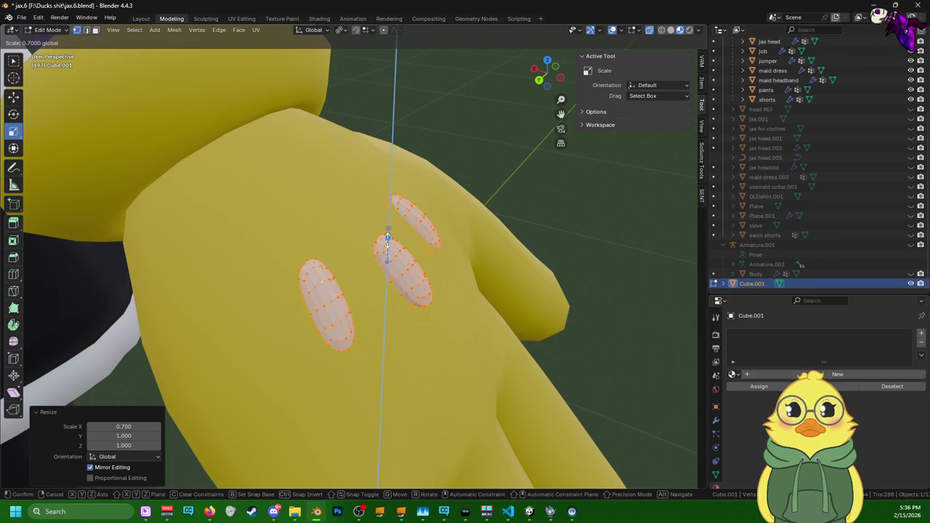
{"action": "left_click", "coordinate": [388, 243]}
{"action": "mouse_move", "coordinate": [387, 243]}
{"action": "middle_mouse_down"}
{"action": "mouse_move", "coordinate": [317, 303]}
{"action": "mouse_move", "coordinate": [391, 296]}
{"action": "mouse_move", "coordinate": [342, 280]}
{"action": "mouse_move", "coordinate": [388, 288]}
{"action": "mouse_move", "coordinate": [326, 258]}
{"action": "middle_mouse_up"}
{"action": "double_click", "coordinate": [390, 273]}
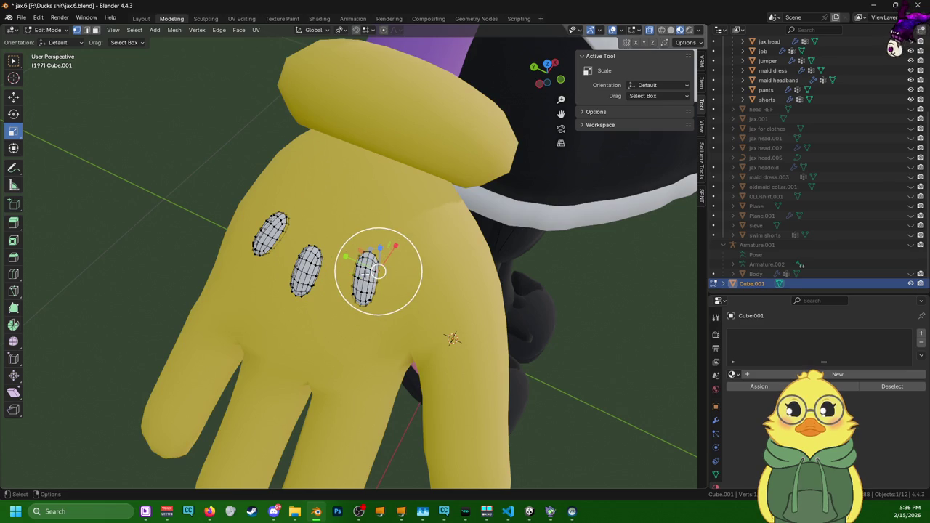
- Select the whole right pad and nudge it along Z
{"action": "mouse_move", "coordinate": [378, 266]}
{"action": "middle_mouse_down"}
{"action": "mouse_move", "coordinate": [440, 252]}
{"action": "mouse_move", "coordinate": [210, 348]}
{"action": "mouse_move", "coordinate": [382, 279]}
{"action": "middle_mouse_up"}
{"action": "scroll", "coordinate": [382, 280], "scroll_direction": "up", "scroll_amount": 2}
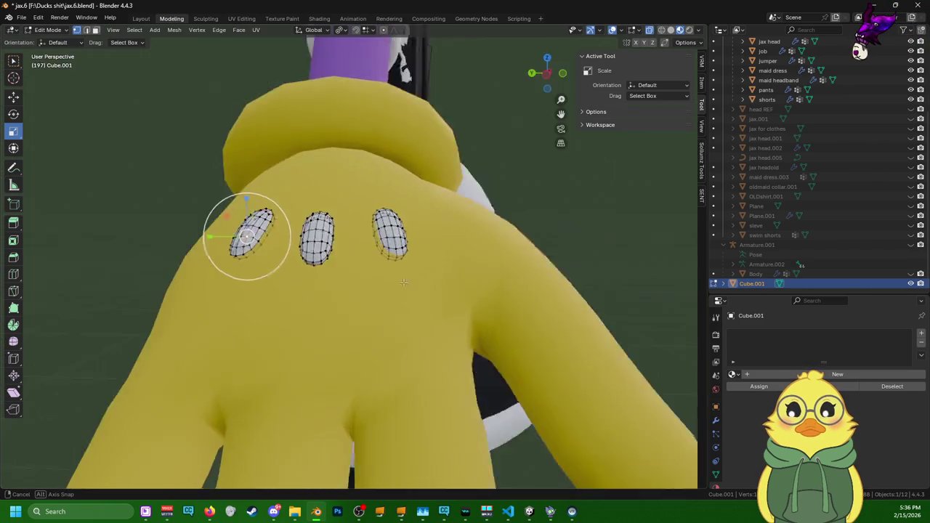
{"action": "scroll", "coordinate": [383, 280], "scroll_direction": "down", "scroll_amount": 2}
{"action": "left_click", "coordinate": [382, 280]}
{"action": "key", "text": "l"}
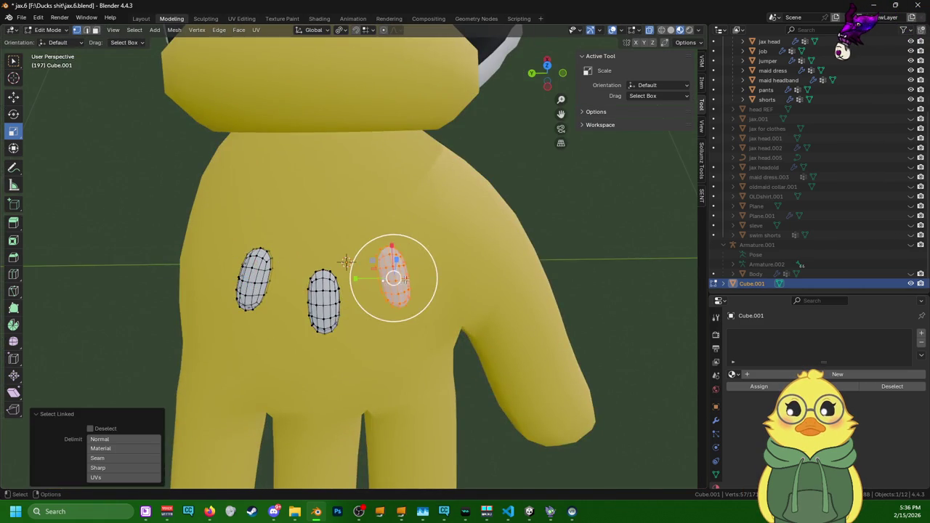
{"action": "middle_click_drag", "start_coordinate": [382, 280], "coordinate": [24, 67]}
{"action": "left_click", "coordinate": [13, 96]}
{"action": "middle_click_drag", "start_coordinate": [348, 245], "coordinate": [291, 211]}
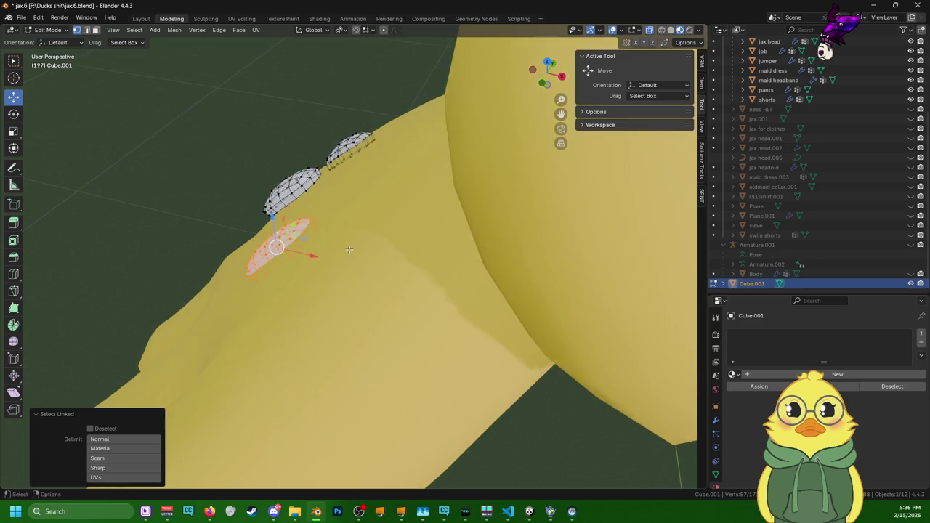
{"action": "key", "text": "g"}
{"action": "key", "text": "z"}
{"action": "left_click", "coordinate": [283, 204]}
- Fine-tune the right pad's position with small moves along Y, X and Z
{"action": "middle_click_drag", "start_coordinate": [284, 204], "coordinate": [419, 282]}
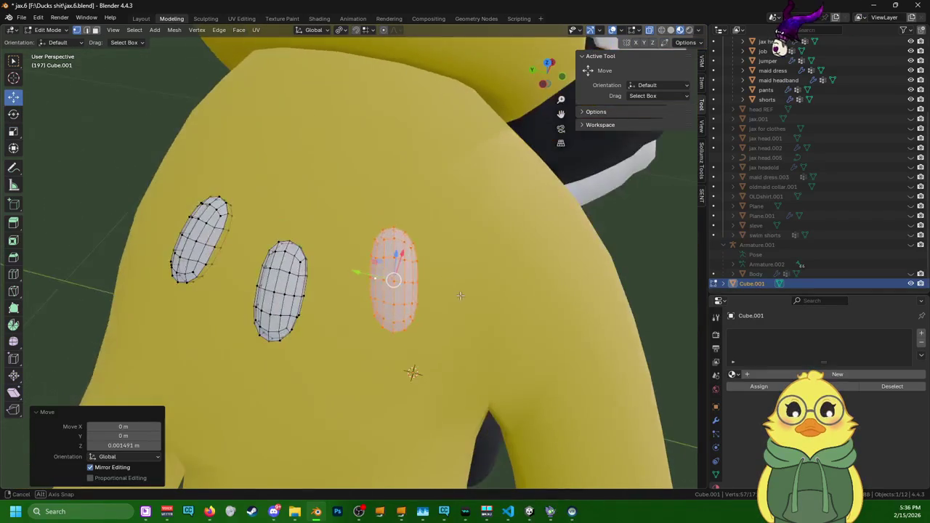
{"action": "key", "text": "g"}
{"action": "key", "text": "y"}
{"action": "left_click", "coordinate": [334, 270]}
{"action": "mouse_move", "coordinate": [334, 270]}
{"action": "middle_mouse_down"}
{"action": "mouse_move", "coordinate": [322, 237]}
{"action": "mouse_move", "coordinate": [332, 239]}
{"action": "middle_mouse_up"}
{"action": "key", "text": "g"}
{"action": "key", "text": "x"}
{"action": "left_click", "coordinate": [317, 218]}
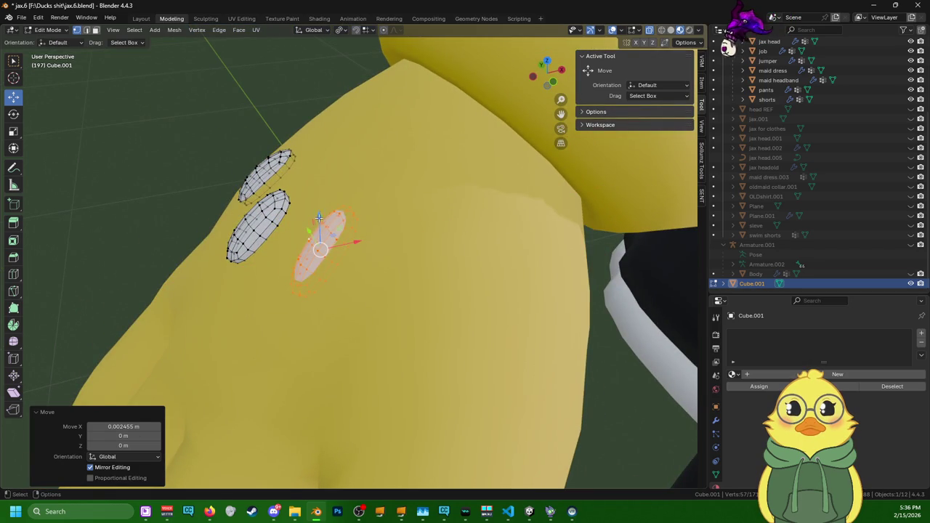
{"action": "key", "text": "g"}
{"action": "key", "text": "z"}
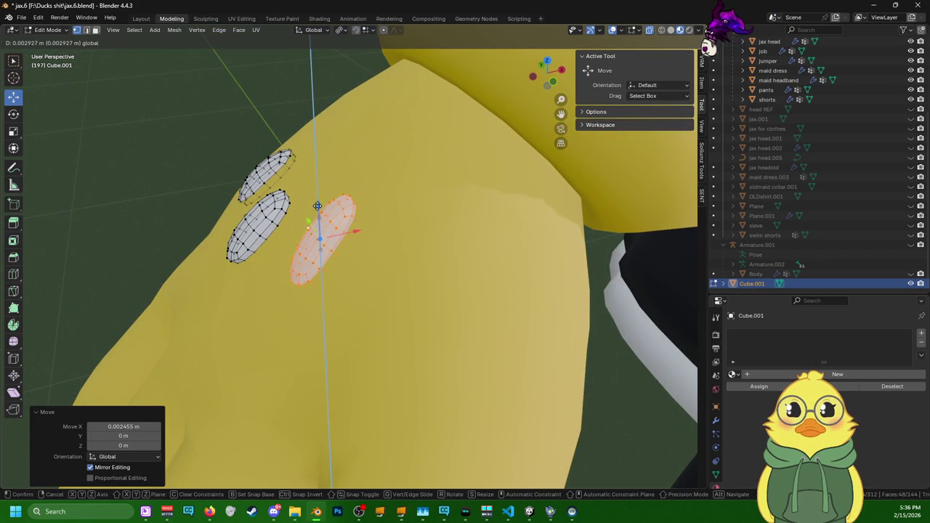
{"action": "left_click", "coordinate": [316, 220]}
- Tilt and rotate the right pad against the glove back
{"action": "middle_click_drag", "start_coordinate": [316, 220], "coordinate": [67, 137]}
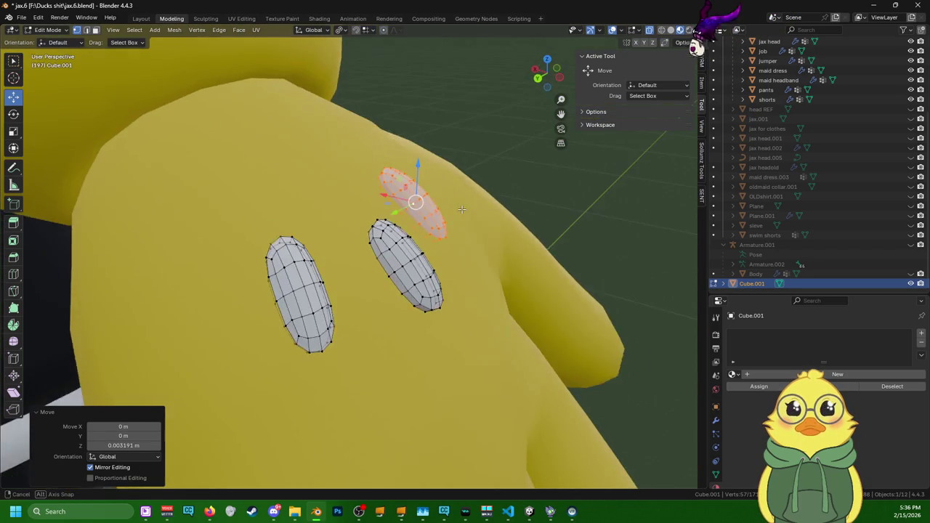
{"action": "left_click", "coordinate": [13, 114]}
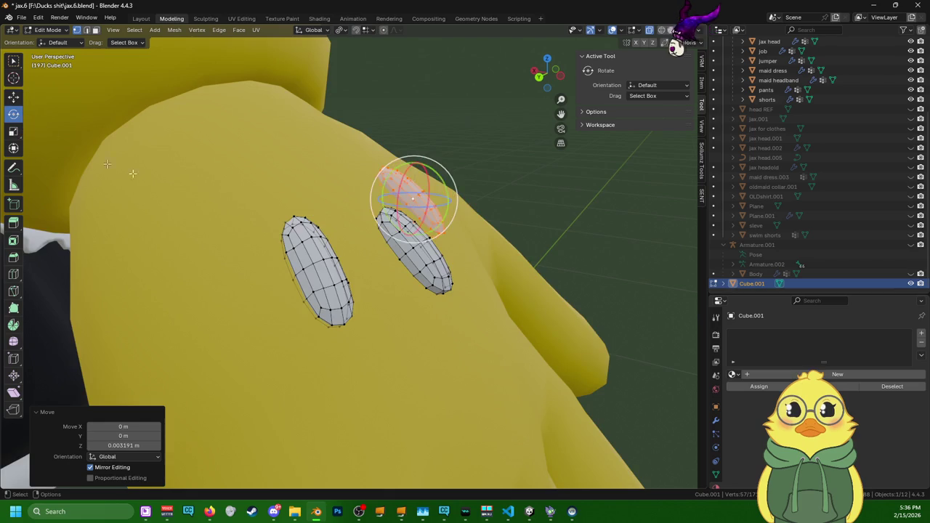
{"action": "middle_click_drag", "start_coordinate": [363, 181], "coordinate": [428, 181]}
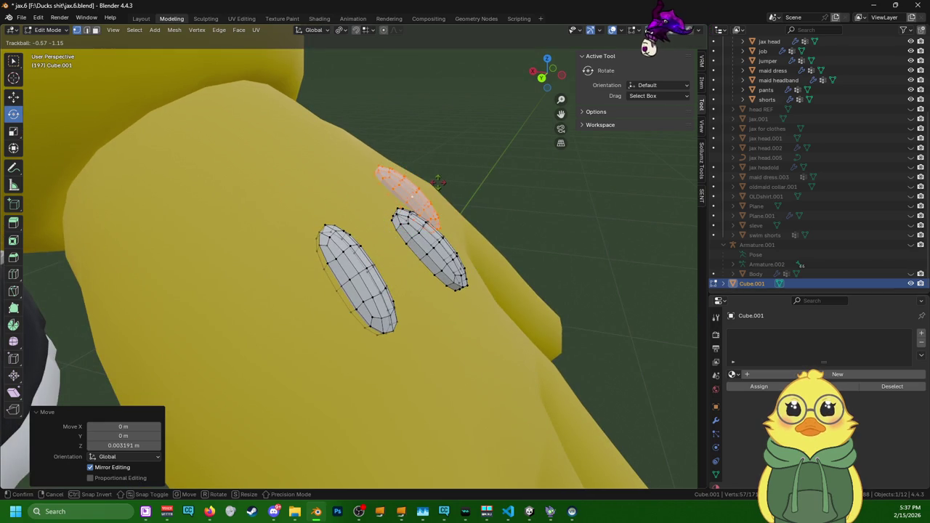
{"action": "left_click_drag", "start_coordinate": [440, 183], "coordinate": [433, 205]}
{"action": "mouse_move", "coordinate": [433, 205]}
{"action": "middle_mouse_down"}
{"action": "mouse_move", "coordinate": [416, 222]}
{"action": "mouse_move", "coordinate": [354, 188]}
{"action": "mouse_move", "coordinate": [369, 272]}
{"action": "middle_mouse_up"}
{"action": "key", "text": "r"}
{"action": "key", "text": "r"}
{"action": "left_click", "coordinate": [416, 227]}
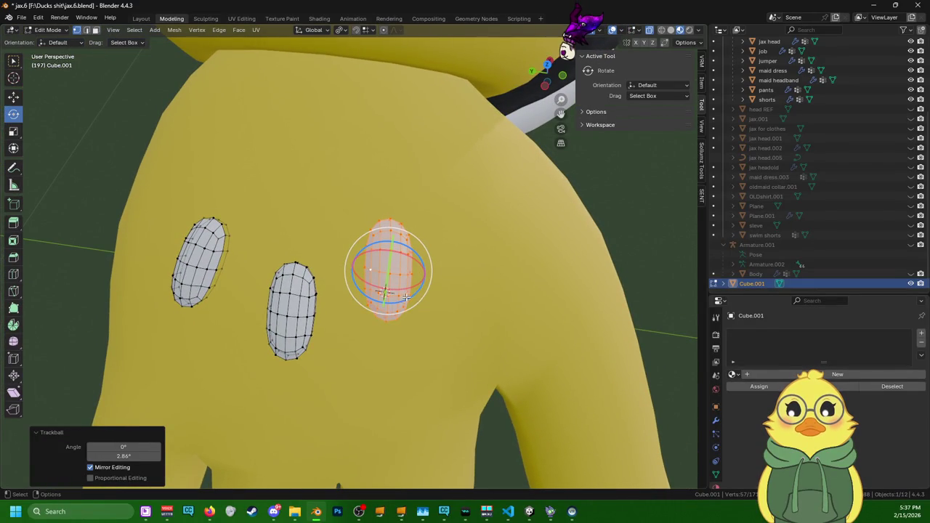
{"action": "left_click_drag", "start_coordinate": [404, 298], "coordinate": [412, 294]}
{"action": "left_click", "coordinate": [13, 96]}
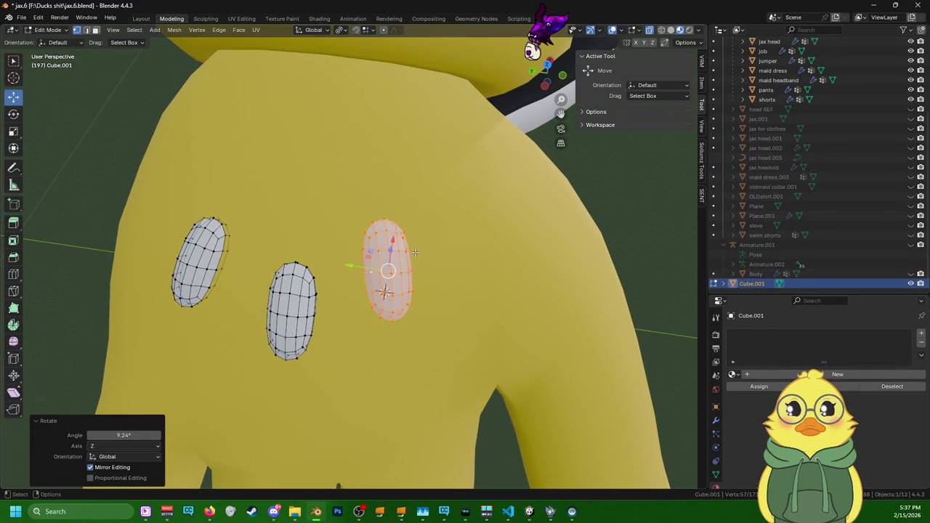
- Shift the right pad along the Y axis
{"action": "left_click", "coordinate": [353, 268]}
{"action": "mouse_move", "coordinate": [353, 268]}
{"action": "middle_mouse_down"}
{"action": "mouse_move", "coordinate": [444, 218]}
{"action": "mouse_move", "coordinate": [255, 232]}
{"action": "middle_mouse_up"}
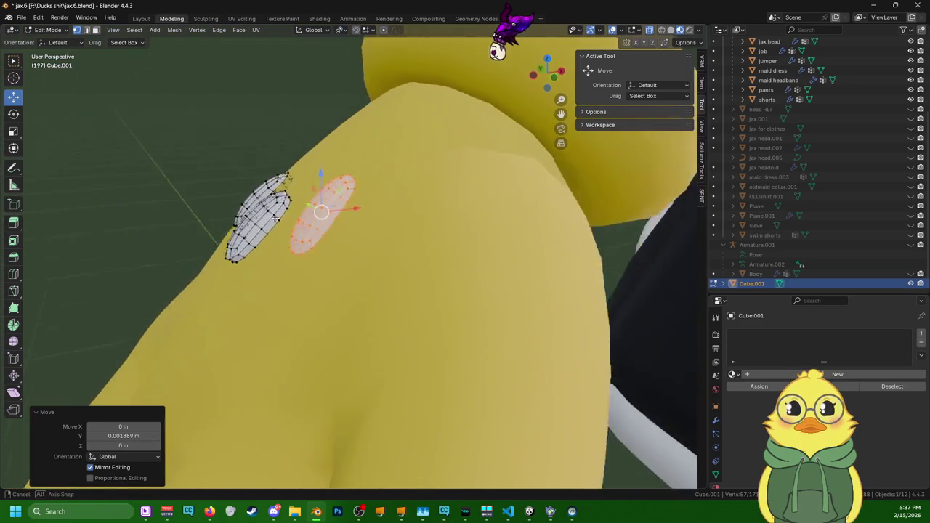
{"action": "mouse_move", "coordinate": [308, 223]}
{"action": "middle_mouse_down"}
{"action": "mouse_move", "coordinate": [305, 239]}
{"action": "mouse_move", "coordinate": [341, 182]}
{"action": "middle_mouse_up"}
{"action": "key", "text": "g"}
{"action": "key", "text": "y"}
{"action": "left_click", "coordinate": [306, 240]}
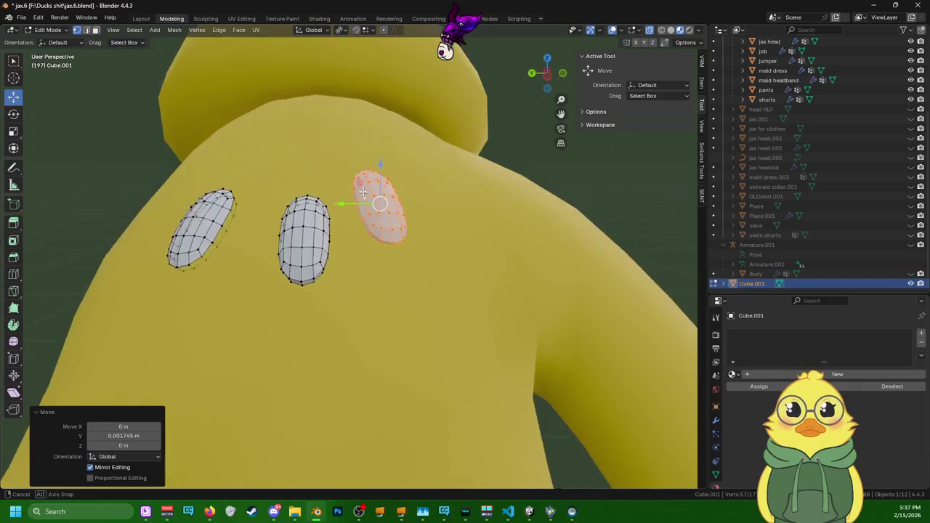
- Rotate the right pad slightly, undoing one unwanted rotation
{"action": "middle_click_drag", "start_coordinate": [341, 182], "coordinate": [83, 119]}
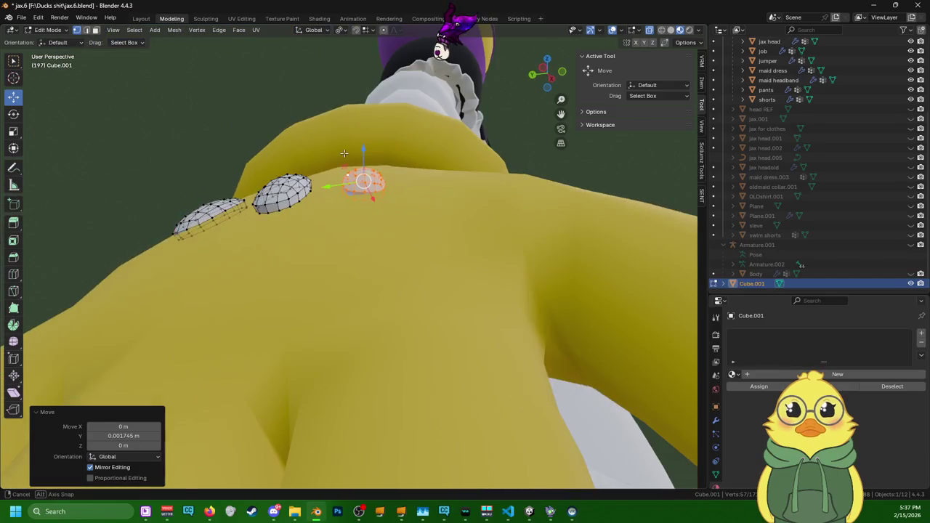
{"action": "left_click", "coordinate": [13, 114]}
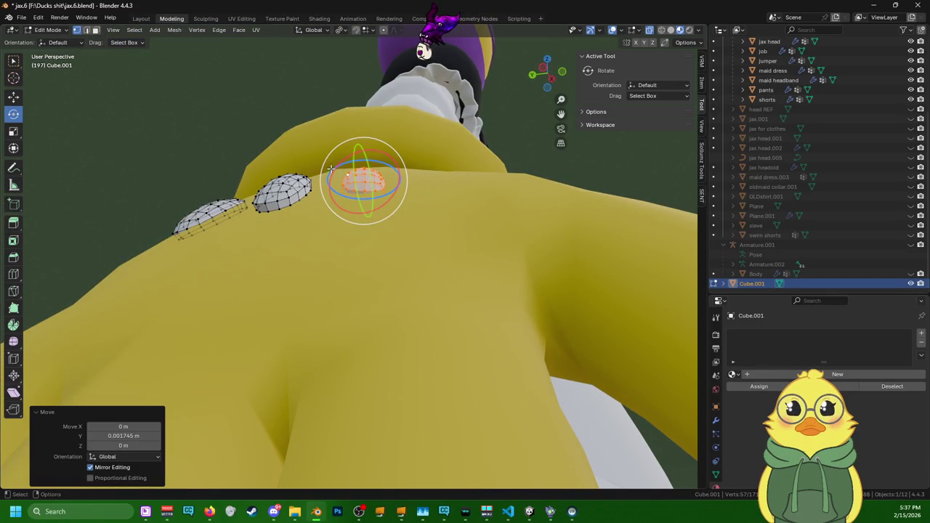
{"action": "left_click_drag", "start_coordinate": [341, 164], "coordinate": [336, 164]}
{"action": "key", "text": "ctrl+z"}
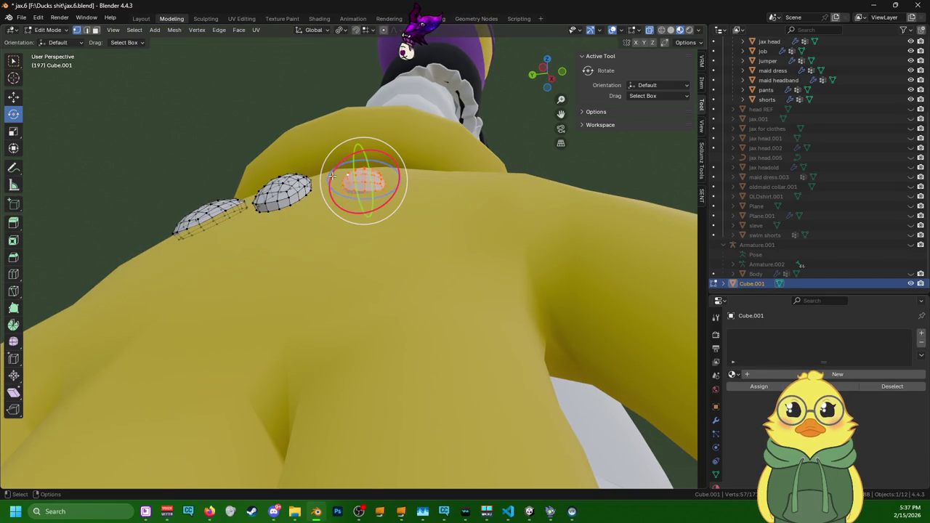
{"action": "middle_click_drag", "start_coordinate": [332, 163], "coordinate": [329, 150]}
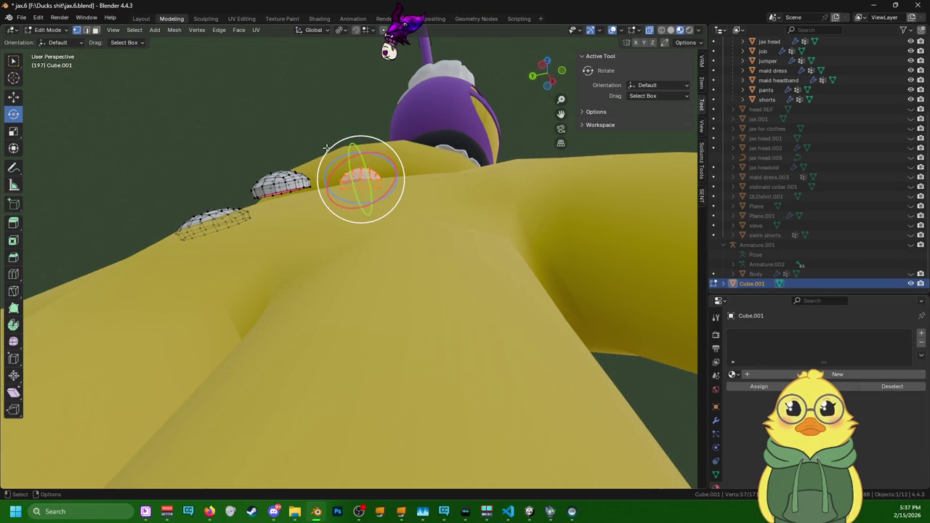
{"action": "left_click_drag", "start_coordinate": [329, 149], "coordinate": [324, 152]}
{"action": "middle_click_drag", "start_coordinate": [324, 153], "coordinate": [356, 187]}
- Select the middle pad and nudge it down and sideways along X
{"action": "left_click", "coordinate": [340, 192]}
{"action": "key", "text": "l"}
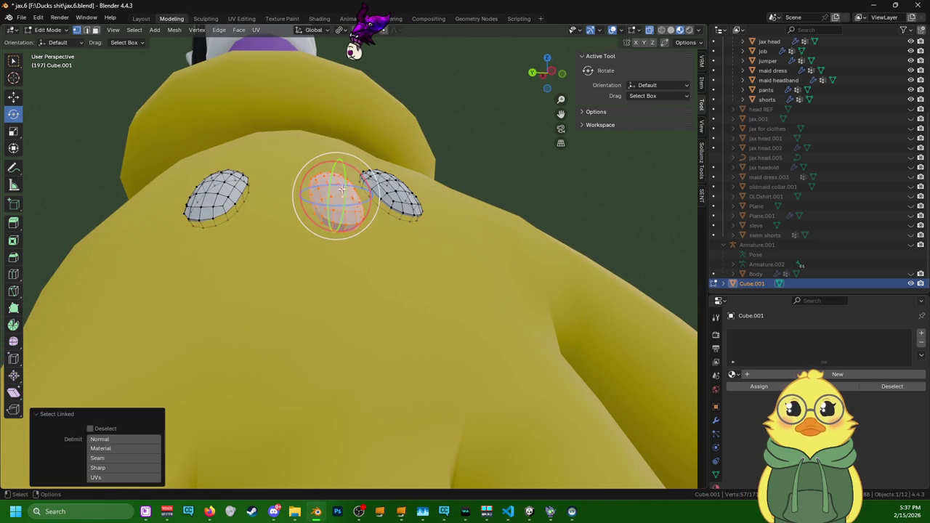
{"action": "left_click", "coordinate": [13, 97]}
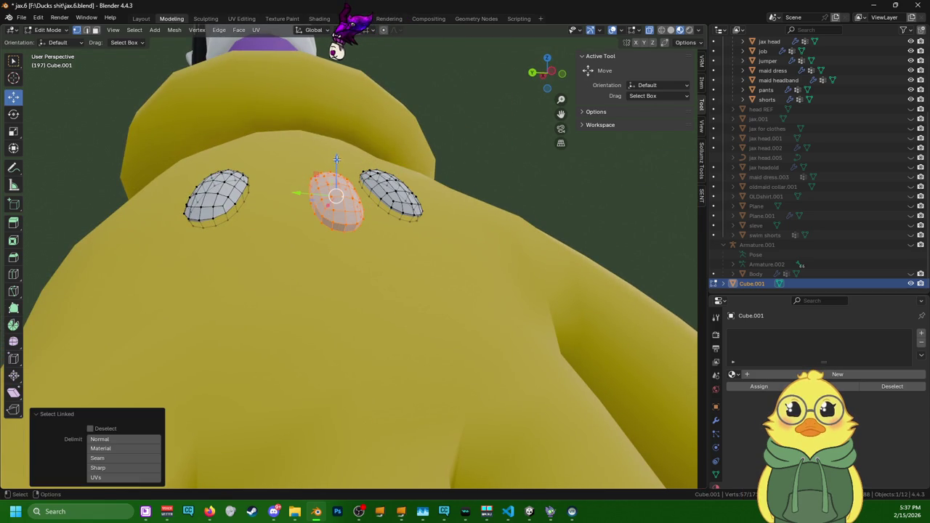
{"action": "left_click_drag", "start_coordinate": [337, 159], "coordinate": [337, 167]}
{"action": "middle_click_drag", "start_coordinate": [336, 167], "coordinate": [391, 228]}
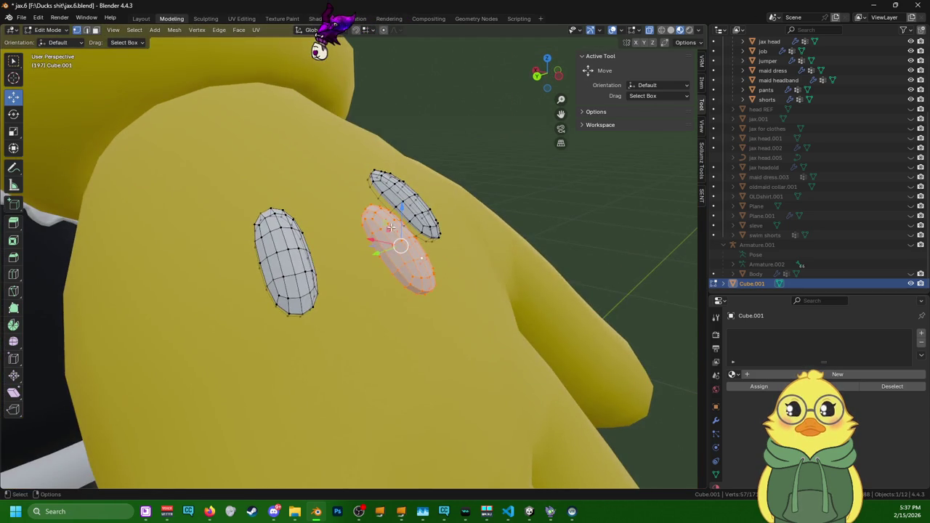
{"action": "key", "text": "g"}
{"action": "key", "text": "x"}
{"action": "left_click", "coordinate": [372, 229]}
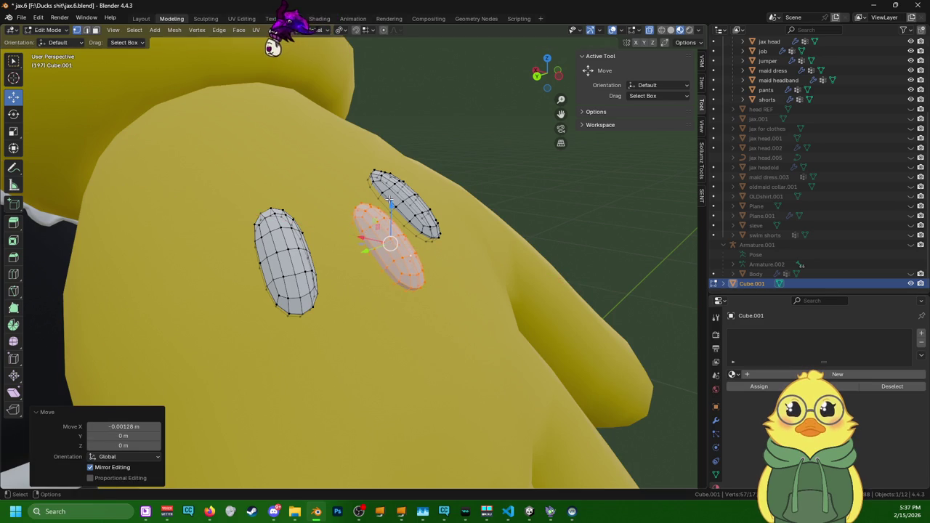
{"action": "left_click_drag", "start_coordinate": [392, 204], "coordinate": [392, 211]}
{"action": "mouse_move", "coordinate": [393, 211]}
{"action": "middle_mouse_down"}
{"action": "mouse_move", "coordinate": [296, 233]}
{"action": "mouse_move", "coordinate": [368, 234]}
{"action": "middle_mouse_up"}
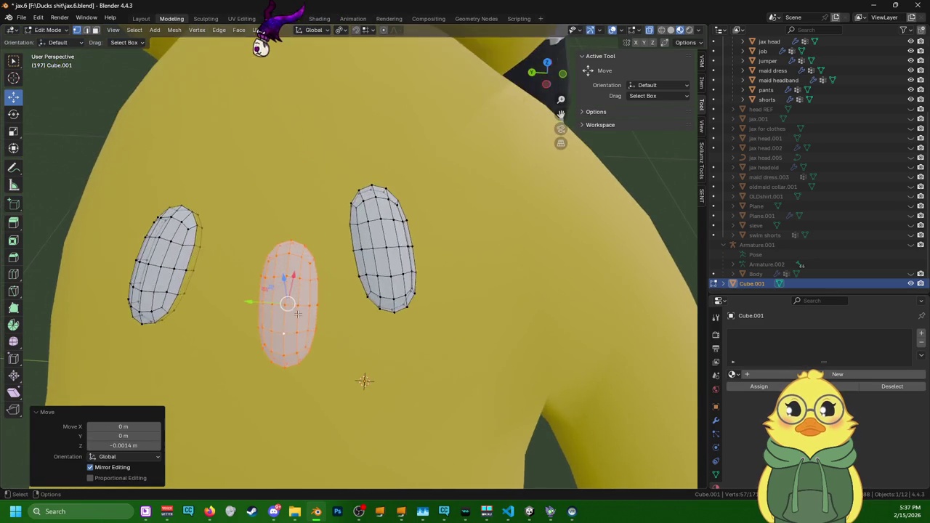
- Select the whole left pad and delete it
{"action": "left_click", "coordinate": [255, 258]}
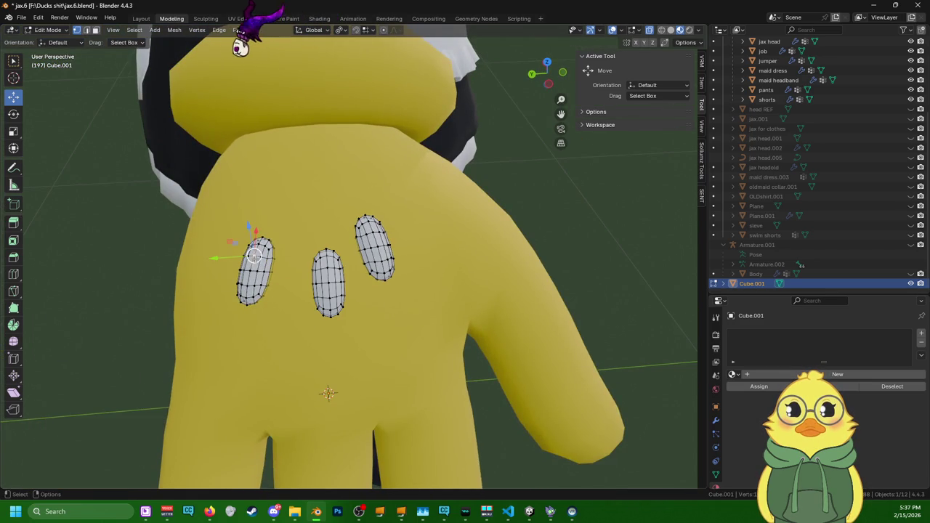
{"action": "key", "text": "l"}
{"action": "key", "text": "x"}
{"action": "key", "text": "Escape"}
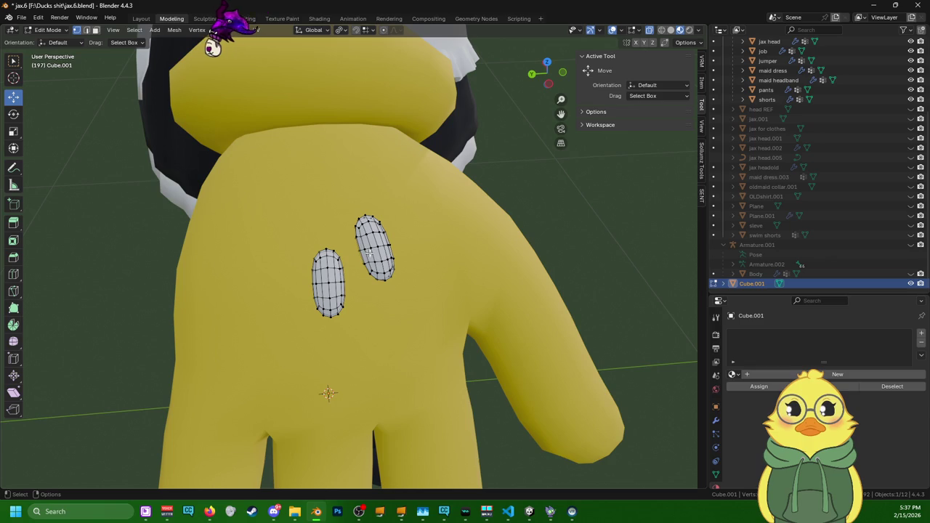
- Select the right pad and duplicate it in place
{"action": "key", "text": "l"}
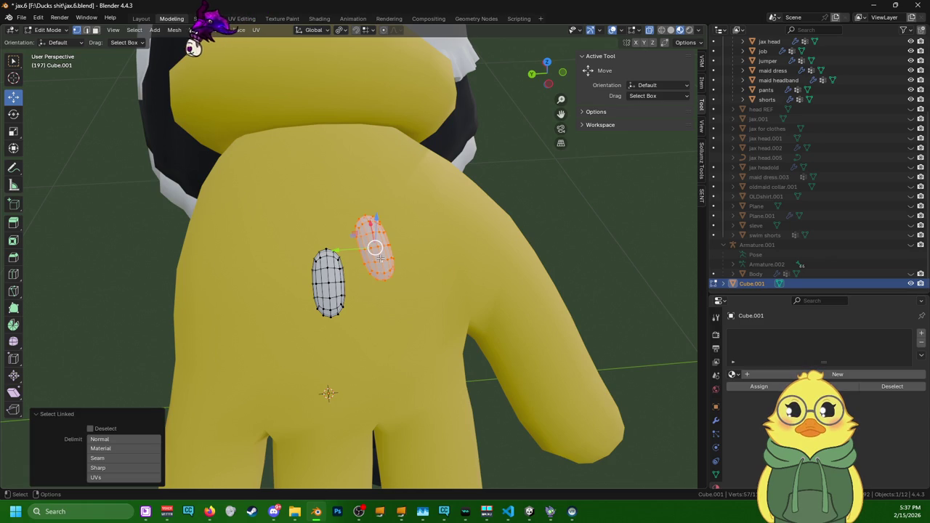
{"action": "key", "text": "g"}
{"action": "right_click", "coordinate": [379, 258]}
{"action": "key", "text": "ctrl+v"}
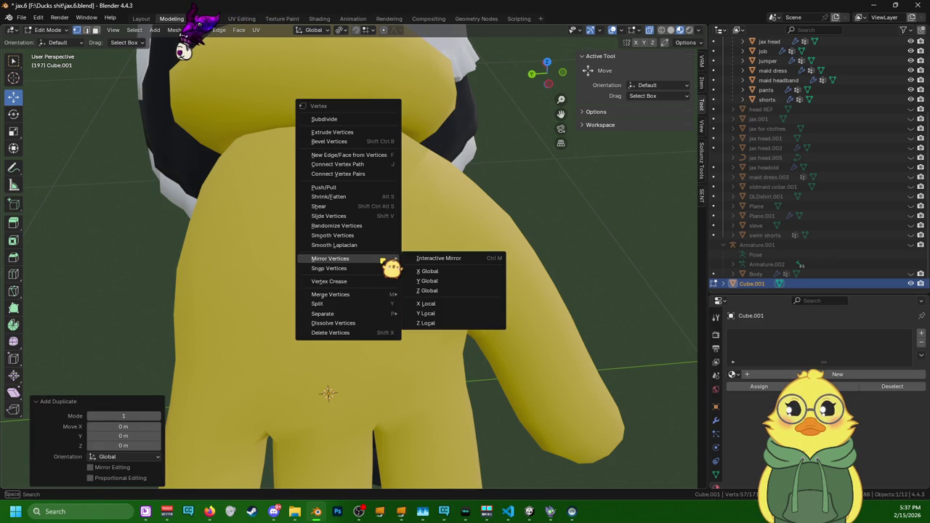
- Mirror the duplicate pad on X and Y, move it left along Y, and flip its normals
{"action": "left_click", "coordinate": [429, 271]}
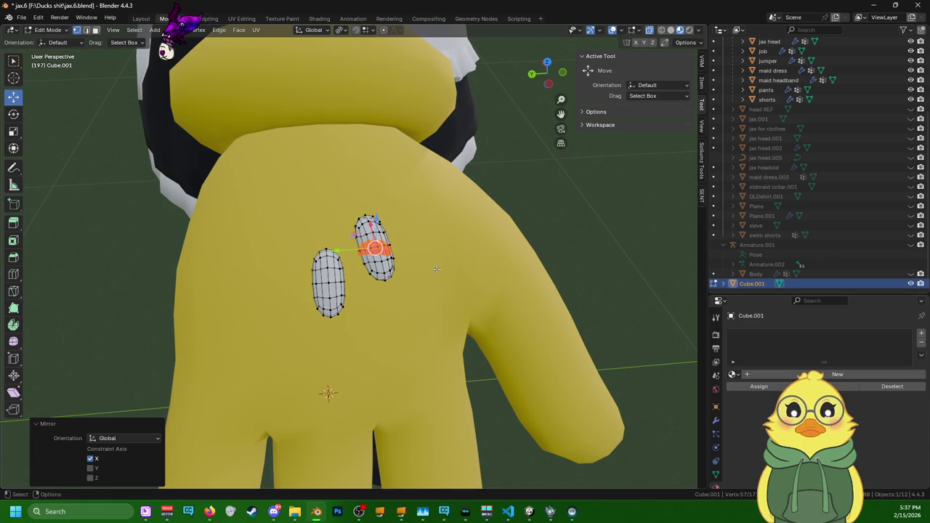
{"action": "key", "text": "ctrl+v"}
{"action": "left_click", "coordinate": [520, 291]}
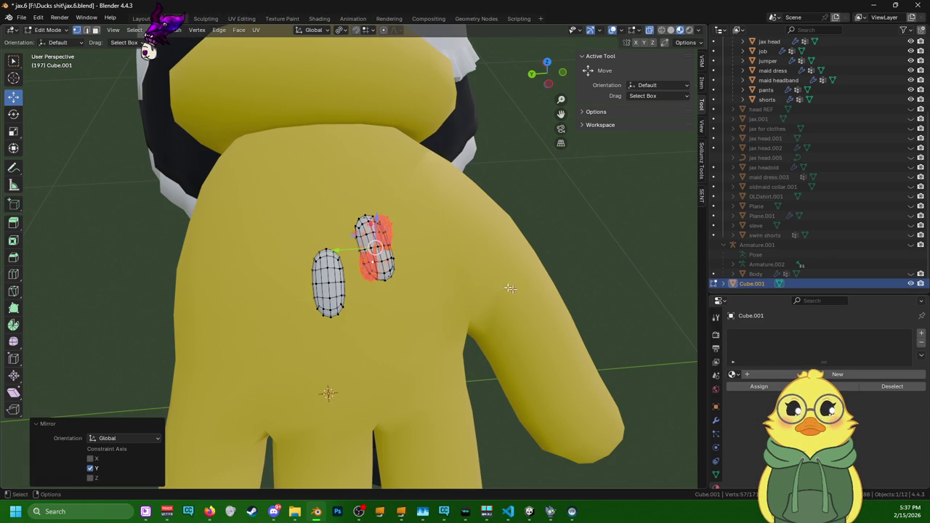
{"action": "key", "text": "g"}
{"action": "key", "text": "y"}
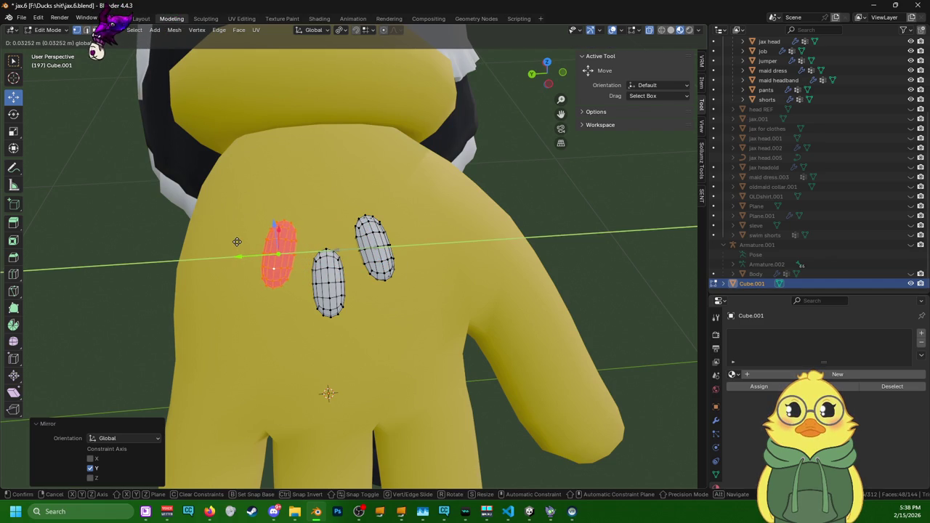
{"action": "left_click", "coordinate": [237, 241]}
{"action": "right_click", "coordinate": [237, 241]}
{"action": "left_click", "coordinate": [243, 248]}
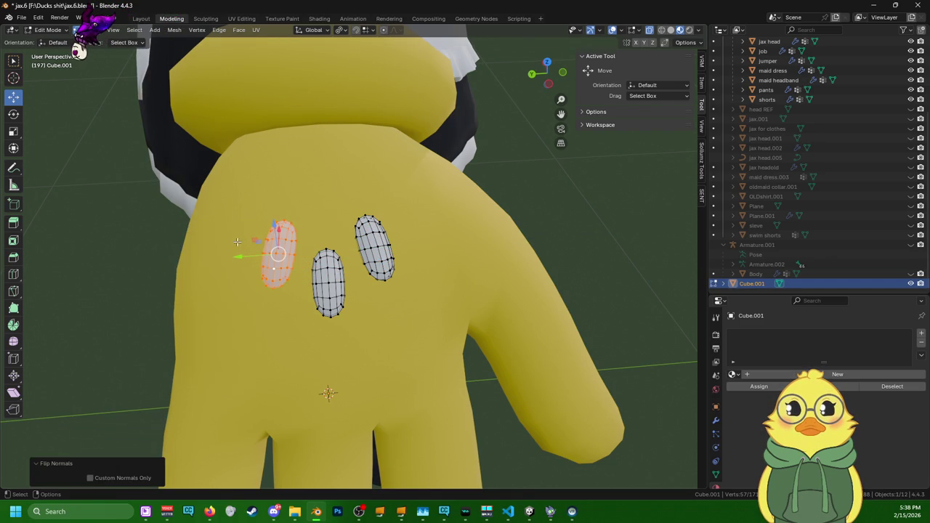
- Select the middle pad and shift it slightly upward
{"action": "mouse_move", "coordinate": [312, 293]}
{"action": "middle_mouse_down"}
{"action": "mouse_move", "coordinate": [330, 381]}
{"action": "mouse_move", "coordinate": [469, 341]}
{"action": "mouse_move", "coordinate": [418, 311]}
{"action": "middle_mouse_up"}
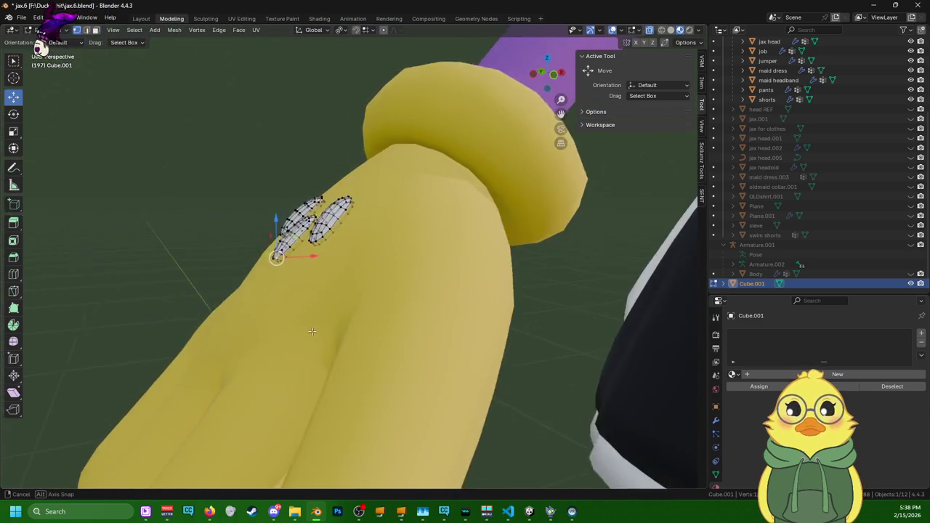
{"action": "middle_click_drag", "start_coordinate": [438, 356], "coordinate": [393, 362]}
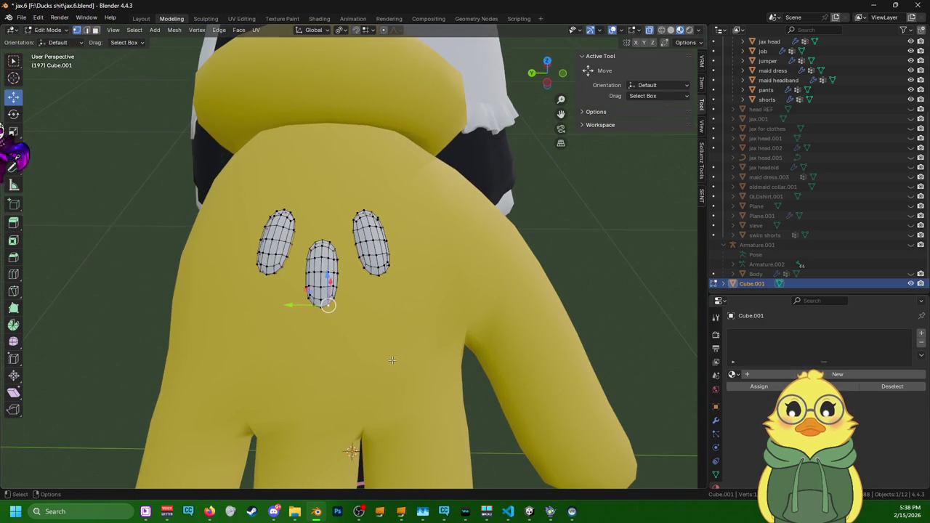
{"action": "middle_click_drag", "start_coordinate": [393, 346], "coordinate": [443, 332]}
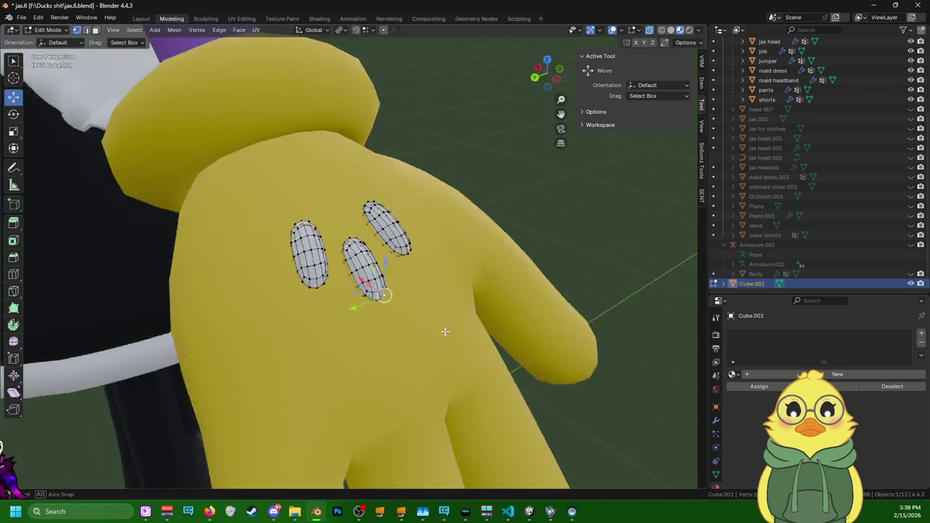
{"action": "scroll", "coordinate": [390, 367], "scroll_direction": "down", "scroll_amount": 5}
{"action": "middle_click_drag", "start_coordinate": [390, 367], "coordinate": [314, 376]}
{"action": "scroll", "coordinate": [348, 373], "scroll_direction": "up", "scroll_amount": 4}
{"action": "scroll", "coordinate": [348, 373], "scroll_direction": "up", "scroll_amount": 4}
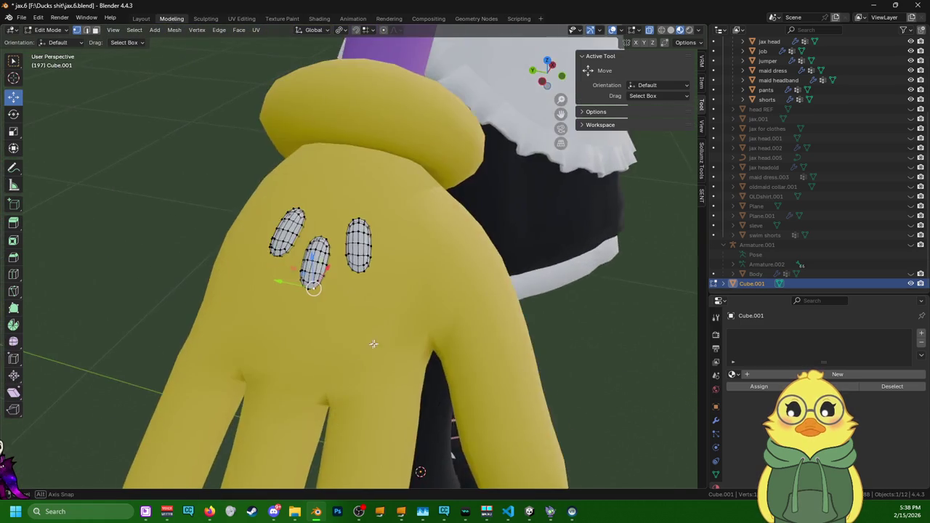
{"action": "mouse_move", "coordinate": [374, 339]}
{"action": "middle_mouse_down"}
{"action": "mouse_move", "coordinate": [408, 341]}
{"action": "mouse_move", "coordinate": [400, 336]}
{"action": "middle_mouse_up"}
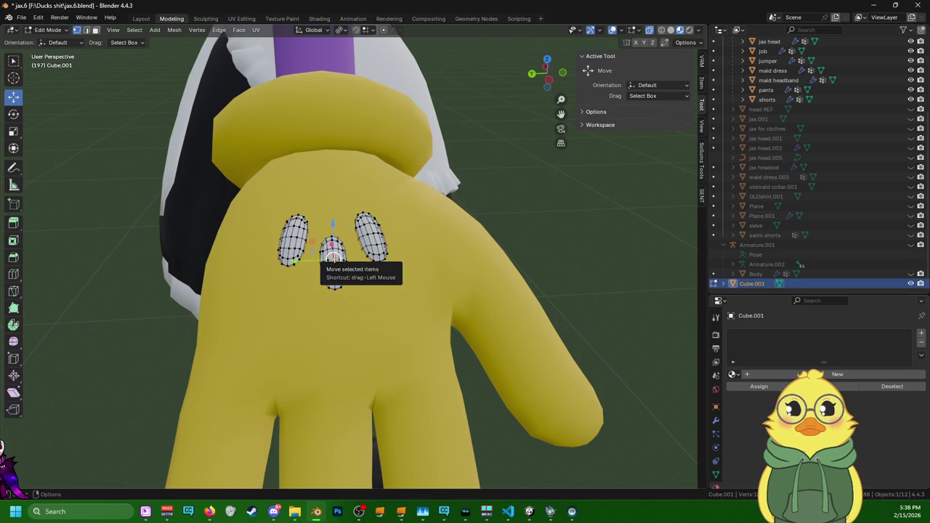
{"action": "key", "text": "l"}
{"action": "middle_click_drag", "start_coordinate": [333, 259], "coordinate": [340, 252]}
{"action": "key", "text": "g"}
{"action": "left_click", "coordinate": [363, 245]}
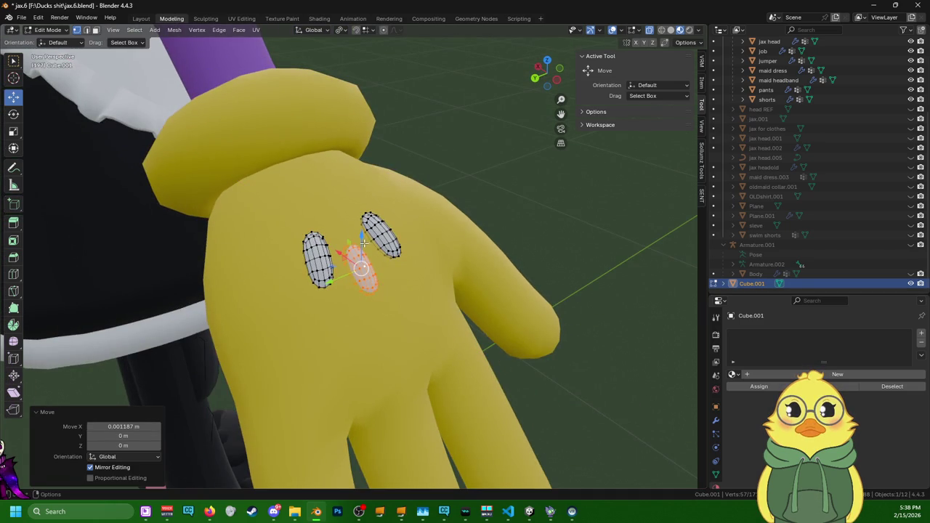
{"action": "left_click_drag", "start_coordinate": [361, 236], "coordinate": [362, 231]}
{"action": "left_click", "coordinate": [362, 231]}
- Nudge the right and left pads slightly along Y to even the row
{"action": "middle_click_drag", "start_coordinate": [362, 231], "coordinate": [291, 242]}
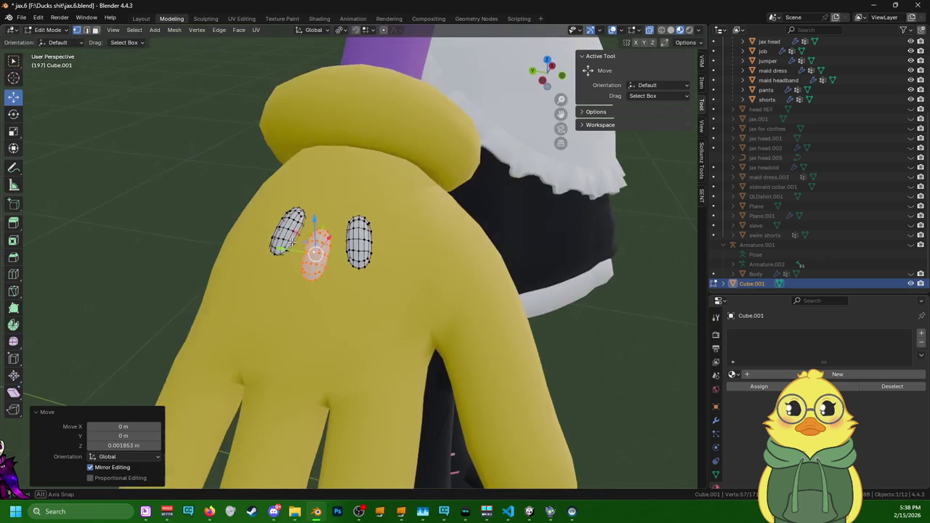
{"action": "middle_click_drag", "start_coordinate": [358, 247], "coordinate": [367, 250]}
{"action": "left_click", "coordinate": [367, 251]}
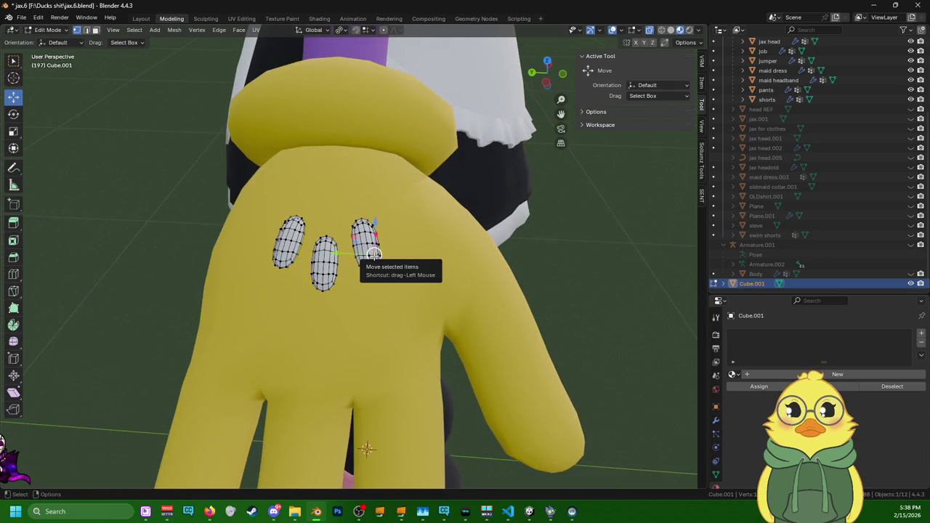
{"action": "key", "text": "l"}
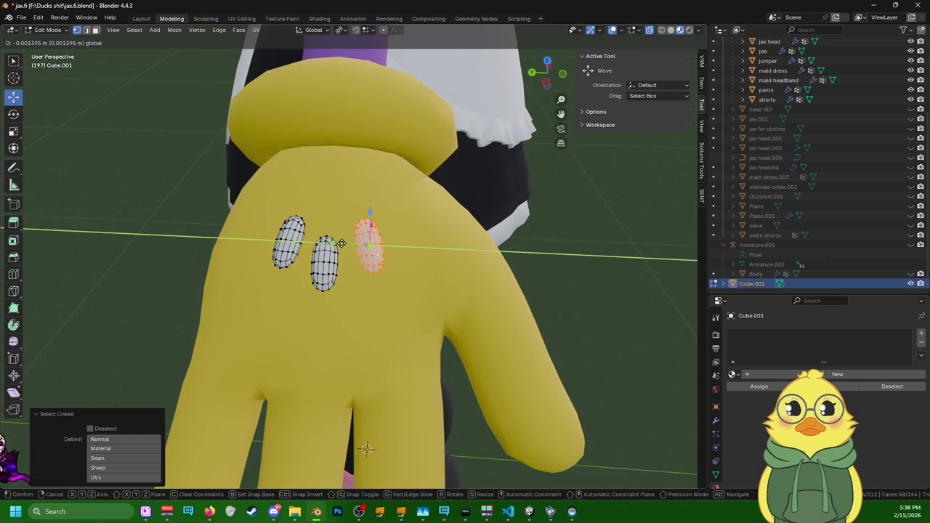
{"action": "left_click_drag", "start_coordinate": [336, 243], "coordinate": [252, 239]}
{"action": "left_click", "coordinate": [288, 236]}
{"action": "key", "text": "l"}
{"action": "middle_click_drag", "start_coordinate": [252, 239], "coordinate": [420, 211]}
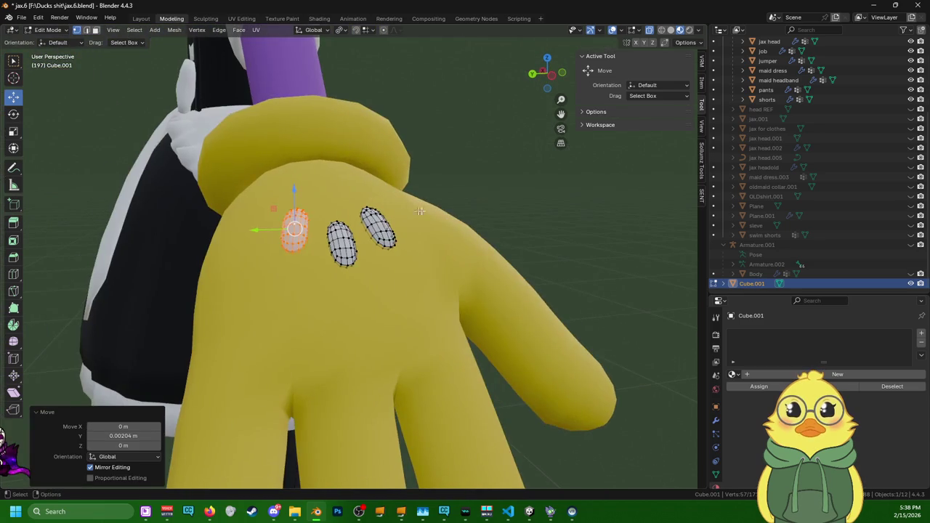
{"action": "scroll", "coordinate": [420, 211], "scroll_direction": "down", "scroll_amount": 5}
{"action": "mouse_move", "coordinate": [420, 211]}
{"action": "middle_mouse_down"}
{"action": "mouse_move", "coordinate": [256, 278]}
{"action": "mouse_move", "coordinate": [240, 261]}
{"action": "middle_mouse_up"}
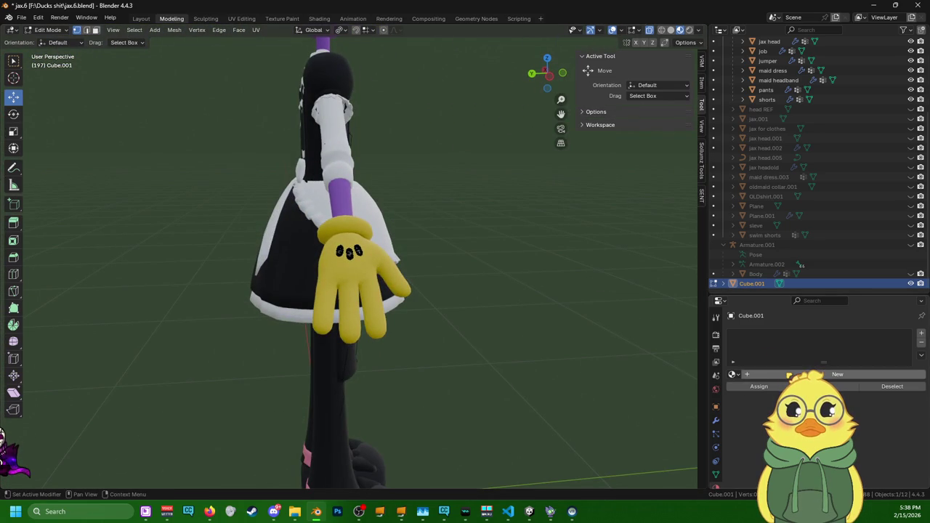
- Assign the existing 'jax clothing' material to Cube.001, select all, and go to UV Editing
{"action": "left_click", "coordinate": [838, 374]}
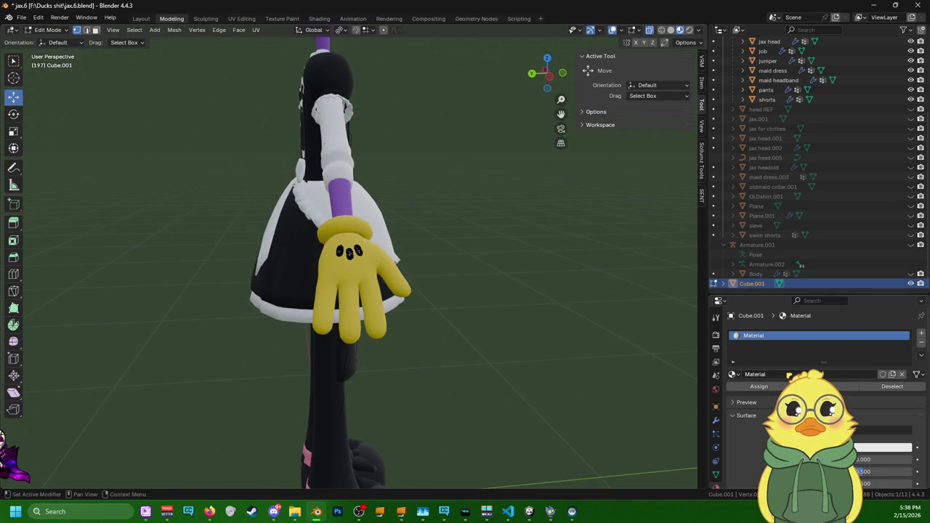
{"action": "left_click", "coordinate": [738, 375]}
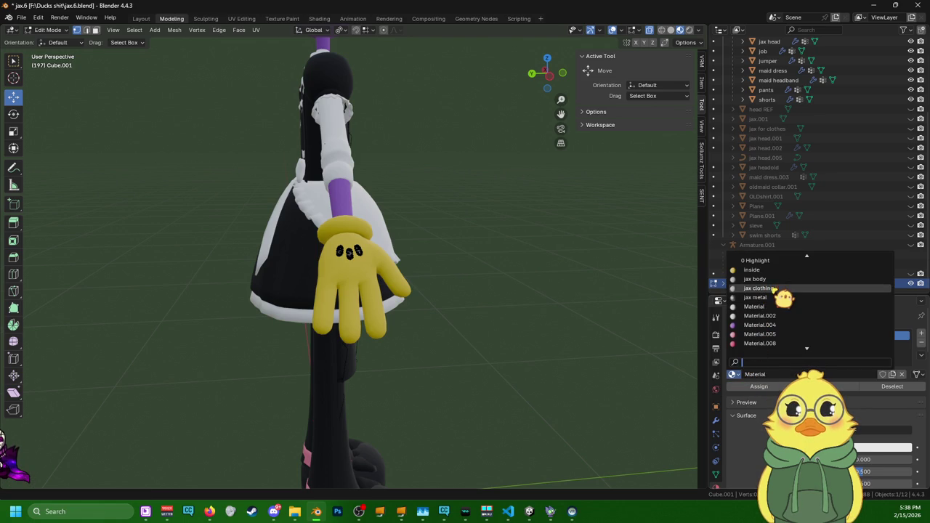
{"action": "left_click", "coordinate": [775, 289]}
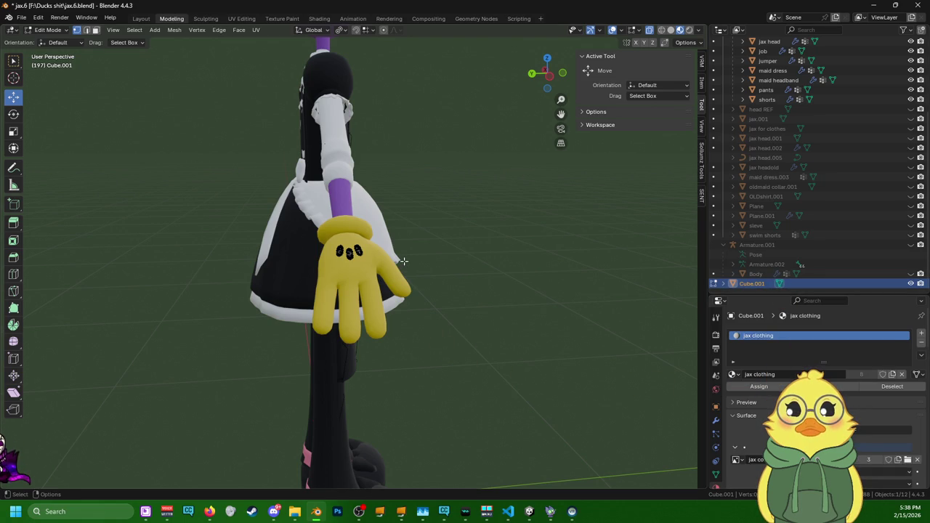
{"action": "key", "text": "l"}
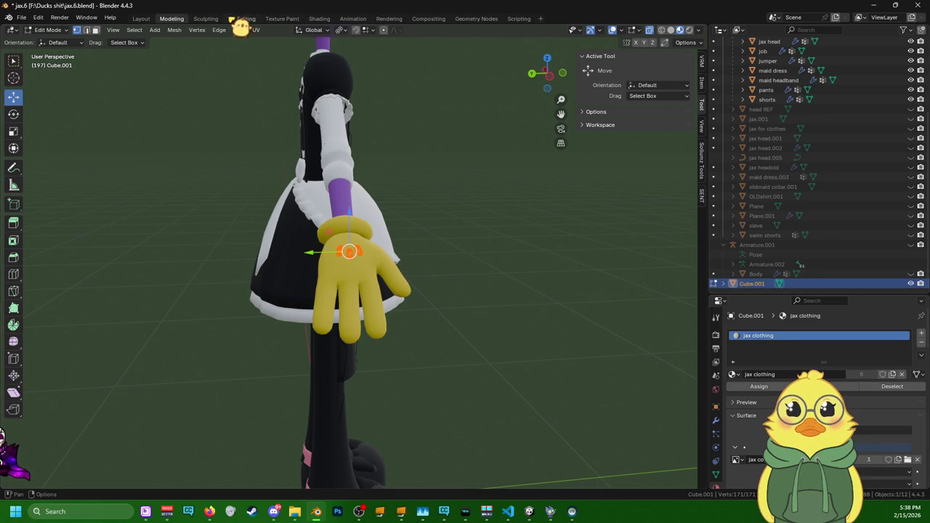
{"action": "left_click", "coordinate": [234, 20]}
{"action": "scroll", "coordinate": [288, 303], "scroll_direction": "down", "scroll_amount": 3}
{"action": "scroll", "coordinate": [305, 360], "scroll_direction": "down", "scroll_amount": 4}
- Box-select the pad geometry and unwrap it
{"action": "left_click_drag", "start_coordinate": [295, 380], "coordinate": [130, 263]}
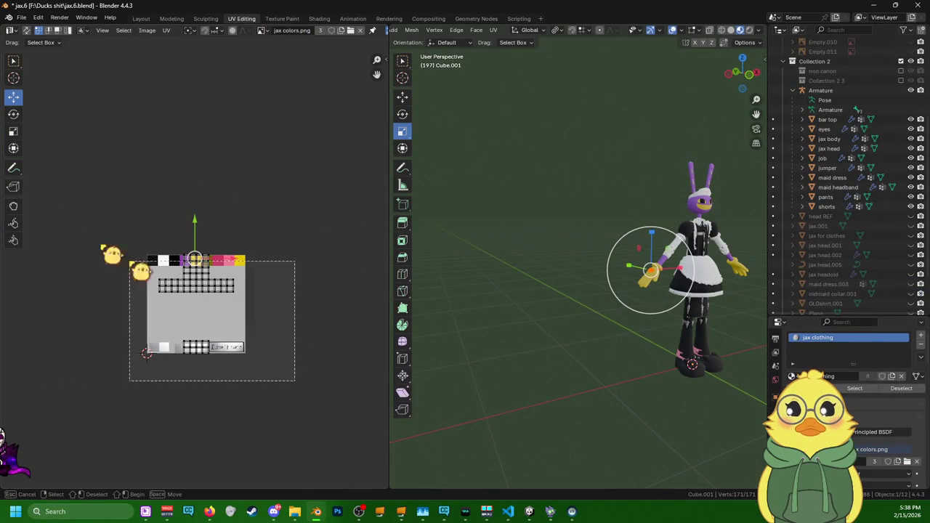
{"action": "key", "text": "u"}
{"action": "left_click", "coordinate": [227, 280]}
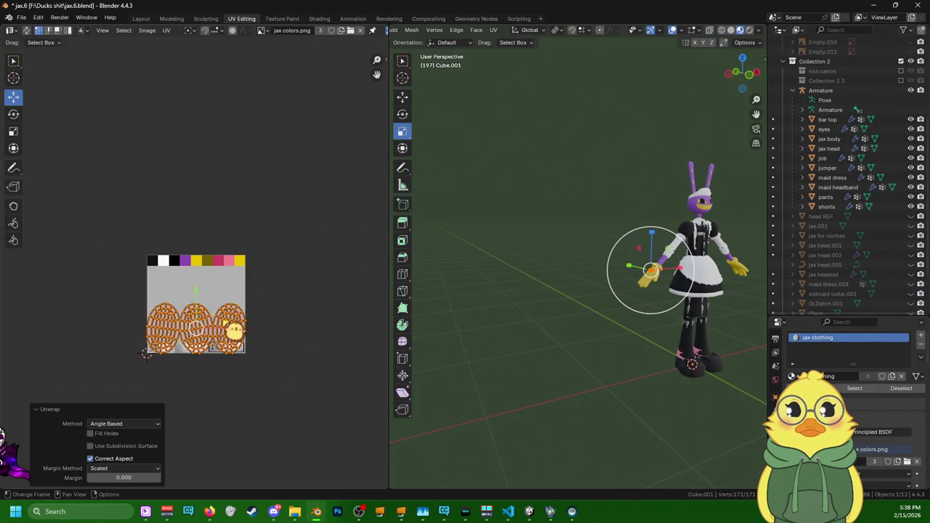
{"action": "scroll", "coordinate": [194, 269], "scroll_direction": "up", "scroll_amount": 3}
{"action": "middle_click_drag", "start_coordinate": [244, 328], "coordinate": [240, 272]}
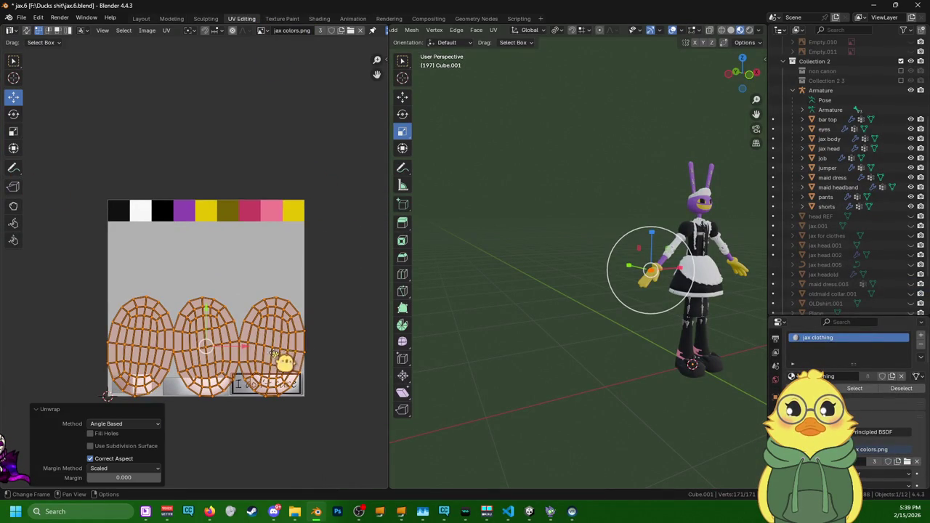
- Stack the right UV island onto the left one, mirroring it on X
{"action": "key", "text": "alt+a"}
{"action": "key", "text": "l"}
{"action": "key", "text": "g"}
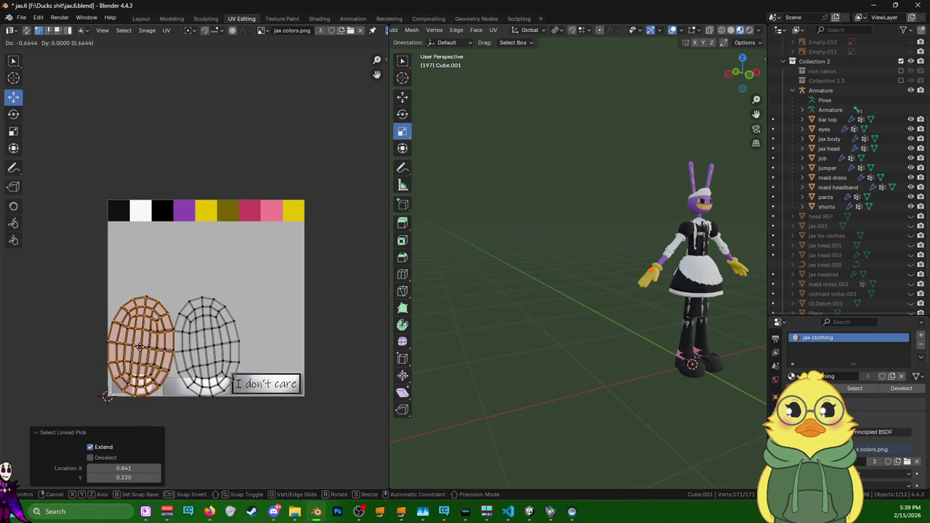
{"action": "left_click", "coordinate": [210, 352]}
{"action": "key", "text": "alt+a"}
{"action": "key", "text": "l"}
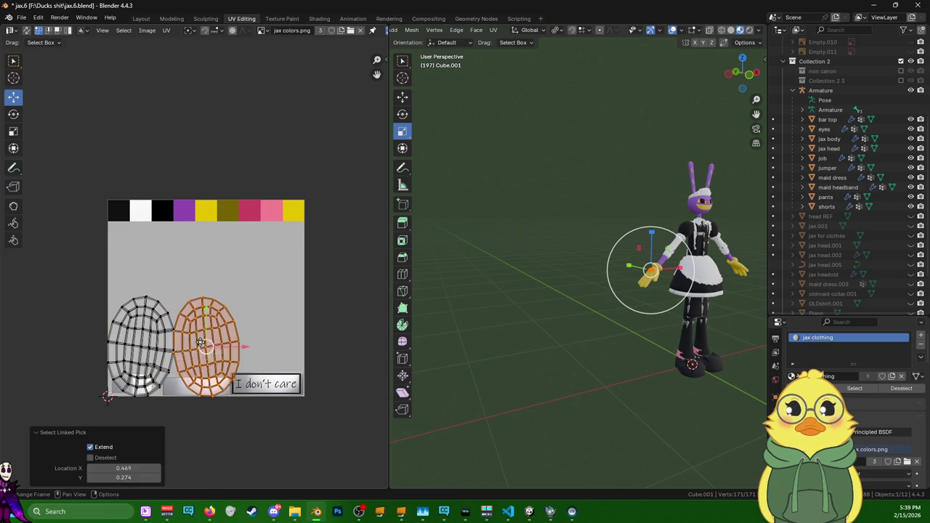
{"action": "right_click", "coordinate": [210, 353]}
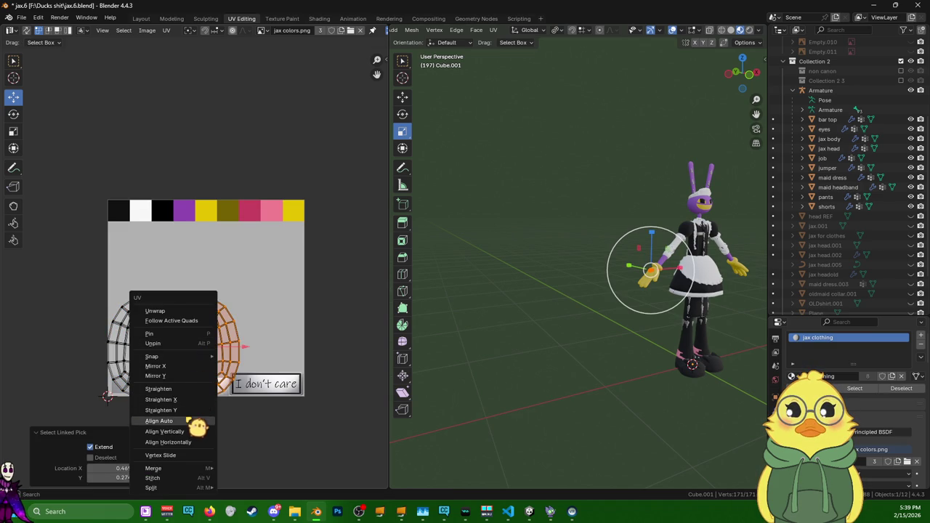
{"action": "left_click", "coordinate": [196, 368]}
{"action": "key", "text": "g"}
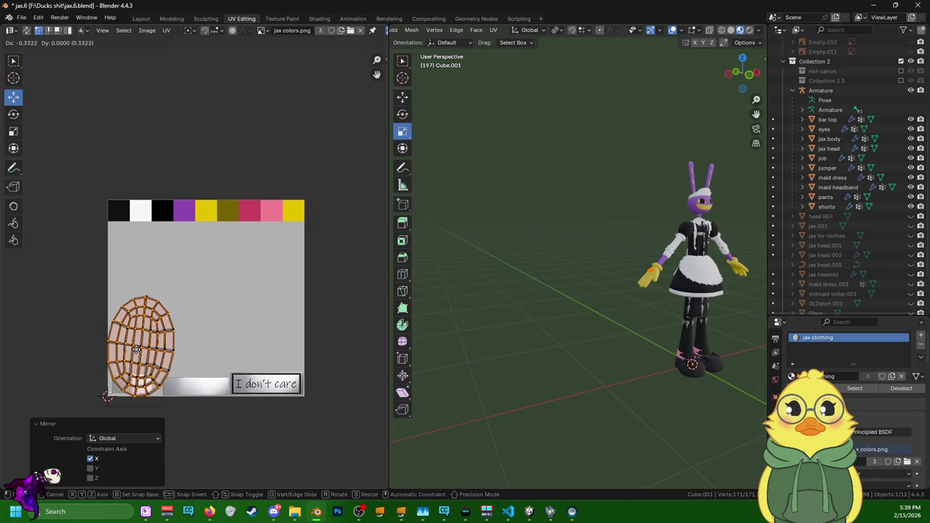
{"action": "left_click", "coordinate": [136, 350]}
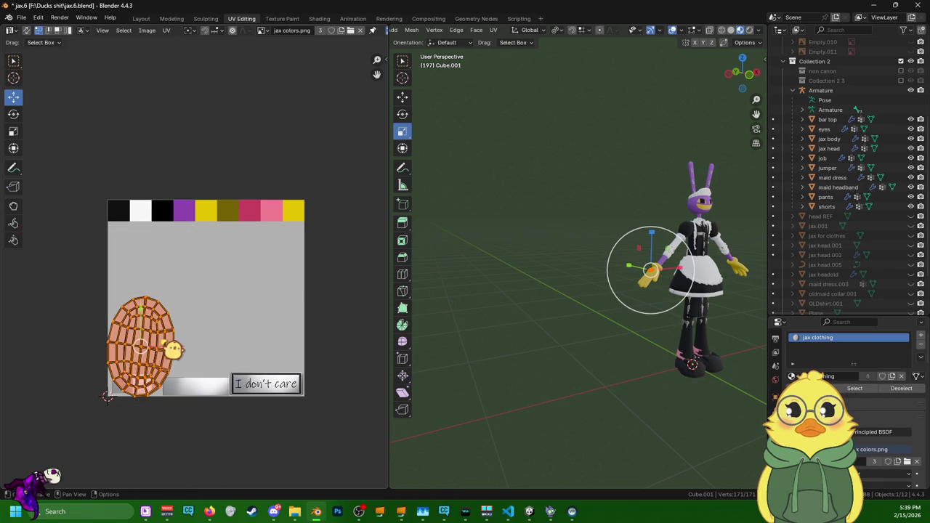
- Shrink the stacked islands onto the yellow swatch of jax colors.png, then return to Modeling
{"action": "key", "text": "s"}
{"action": "left_click", "coordinate": [178, 350]}
{"action": "key", "text": "s"}
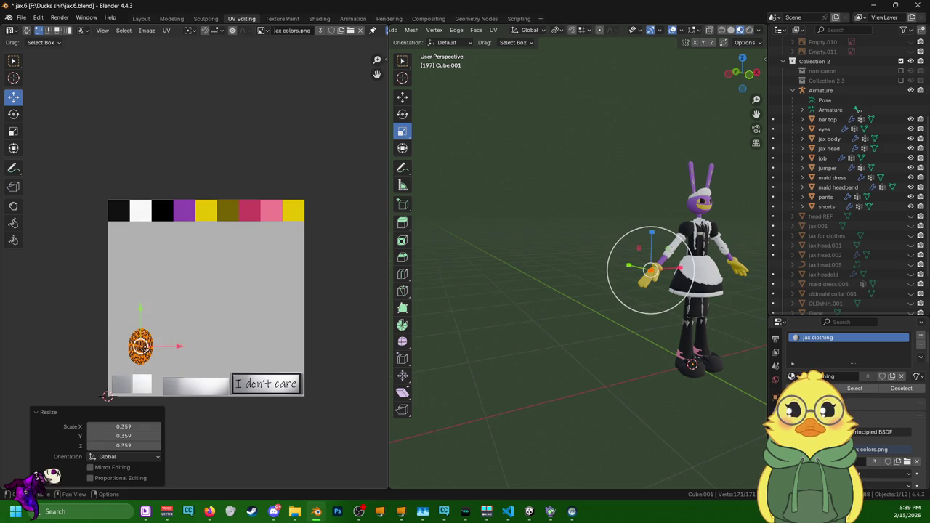
{"action": "key", "text": "g"}
{"action": "left_click", "coordinate": [208, 292]}
{"action": "key", "text": "s"}
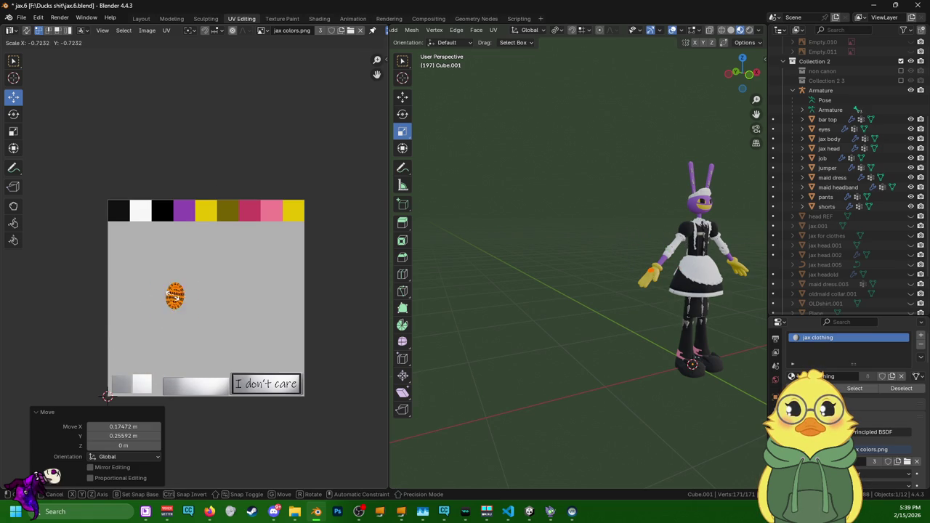
{"action": "left_click", "coordinate": [175, 296]}
{"action": "key", "text": "g"}
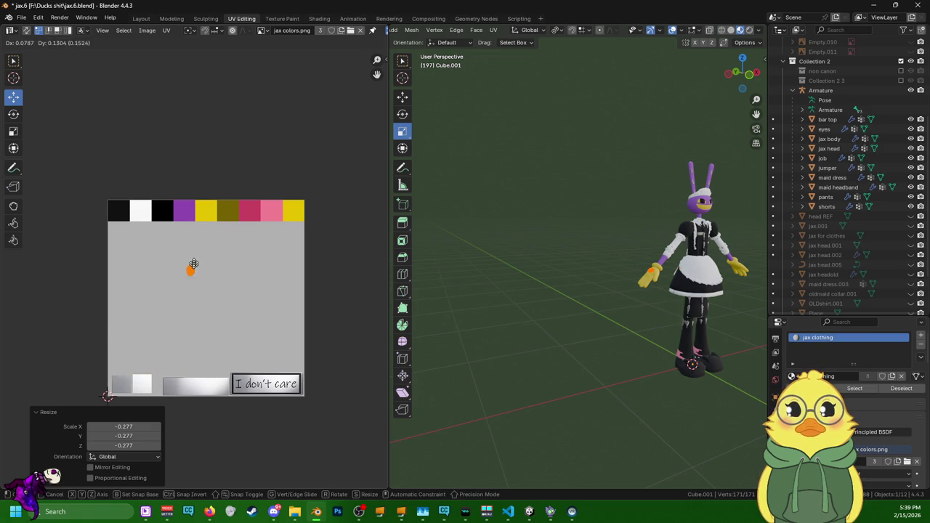
{"action": "left_click", "coordinate": [205, 209]}
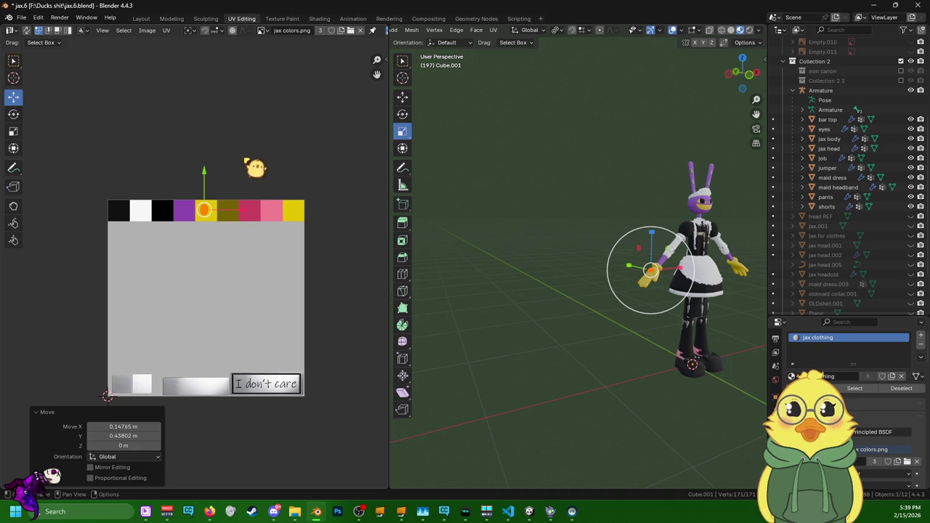
{"action": "left_click", "coordinate": [172, 19]}
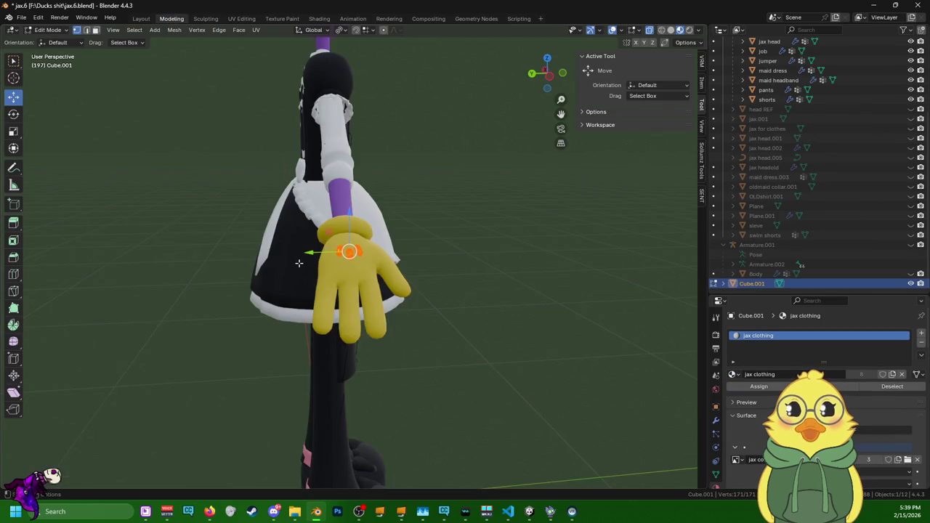
- Apply Shade Smooth to the pads in the Layout workspace
{"action": "mouse_move", "coordinate": [299, 263]}
{"action": "middle_mouse_down"}
{"action": "mouse_move", "coordinate": [381, 258]}
{"action": "mouse_move", "coordinate": [279, 192]}
{"action": "mouse_move", "coordinate": [226, 127]}
{"action": "middle_mouse_up"}
{"action": "scroll", "coordinate": [380, 258], "scroll_direction": "up", "scroll_amount": 3}
{"action": "scroll", "coordinate": [380, 258], "scroll_direction": "up", "scroll_amount": 2}
{"action": "left_click", "coordinate": [142, 18]}
{"action": "scroll", "coordinate": [426, 266], "scroll_direction": "up", "scroll_amount": 1}
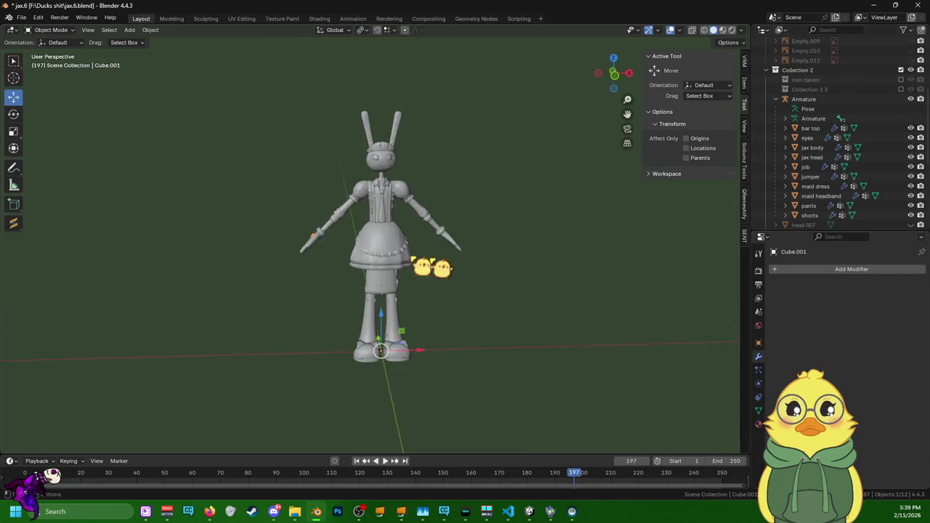
{"action": "scroll", "coordinate": [426, 265], "scroll_direction": "up", "scroll_amount": 5}
{"action": "scroll", "coordinate": [338, 253], "scroll_direction": "down", "scroll_amount": 1}
{"action": "mouse_move", "coordinate": [389, 263]}
{"action": "middle_mouse_down"}
{"action": "mouse_move", "coordinate": [442, 253]}
{"action": "mouse_move", "coordinate": [394, 249]}
{"action": "middle_mouse_up"}
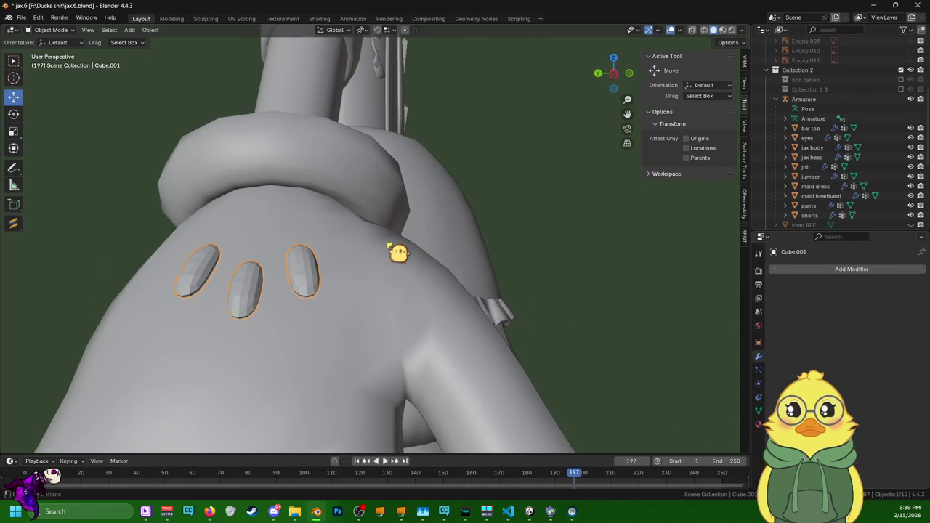
{"action": "right_click", "coordinate": [318, 270]}
{"action": "left_click", "coordinate": [318, 274]}
- Bring up the Add Modifier list in Cube.001's Modifier Properties
{"action": "scroll", "coordinate": [567, 247], "scroll_direction": "down", "scroll_amount": 2}
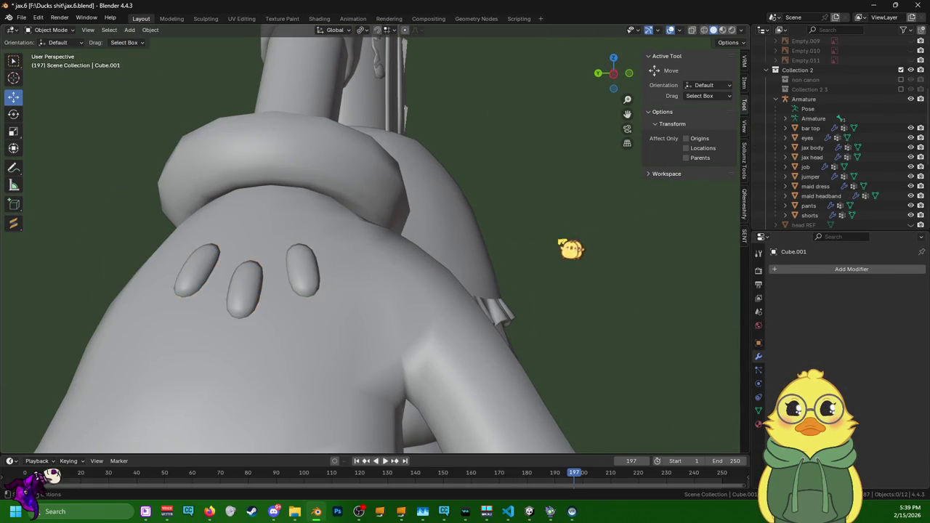
{"action": "scroll", "coordinate": [559, 255], "scroll_direction": "down", "scroll_amount": 4}
{"action": "mouse_move", "coordinate": [559, 255]}
{"action": "middle_mouse_down"}
{"action": "mouse_move", "coordinate": [548, 264]}
{"action": "mouse_move", "coordinate": [542, 301]}
{"action": "mouse_move", "coordinate": [387, 255]}
{"action": "middle_mouse_up"}
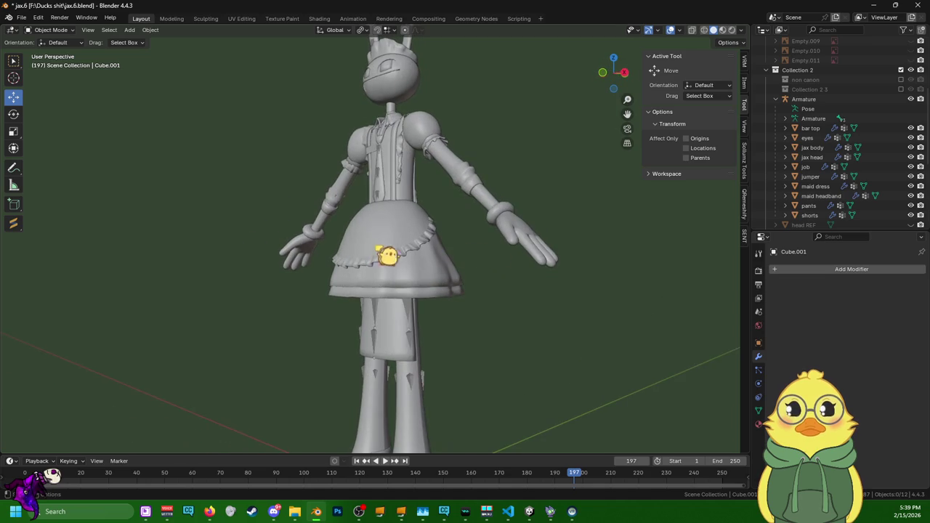
{"action": "left_click", "coordinate": [847, 270]}
{"action": "mouse_move", "coordinate": [788, 267]}
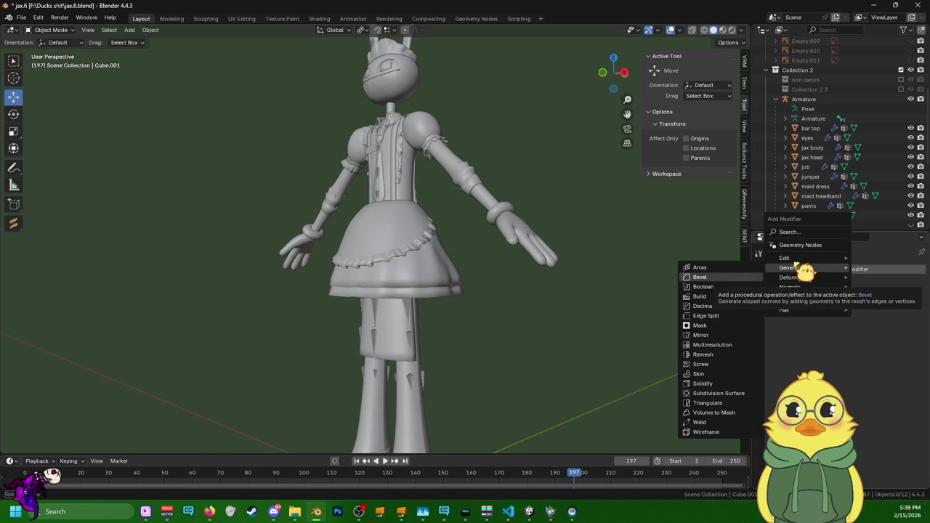
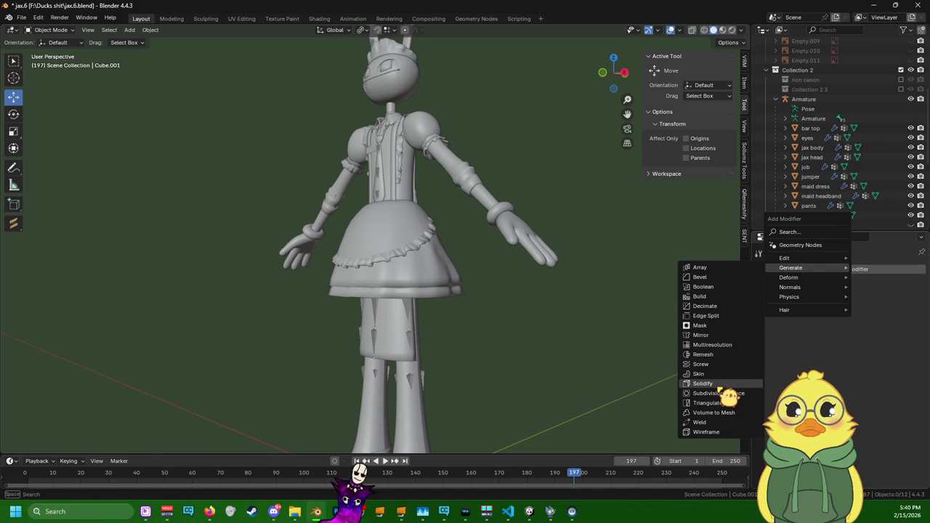
- Add a Mirror modifier to Cube.001 and apply it as real geometry
{"action": "left_click", "coordinate": [720, 334]}
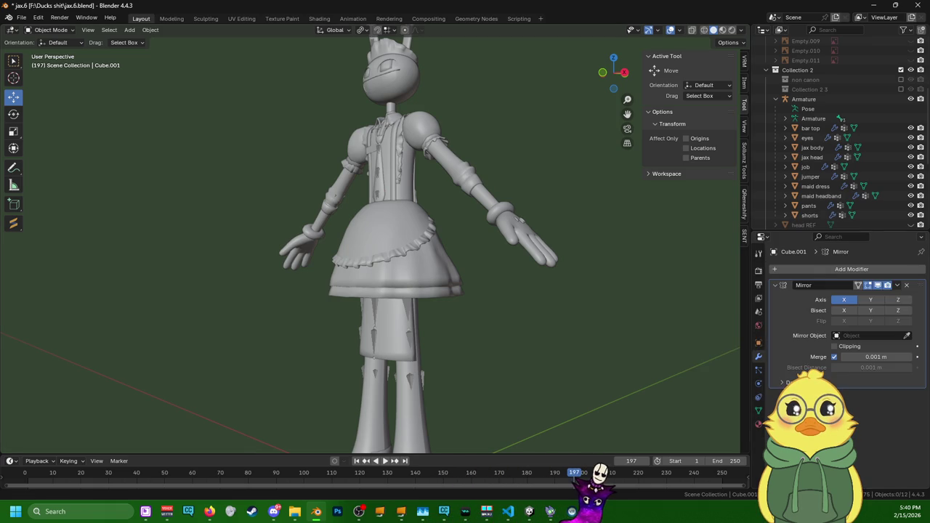
{"action": "left_click", "coordinate": [897, 286]}
{"action": "left_click", "coordinate": [892, 297]}
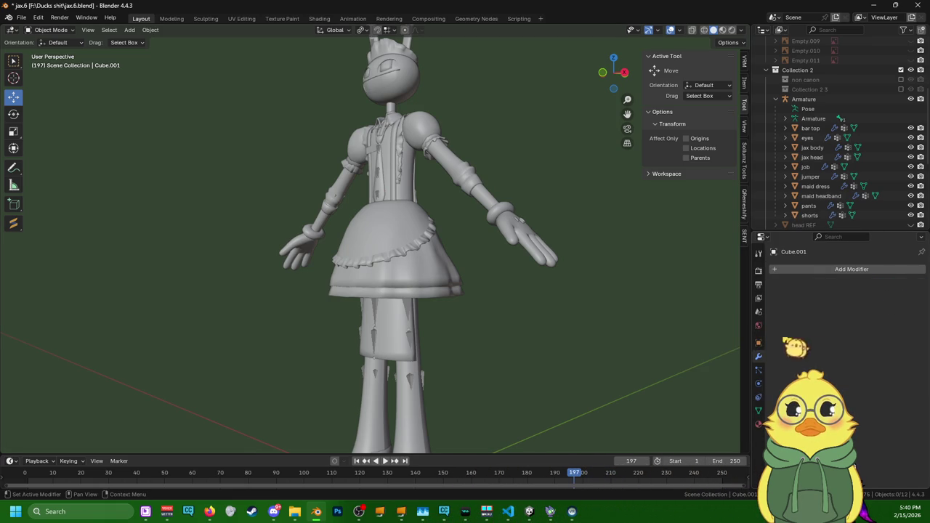
{"action": "middle_click_drag", "start_coordinate": [553, 303], "coordinate": [673, 303]}
{"action": "scroll", "coordinate": [673, 303], "scroll_direction": "up", "scroll_amount": 4}
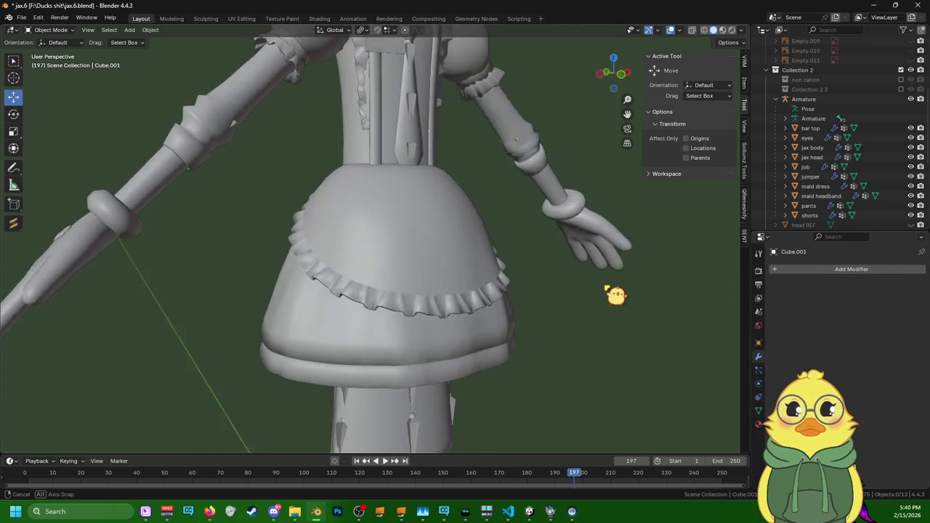
{"action": "mouse_move", "coordinate": [616, 294]}
{"action": "middle_mouse_down"}
{"action": "mouse_move", "coordinate": [619, 284]}
{"action": "mouse_move", "coordinate": [656, 274]}
{"action": "mouse_move", "coordinate": [746, 291]}
{"action": "mouse_move", "coordinate": [490, 303]}
{"action": "middle_mouse_up"}
- Select the jax body mesh, switch it into Sculpt Mode, then return to Object Mode
{"action": "left_click", "coordinate": [178, 352]}
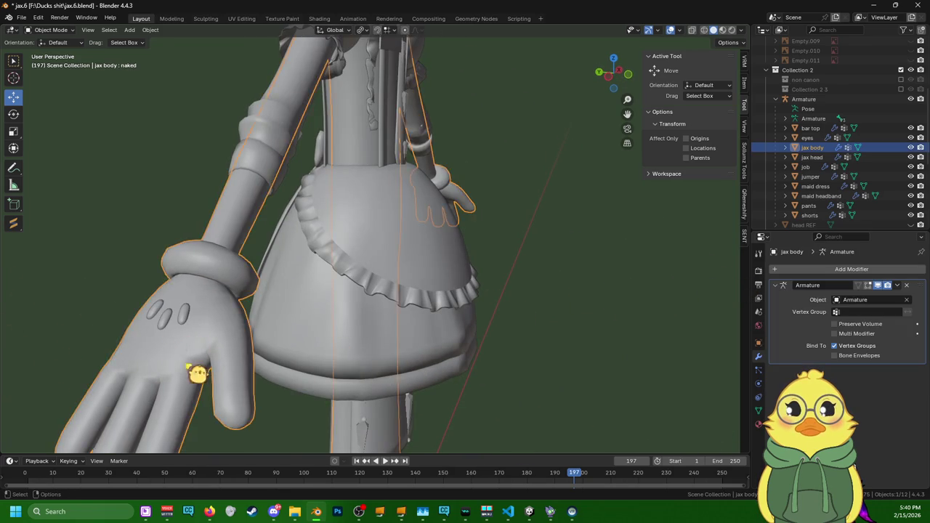
{"action": "mouse_move", "coordinate": [194, 376]}
{"action": "middle_mouse_down"}
{"action": "mouse_move", "coordinate": [245, 375]}
{"action": "mouse_move", "coordinate": [259, 409]}
{"action": "mouse_move", "coordinate": [270, 283]}
{"action": "mouse_move", "coordinate": [269, 294]}
{"action": "middle_mouse_up"}
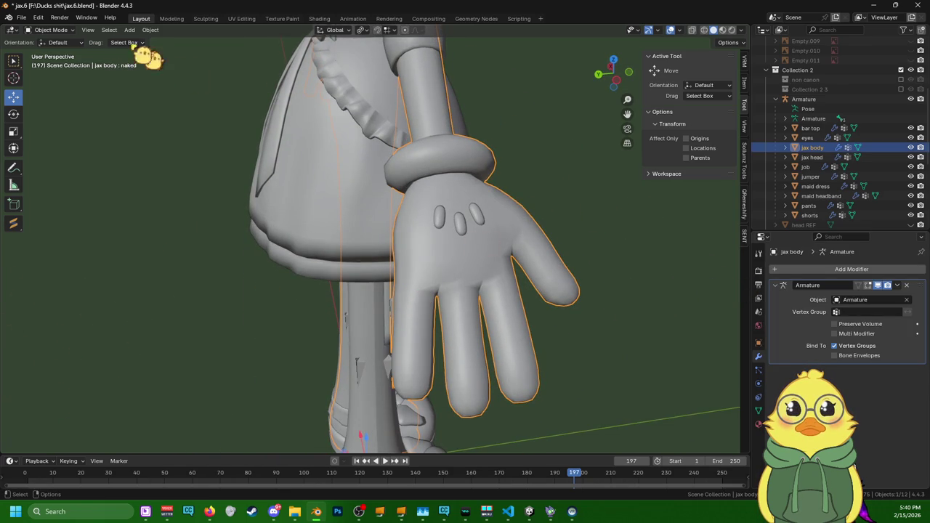
{"action": "left_click", "coordinate": [71, 31]}
{"action": "left_click", "coordinate": [70, 63]}
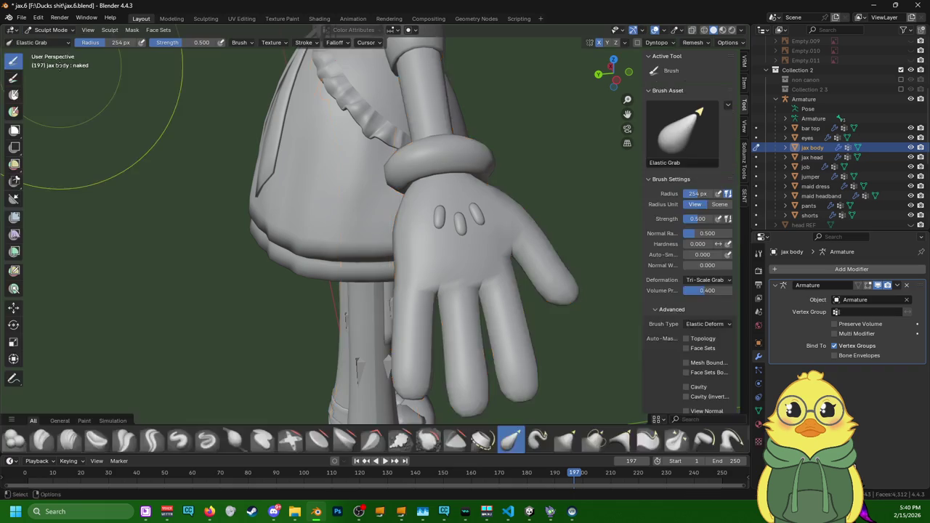
{"action": "left_click", "coordinate": [51, 30]}
{"action": "left_click", "coordinate": [50, 43]}
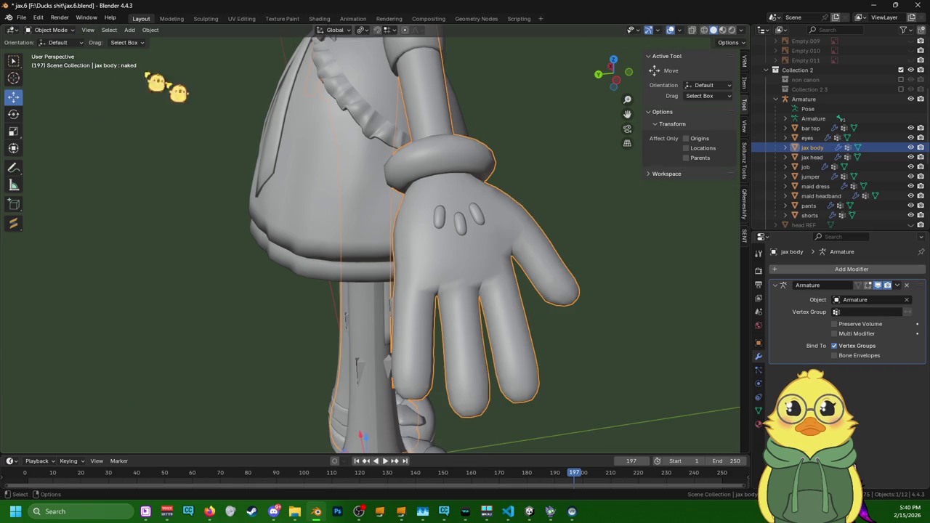
- Put the Armature into Edit Mode with X-ray on to reveal the bones
{"action": "left_click", "coordinate": [825, 111]}
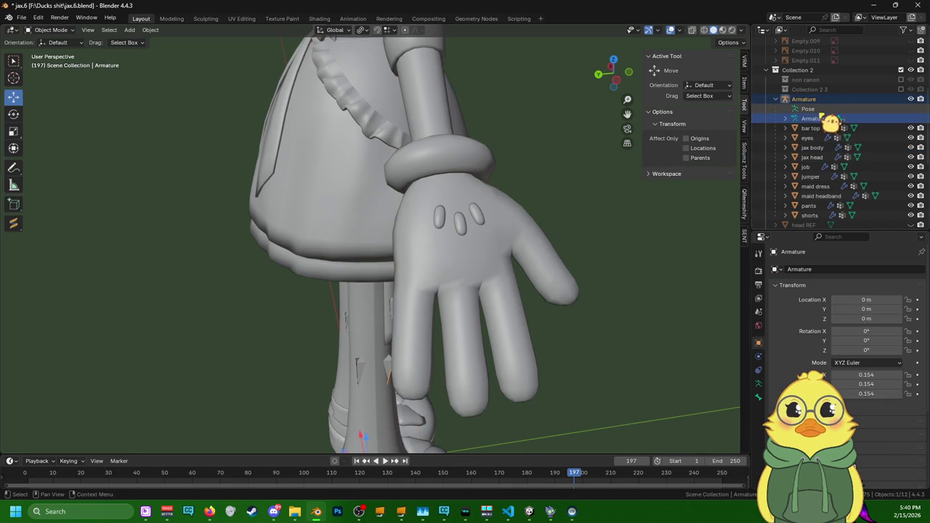
{"action": "left_click", "coordinate": [58, 29]}
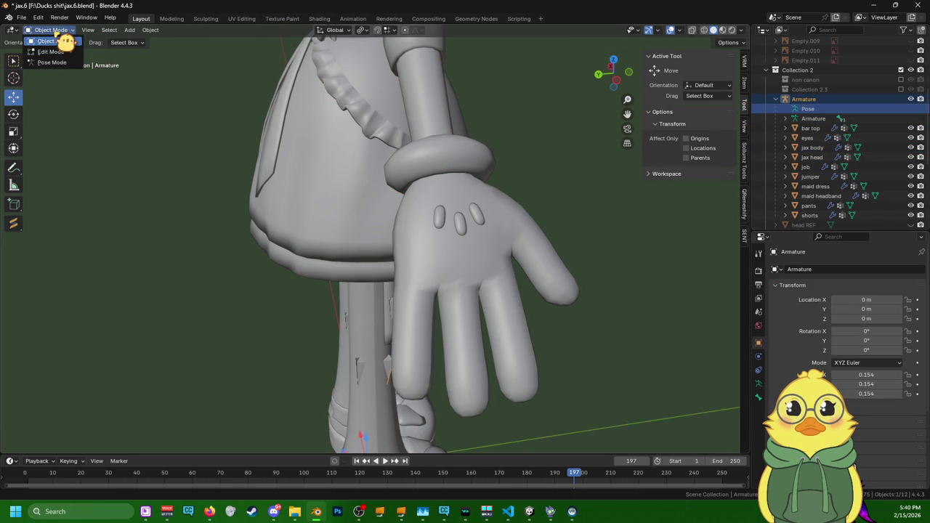
{"action": "left_click", "coordinate": [66, 68]}
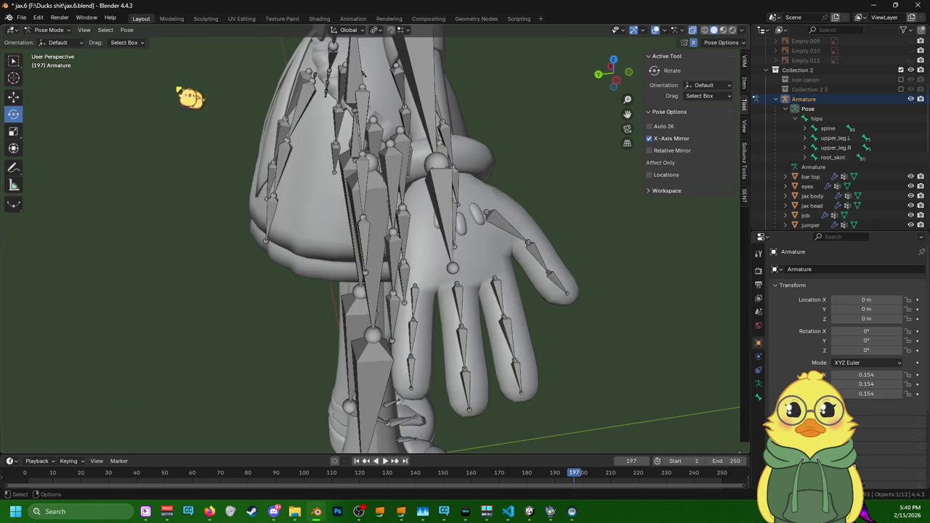
{"action": "left_click", "coordinate": [64, 30]}
{"action": "left_click", "coordinate": [66, 55]}
{"action": "middle_click_drag", "start_coordinate": [222, 207], "coordinate": [427, 298]}
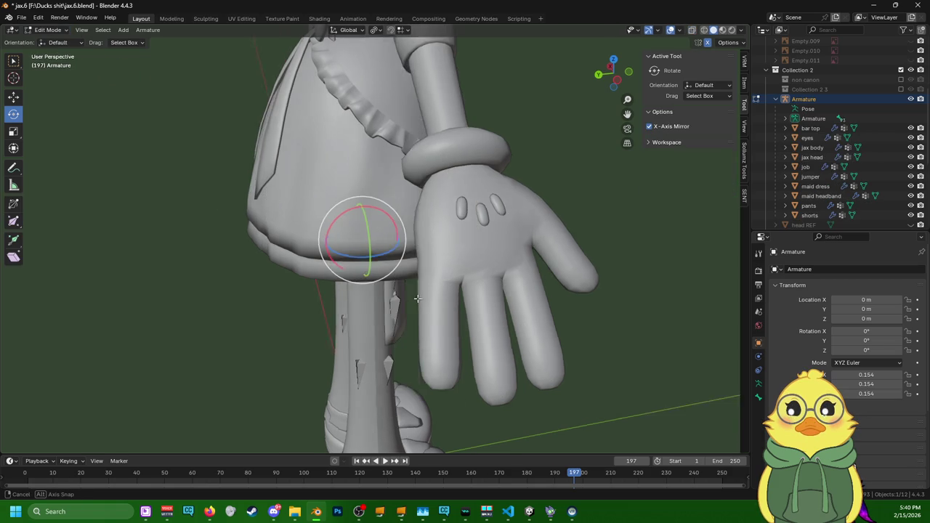
{"action": "left_click", "coordinate": [693, 31]}
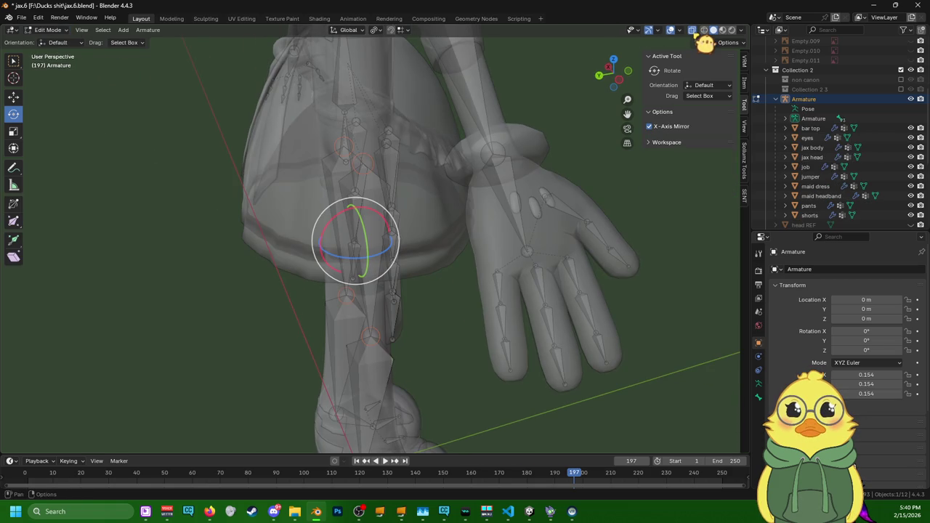
- Box-select the hand's finger bones and shift them slightly with the Move tool
{"action": "middle_click_drag", "start_coordinate": [550, 254], "coordinate": [488, 369]}
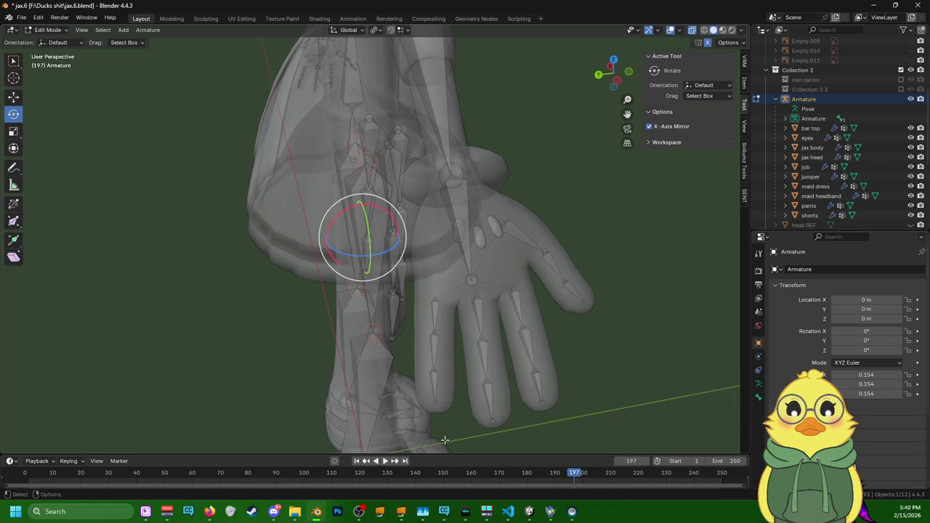
{"action": "mouse_move", "coordinate": [445, 441]}
{"action": "middle_mouse_down"}
{"action": "mouse_move", "coordinate": [457, 423]}
{"action": "mouse_move", "coordinate": [505, 431]}
{"action": "middle_mouse_up"}
{"action": "left_click_drag", "start_coordinate": [535, 413], "coordinate": [481, 301]}
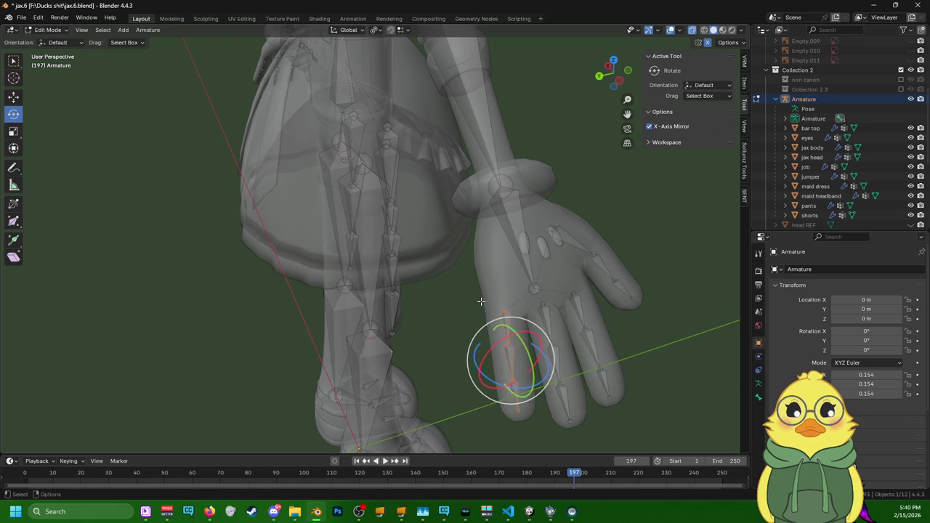
{"action": "left_click", "coordinate": [13, 97]}
{"action": "left_click_drag", "start_coordinate": [518, 340], "coordinate": [491, 335]}
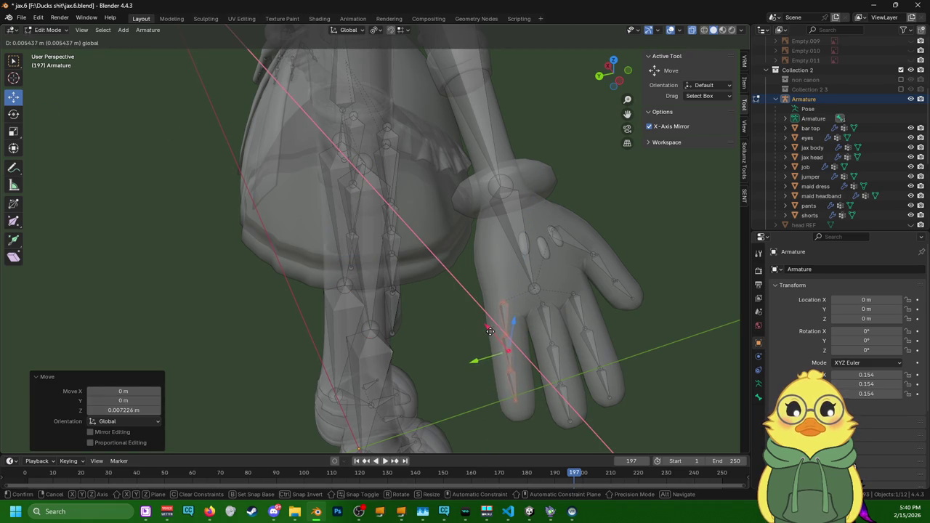
{"action": "left_click", "coordinate": [491, 332]}
{"action": "mouse_move", "coordinate": [494, 335]}
{"action": "middle_mouse_down"}
{"action": "mouse_move", "coordinate": [516, 361]}
{"action": "mouse_move", "coordinate": [495, 355]}
{"action": "mouse_move", "coordinate": [510, 361]}
{"action": "middle_mouse_up"}
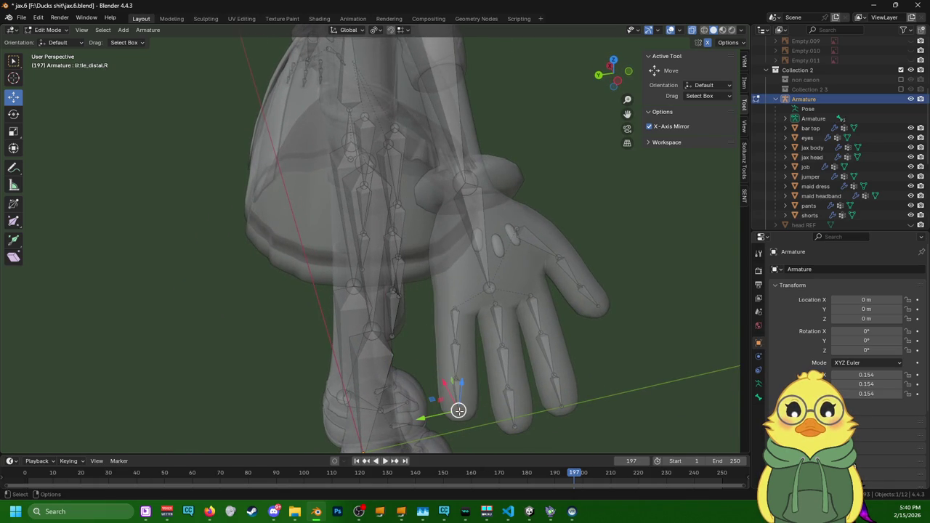
- Move the little finger bones so they sit inside the glove's little finger
{"action": "left_click_drag", "start_coordinate": [457, 411], "coordinate": [458, 337]}
{"action": "left_click", "coordinate": [462, 343]}
{"action": "left_click", "coordinate": [458, 336]}
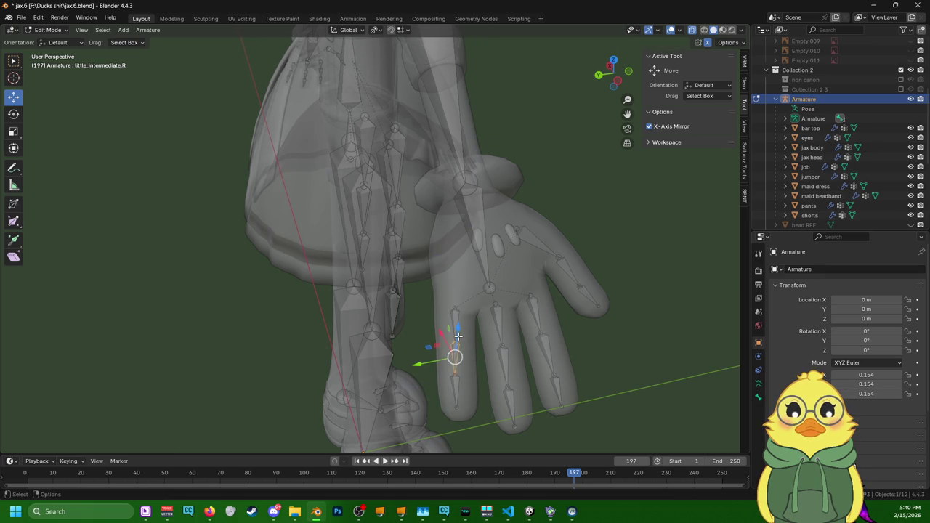
{"action": "left_click_drag", "start_coordinate": [455, 340], "coordinate": [456, 338]}
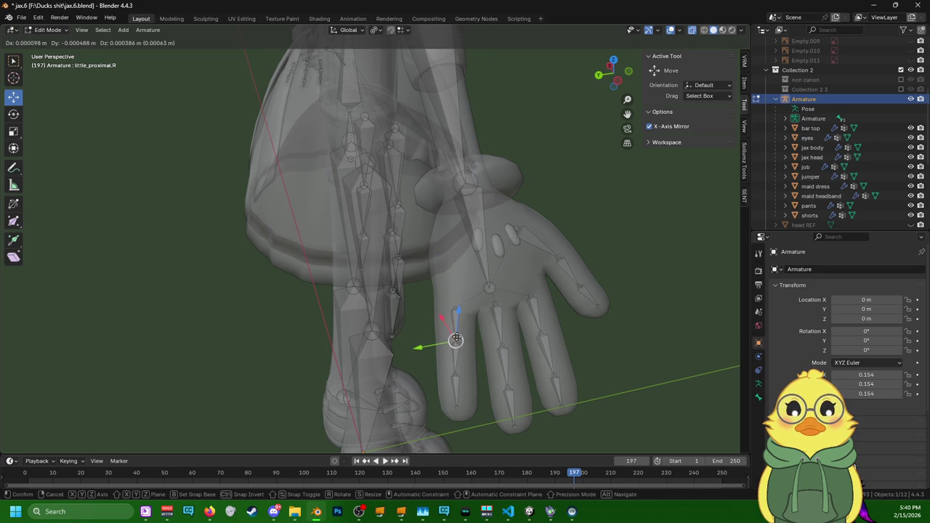
{"action": "left_click", "coordinate": [455, 338]}
{"action": "left_click", "coordinate": [454, 308]}
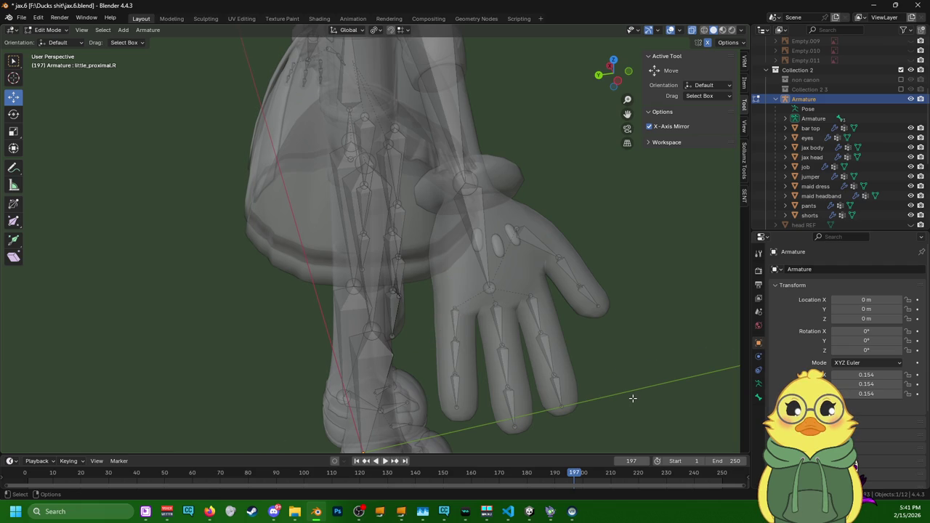
{"action": "scroll", "coordinate": [632, 398], "scroll_direction": "down", "scroll_amount": 5}
{"action": "middle_click_drag", "start_coordinate": [606, 395], "coordinate": [467, 385]}
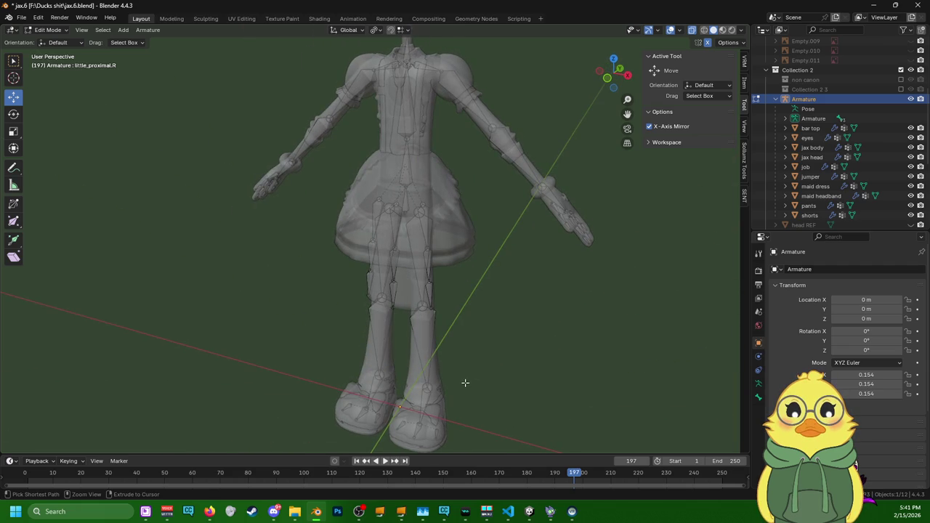
- Save jax.6.blend with Ctrl+S and select Cube.001 in the Outliner
{"action": "key", "text": "ctrl+s"}
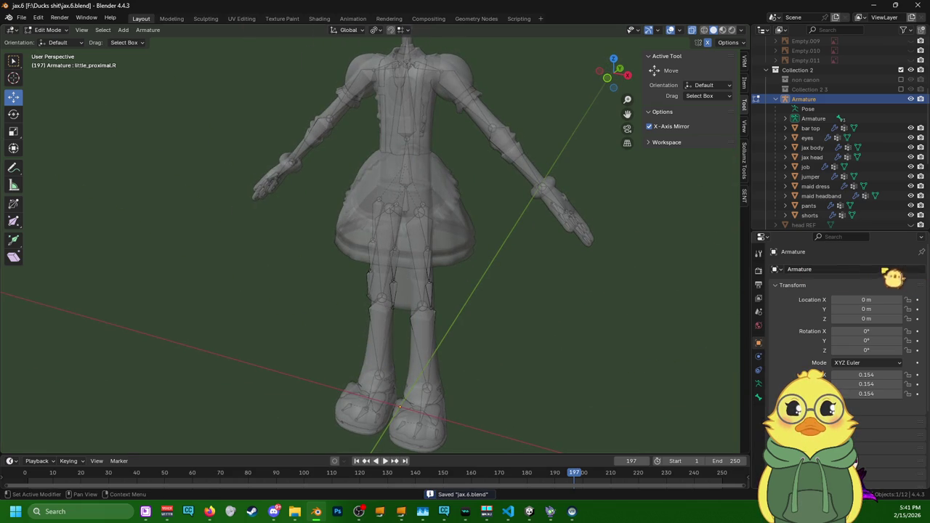
{"action": "mouse_move", "coordinate": [799, 250]}
{"action": "middle_mouse_down"}
{"action": "mouse_move", "coordinate": [640, 224]}
{"action": "mouse_move", "coordinate": [635, 205]}
{"action": "mouse_move", "coordinate": [669, 182]}
{"action": "mouse_move", "coordinate": [638, 190]}
{"action": "middle_mouse_up"}
{"action": "scroll", "coordinate": [819, 173], "scroll_direction": "down", "scroll_amount": 5}
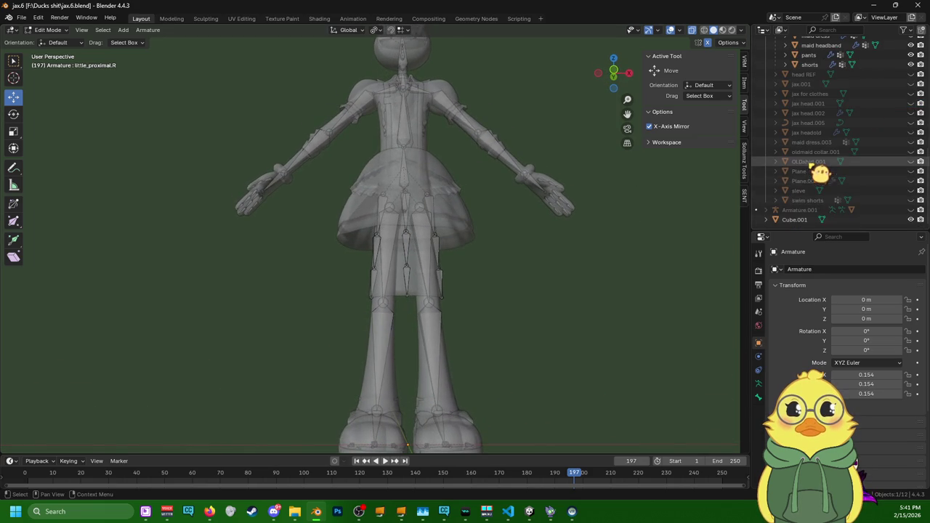
{"action": "left_click", "coordinate": [803, 219]}
{"action": "left_click_drag", "start_coordinate": [807, 228], "coordinate": [803, 74]}
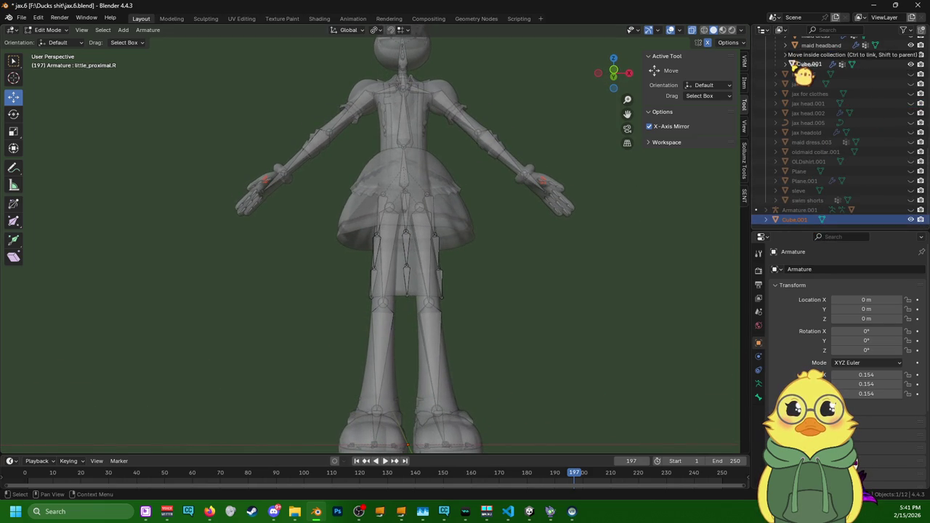
{"action": "left_click_drag", "start_coordinate": [802, 75], "coordinate": [816, 232]}
- Take the armature out of Edit Mode and back into Object Mode
{"action": "middle_click_drag", "start_coordinate": [639, 218], "coordinate": [610, 223]}
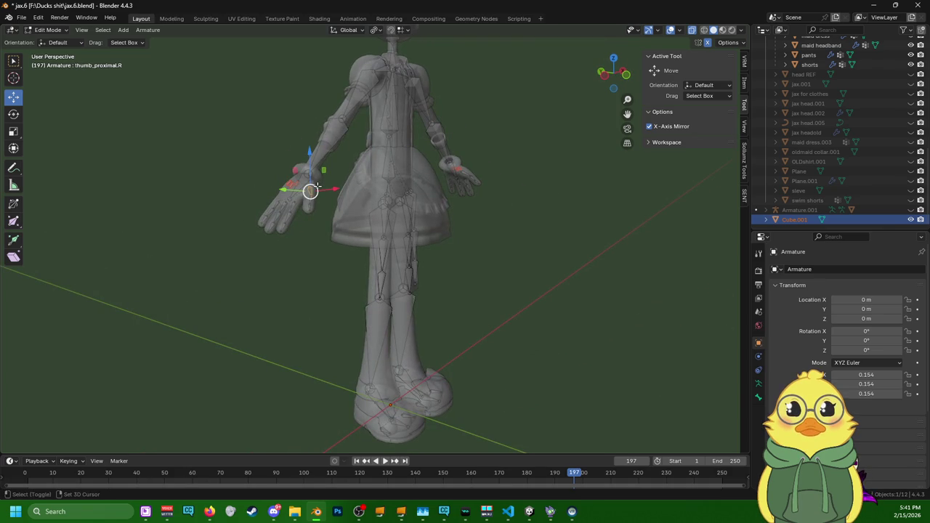
{"action": "left_click", "coordinate": [312, 188]}
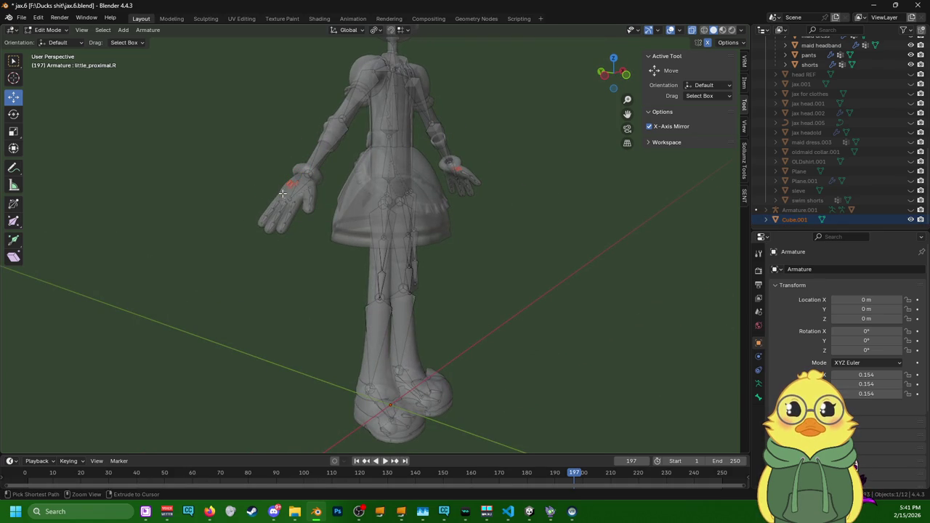
{"action": "left_click", "coordinate": [47, 30]}
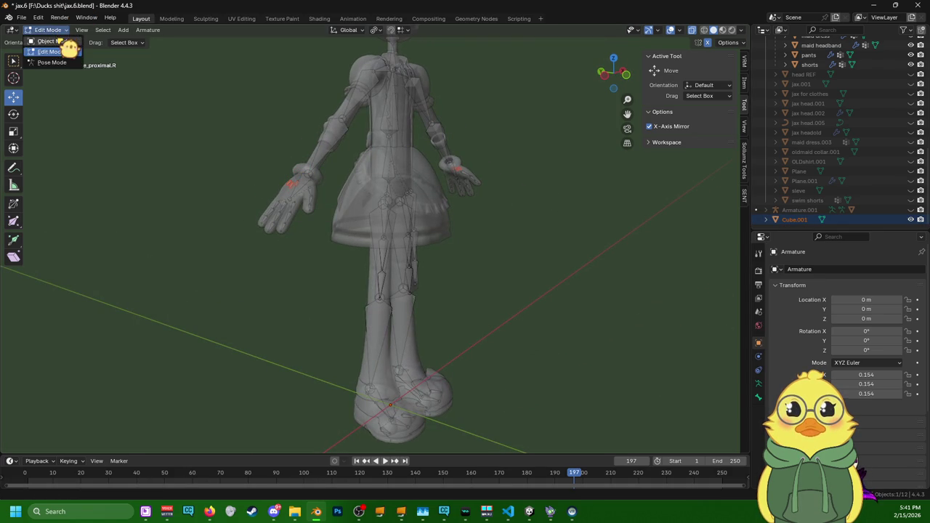
{"action": "left_click", "coordinate": [51, 35]}
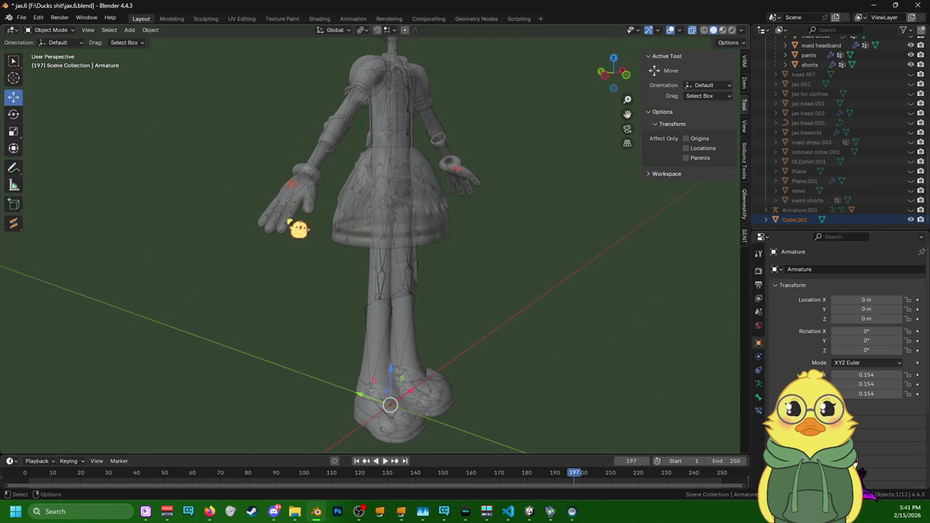
- Try joining Cube.001 into the jax body, then undo the join
{"action": "left_click", "coordinate": [795, 219]}
{"action": "scroll", "coordinate": [797, 161], "scroll_direction": "up", "scroll_amount": 4}
{"action": "scroll", "coordinate": [791, 156], "scroll_direction": "up", "scroll_amount": 1}
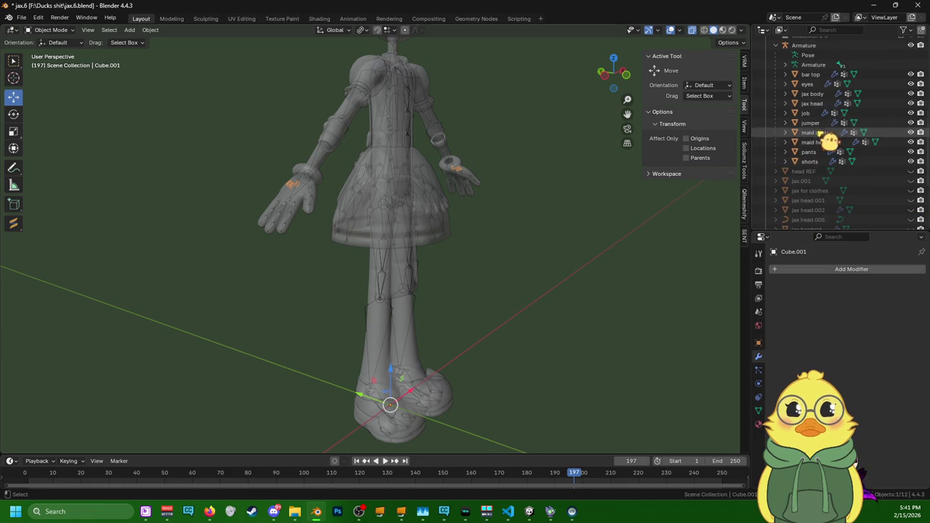
{"action": "left_click", "coordinate": [819, 95]}
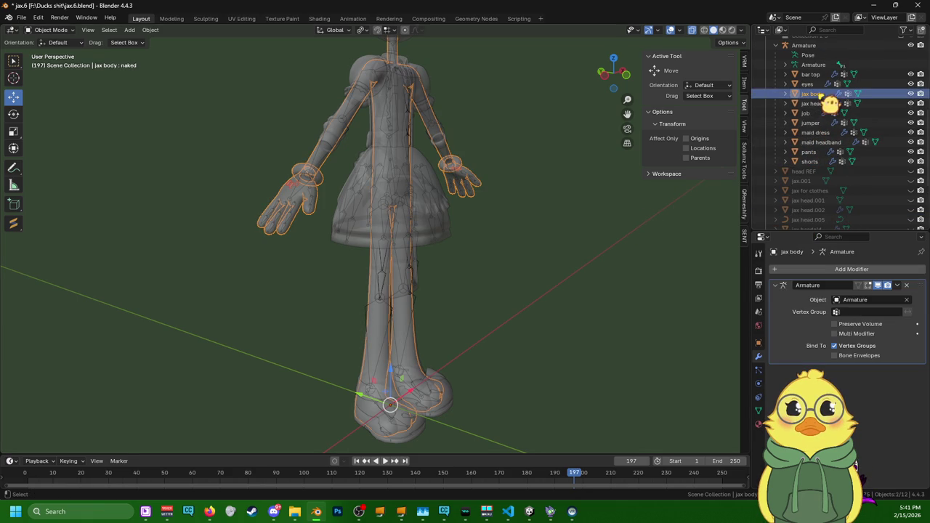
{"action": "right_click", "coordinate": [611, 190]}
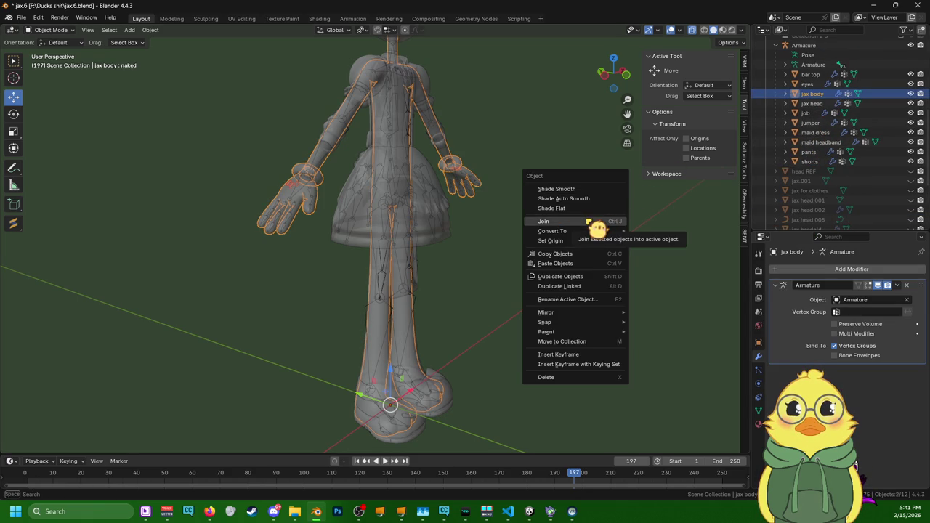
{"action": "left_click", "coordinate": [588, 222]}
{"action": "scroll", "coordinate": [822, 125], "scroll_direction": "down", "scroll_amount": 4}
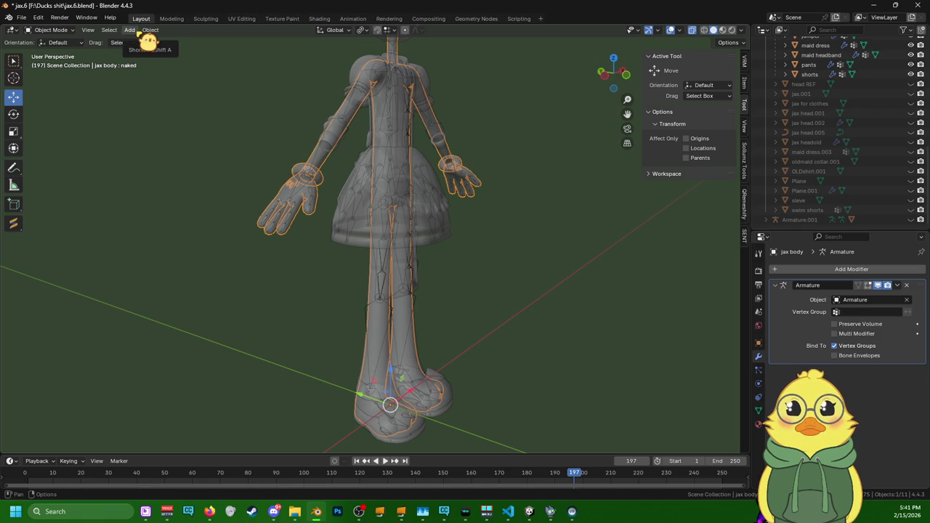
{"action": "key", "text": "ctrl+v"}
{"action": "scroll", "coordinate": [835, 130], "scroll_direction": "down", "scroll_amount": 1}
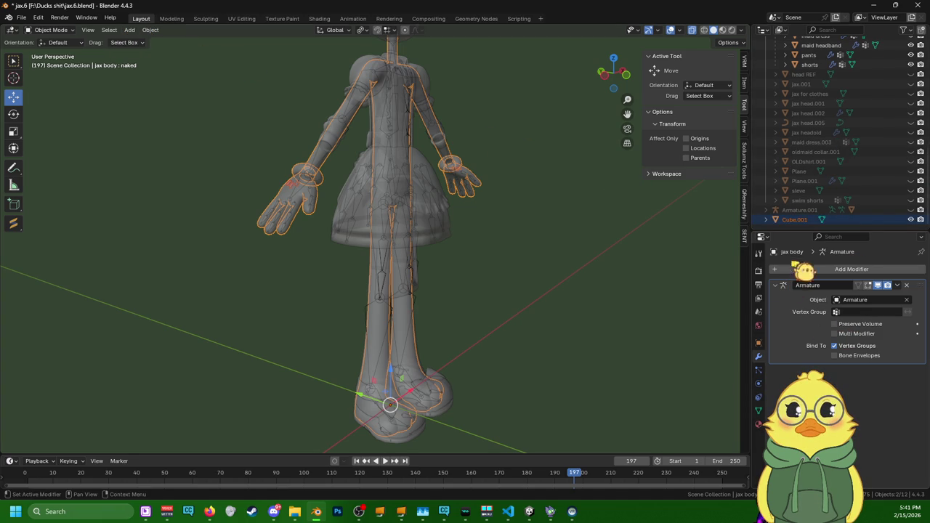
- Set Cube.001's Armature modifier target object to Armature
{"action": "left_click", "coordinate": [808, 220]}
{"action": "left_click", "coordinate": [852, 269]}
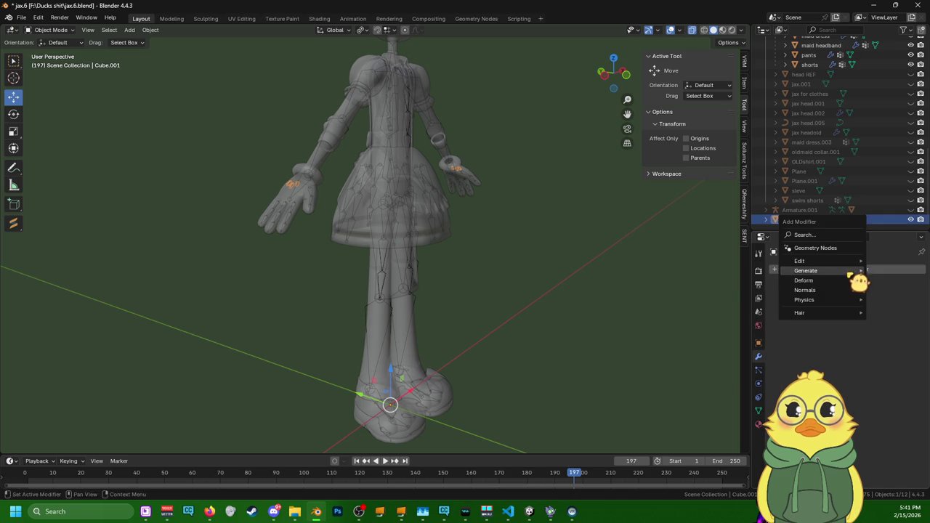
{"action": "key", "text": "Escape"}
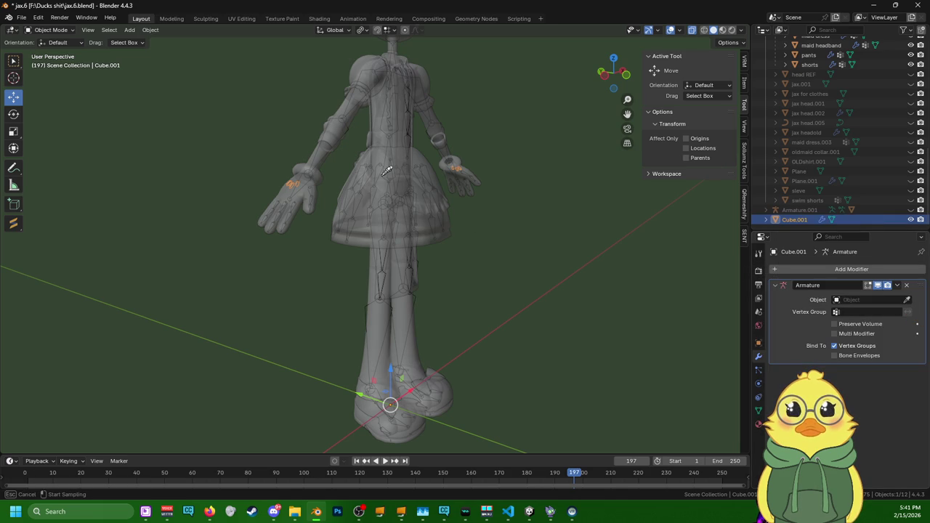
{"action": "left_click", "coordinate": [383, 277]}
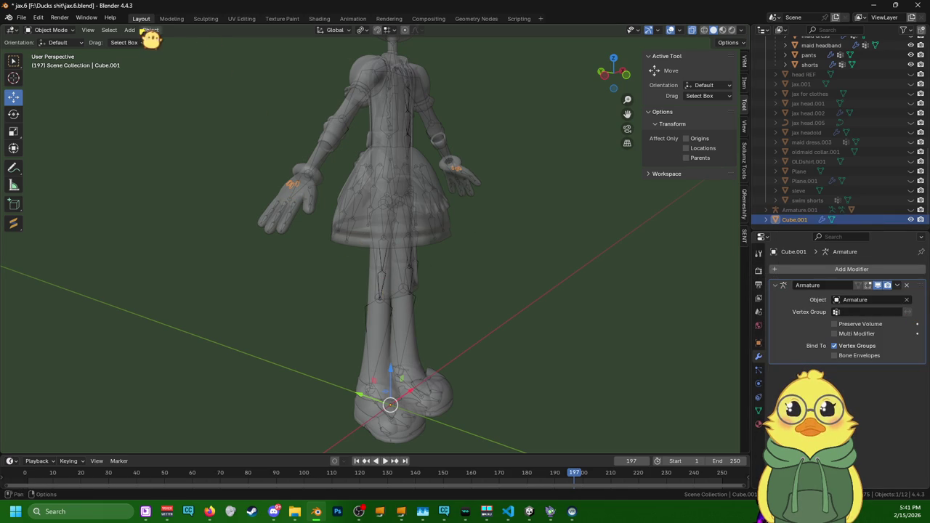
- Select jax body with Cube.001 active and switch to Weight Paint mode
{"action": "left_click", "coordinate": [331, 175]}
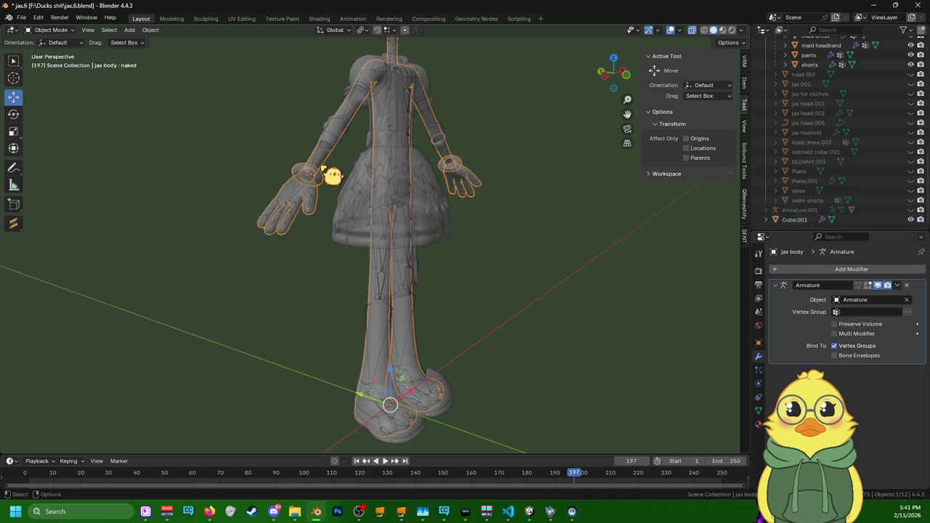
{"action": "left_click", "coordinate": [305, 191], "text": "shift"}
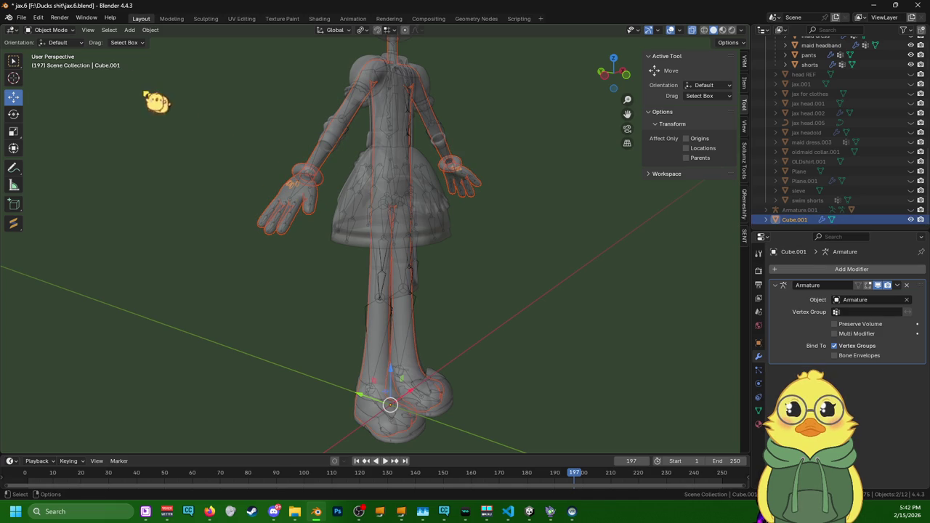
{"action": "left_click", "coordinate": [53, 32]}
{"action": "left_click", "coordinate": [57, 88]}
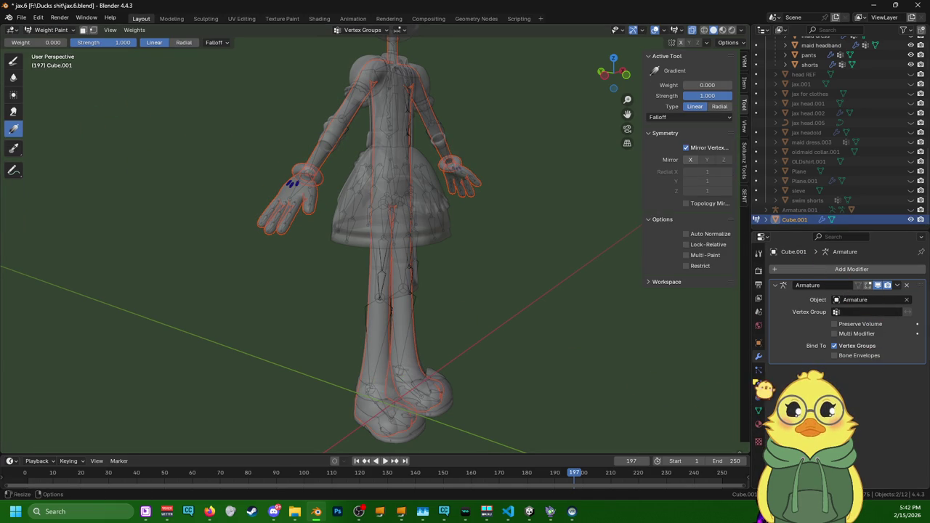
- Transfer the body's weights to Cube.001, matching layers by name into all destination groups
{"action": "left_click", "coordinate": [757, 412]}
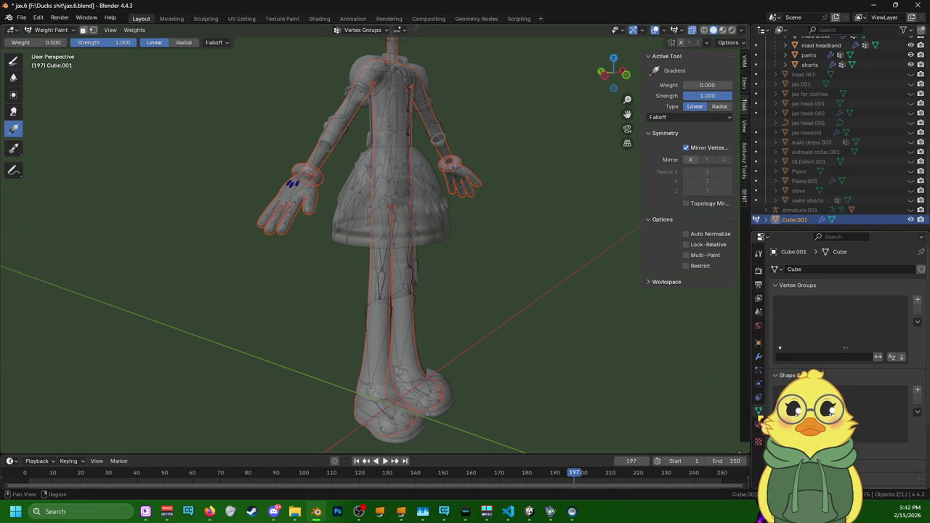
{"action": "left_click", "coordinate": [135, 30]}
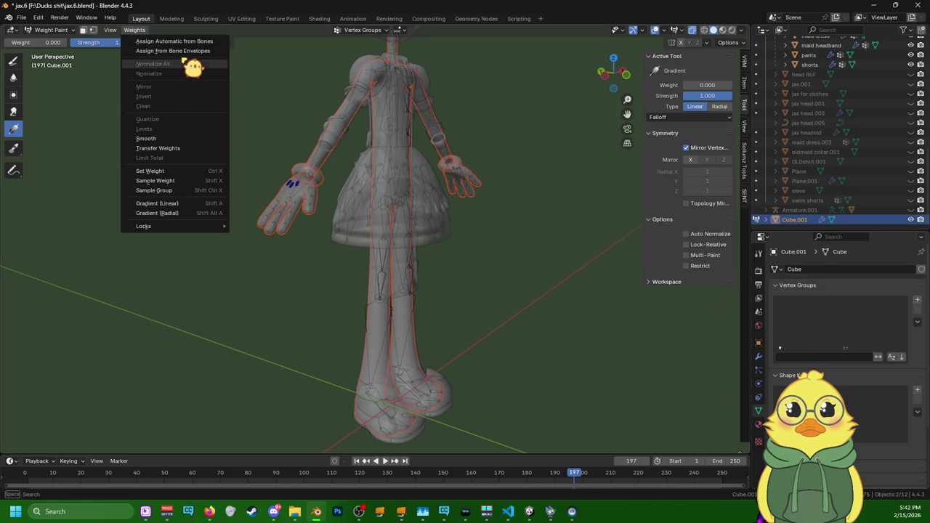
{"action": "left_click", "coordinate": [178, 149]}
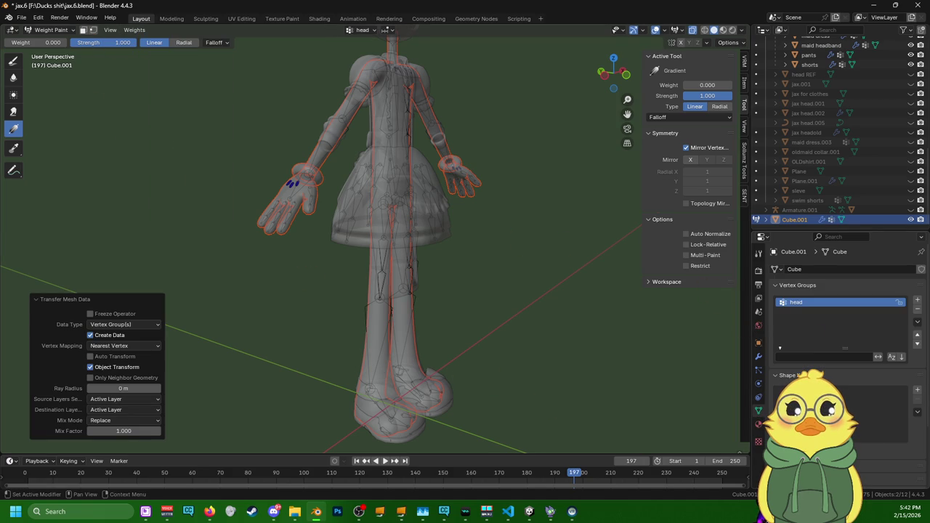
{"action": "left_click", "coordinate": [129, 409]}
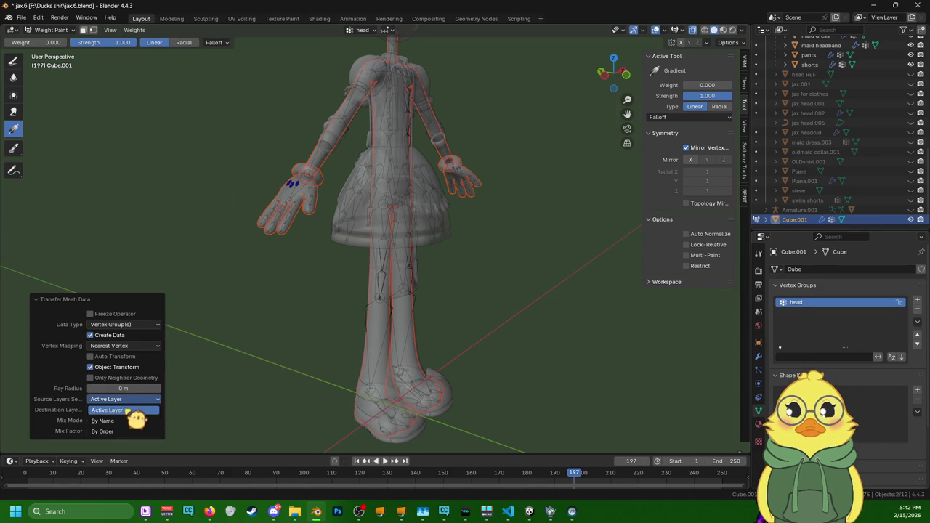
{"action": "left_click", "coordinate": [123, 421]}
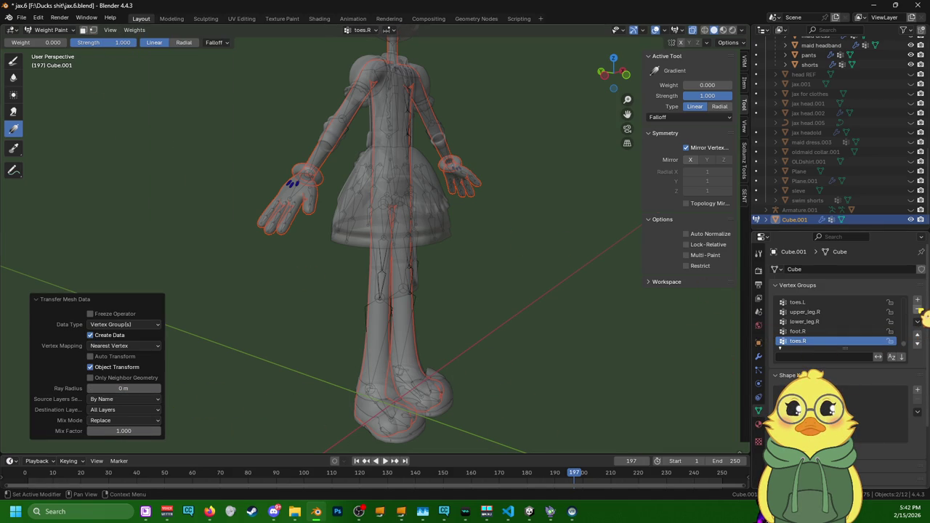
- Delete the index_distal.R, lower_arm.R and upper_arm.R vertex groups
{"action": "scroll", "coordinate": [917, 318], "scroll_direction": "up", "scroll_amount": 2, "text": "ctrl"}
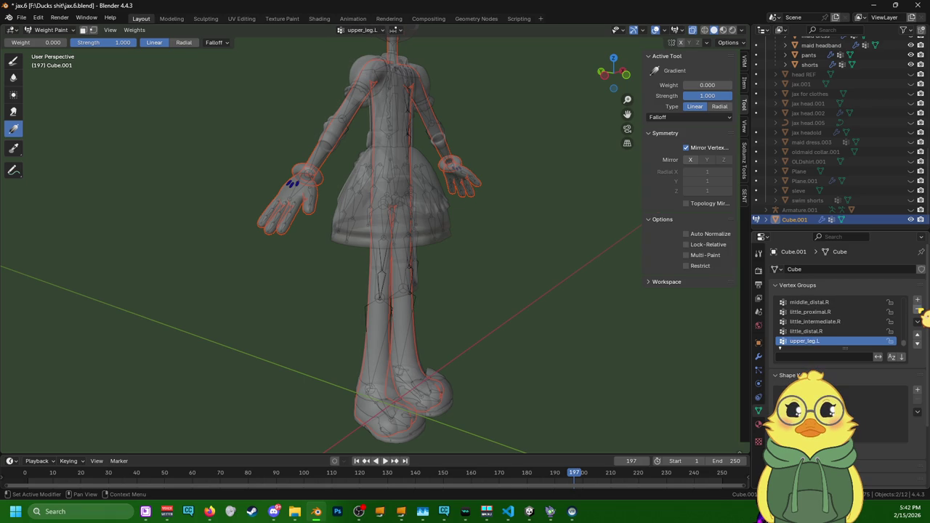
{"action": "scroll", "coordinate": [919, 314], "scroll_direction": "up", "scroll_amount": 1, "text": "ctrl"}
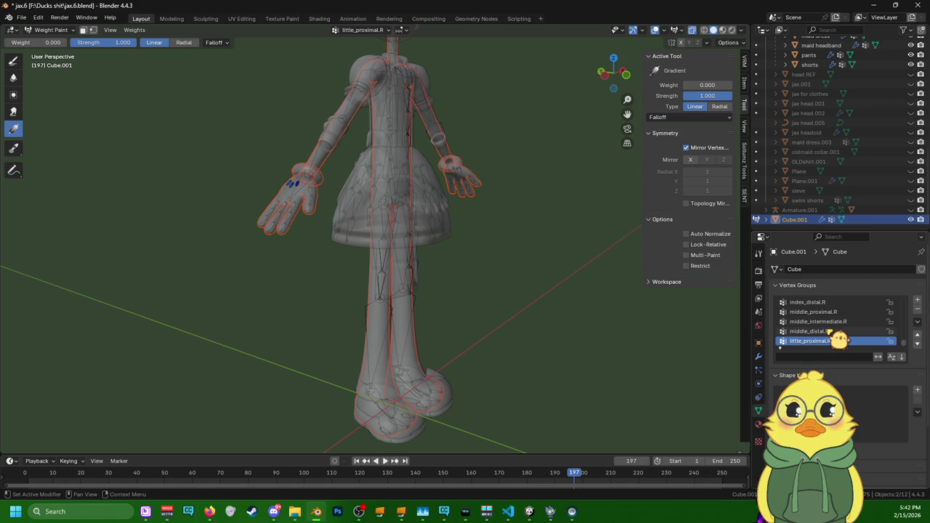
{"action": "scroll", "coordinate": [839, 338], "scroll_direction": "up", "scroll_amount": 1, "text": "ctrl"}
{"action": "scroll", "coordinate": [839, 339], "scroll_direction": "down", "scroll_amount": 1, "text": "ctrl"}
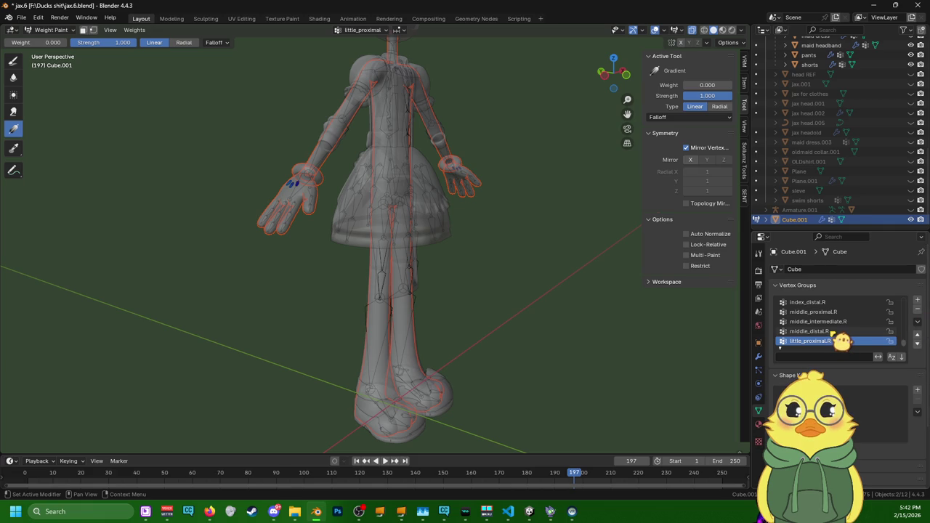
{"action": "scroll", "coordinate": [841, 340], "scroll_direction": "up", "scroll_amount": 1, "text": "ctrl"}
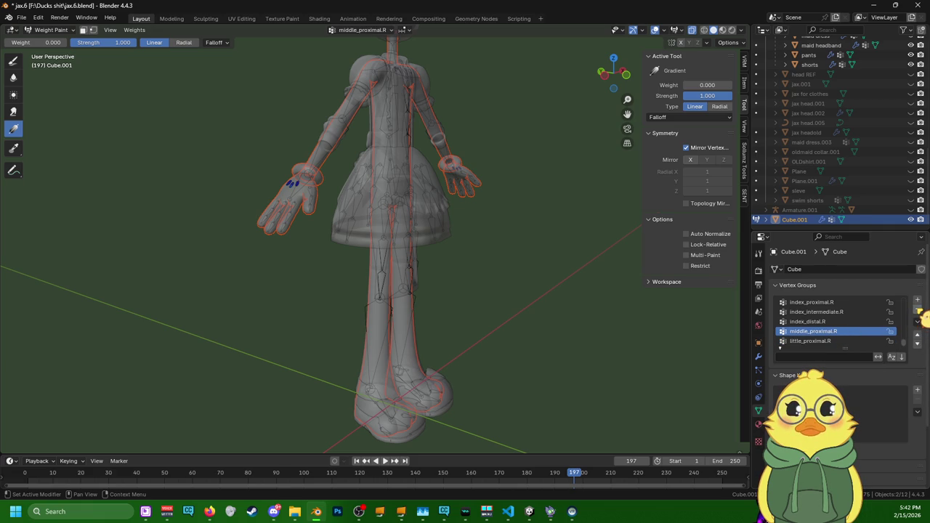
{"action": "scroll", "coordinate": [866, 320], "scroll_direction": "up", "scroll_amount": 1, "text": "ctrl"}
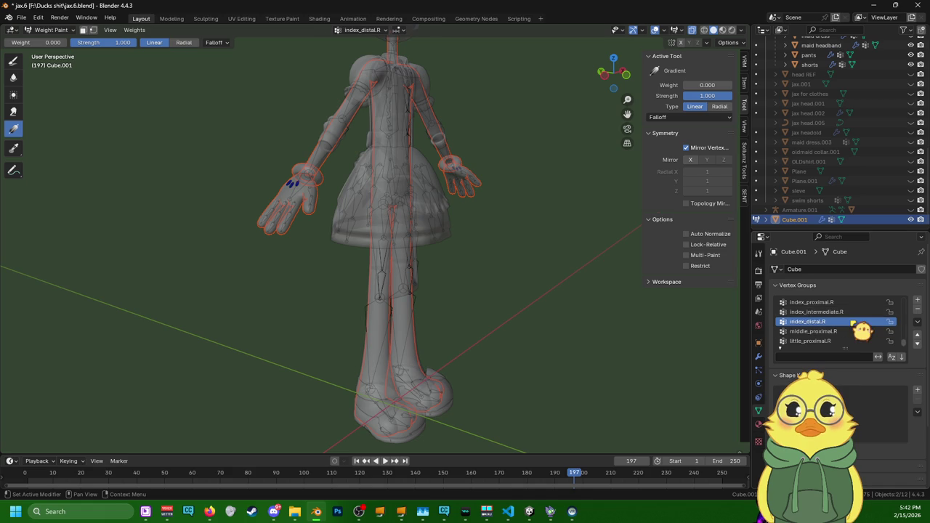
{"action": "left_click", "coordinate": [916, 310]}
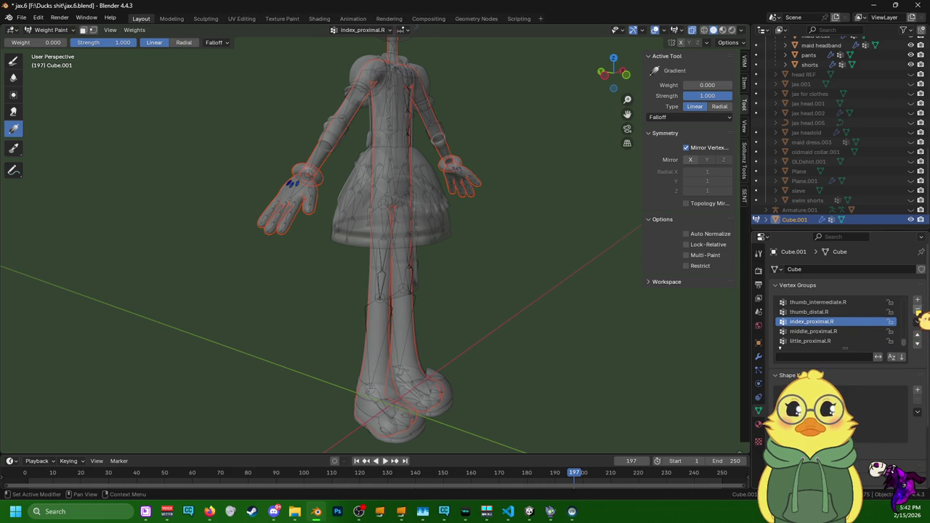
{"action": "scroll", "coordinate": [899, 329], "scroll_direction": "up", "scroll_amount": 1, "text": "ctrl"}
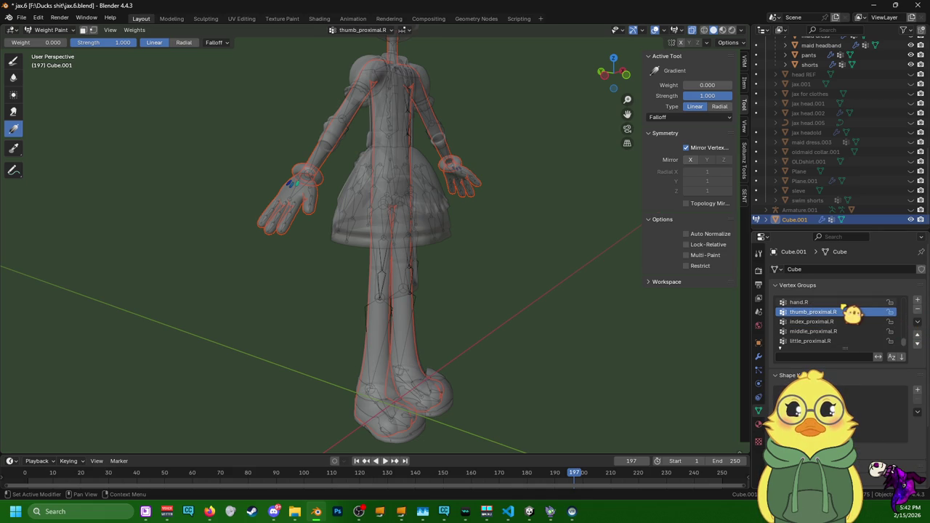
{"action": "scroll", "coordinate": [851, 312], "scroll_direction": "up", "scroll_amount": 1, "text": "ctrl"}
{"action": "scroll", "coordinate": [850, 320], "scroll_direction": "up", "scroll_amount": 3}
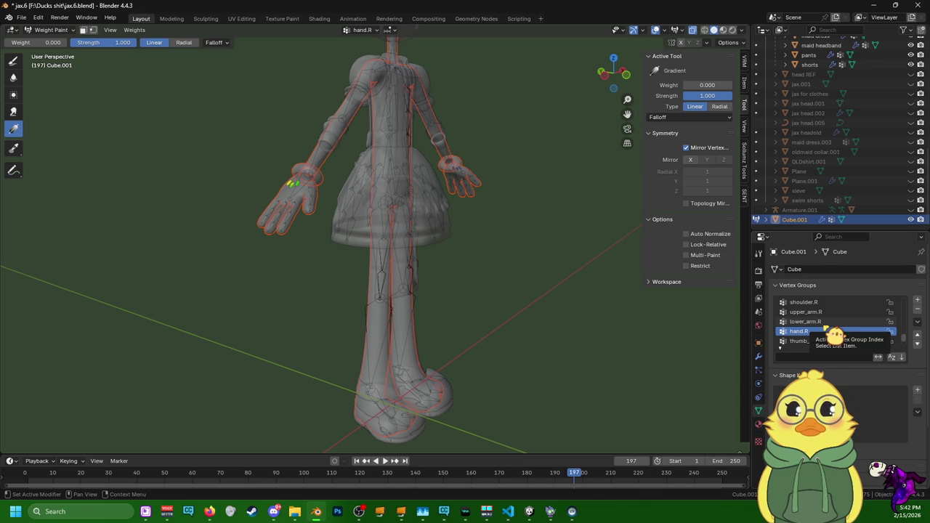
{"action": "scroll", "coordinate": [832, 336], "scroll_direction": "up", "scroll_amount": 1, "text": "ctrl"}
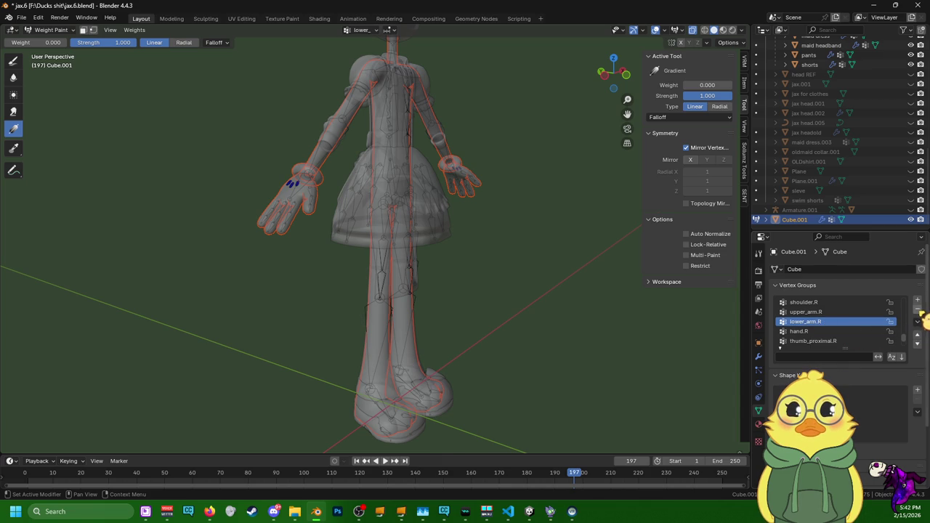
{"action": "left_click", "coordinate": [917, 310]}
{"action": "left_click", "coordinate": [916, 310]}
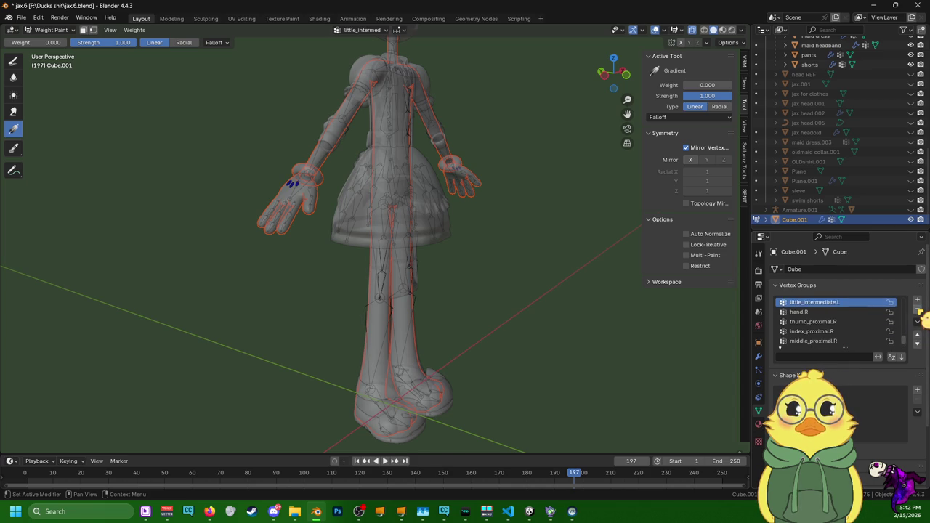
- Delete the left finger tip groups, including middle_distal.L, middle_intermediate.L, index and thumb tips
{"action": "scroll", "coordinate": [888, 317], "scroll_direction": "up", "scroll_amount": 1}
{"action": "scroll", "coordinate": [890, 323], "scroll_direction": "up", "scroll_amount": 3}
{"action": "scroll", "coordinate": [892, 333], "scroll_direction": "up", "scroll_amount": 1, "text": "ctrl"}
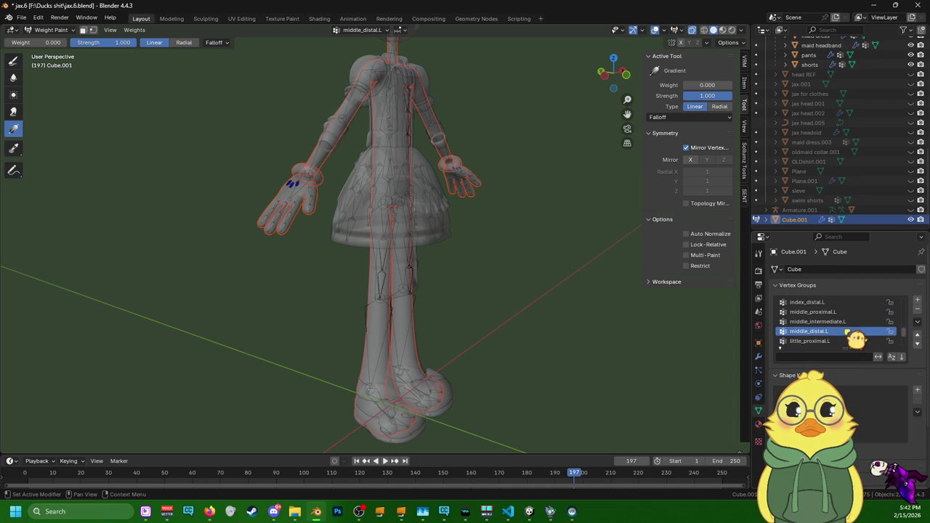
{"action": "left_click", "coordinate": [917, 310]}
{"action": "left_click", "coordinate": [917, 309]}
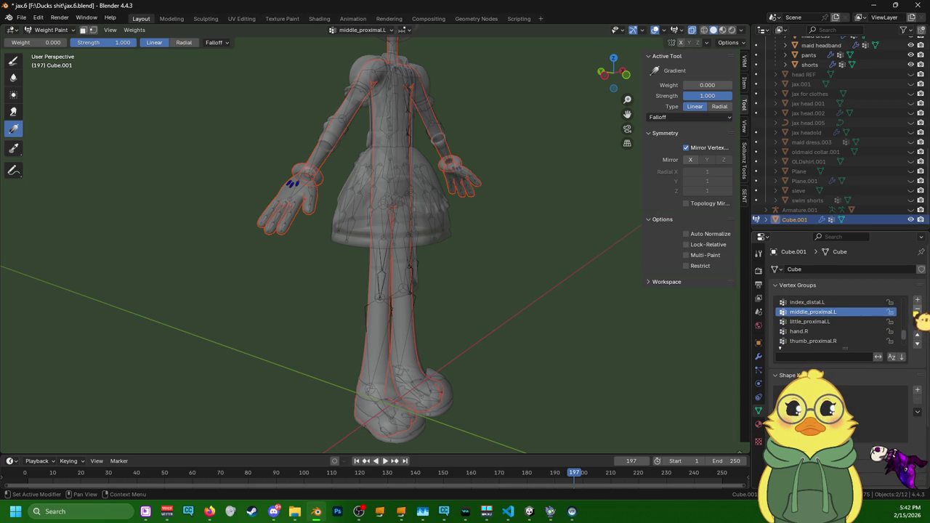
{"action": "left_click", "coordinate": [855, 303]}
{"action": "left_click", "coordinate": [917, 310]}
{"action": "left_click", "coordinate": [917, 309]}
{"action": "scroll", "coordinate": [857, 327], "scroll_direction": "up", "scroll_amount": 2}
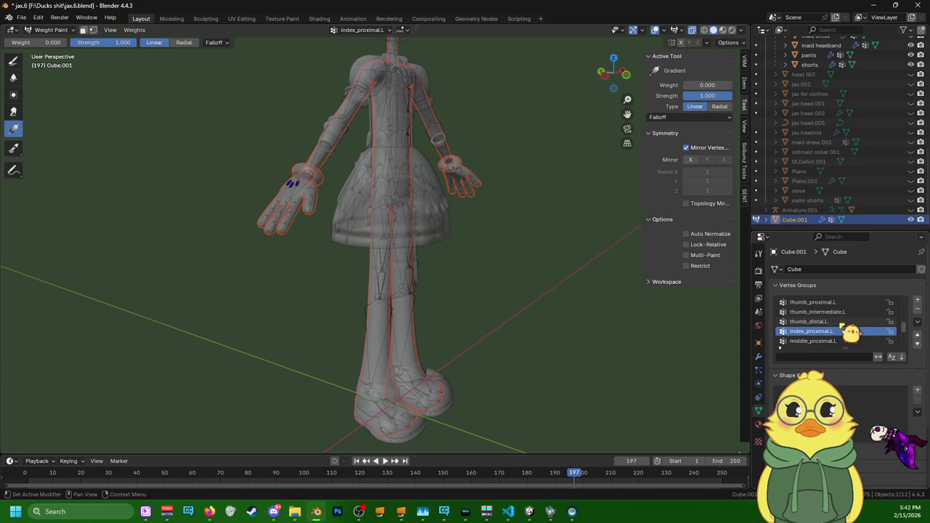
{"action": "scroll", "coordinate": [852, 332], "scroll_direction": "up", "scroll_amount": 1, "text": "ctrl"}
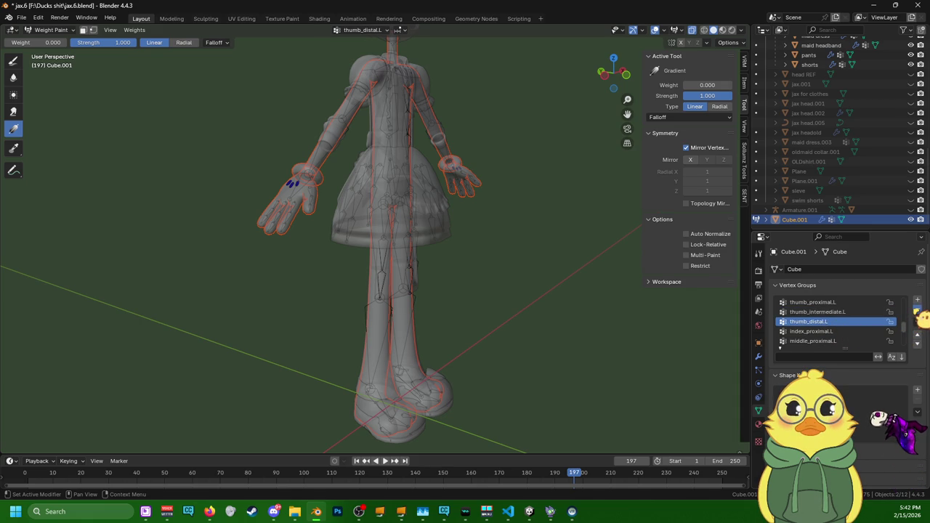
{"action": "left_click", "coordinate": [917, 309]}
{"action": "left_click", "coordinate": [917, 310]}
- Delete the lower_arm.L, upper_arm.L and neck groups, then make middle_proximal.R active
{"action": "scroll", "coordinate": [872, 323], "scroll_direction": "up", "scroll_amount": 3}
{"action": "scroll", "coordinate": [846, 333], "scroll_direction": "up", "scroll_amount": 2, "text": "ctrl"}
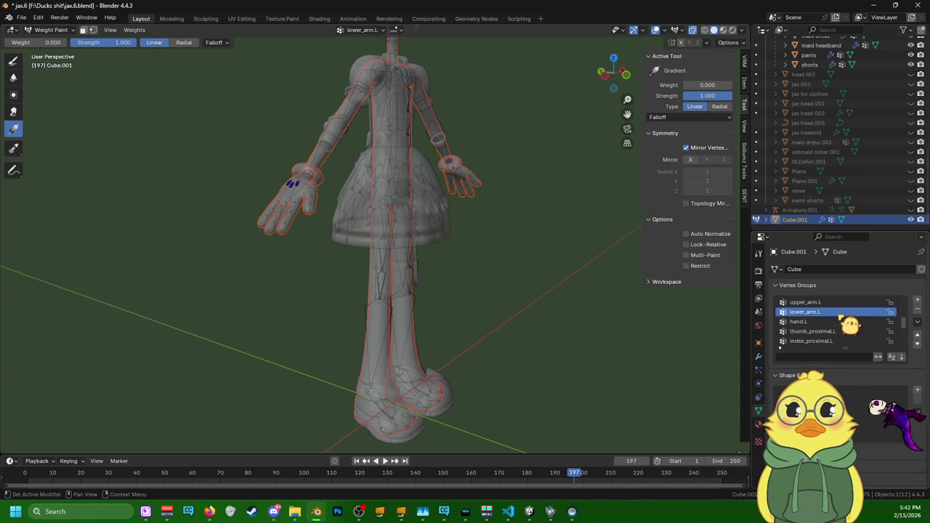
{"action": "left_click", "coordinate": [917, 309]}
{"action": "left_click", "coordinate": [916, 310]}
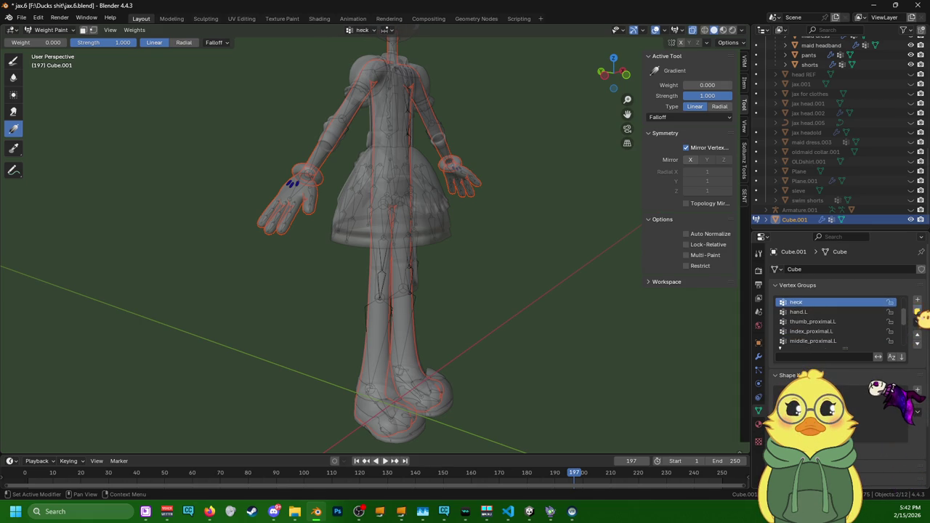
{"action": "left_click", "coordinate": [917, 309]}
{"action": "left_click", "coordinate": [917, 309]}
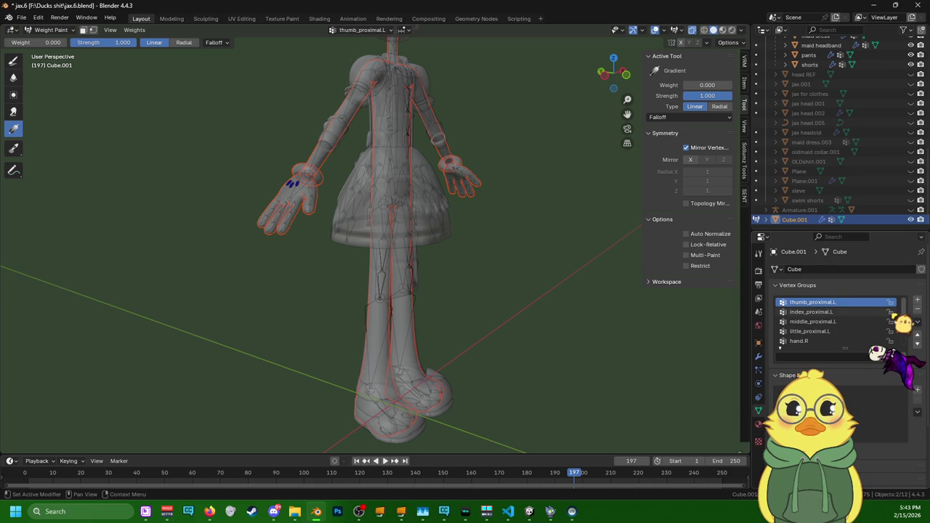
{"action": "scroll", "coordinate": [891, 316], "scroll_direction": "up", "scroll_amount": 1, "text": "ctrl"}
{"action": "scroll", "coordinate": [894, 323], "scroll_direction": "up", "scroll_amount": 1, "text": "ctrl"}
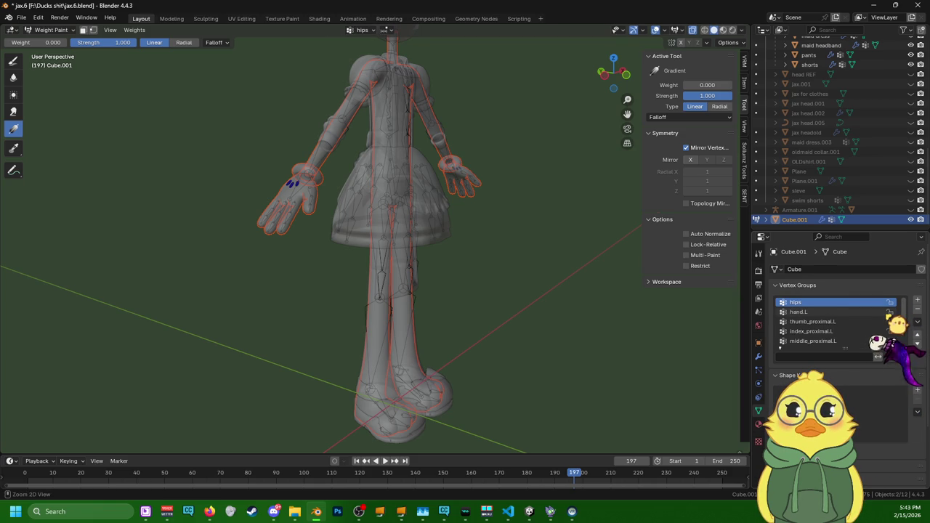
{"action": "scroll", "coordinate": [857, 341], "scroll_direction": "up", "scroll_amount": 1, "text": "ctrl"}
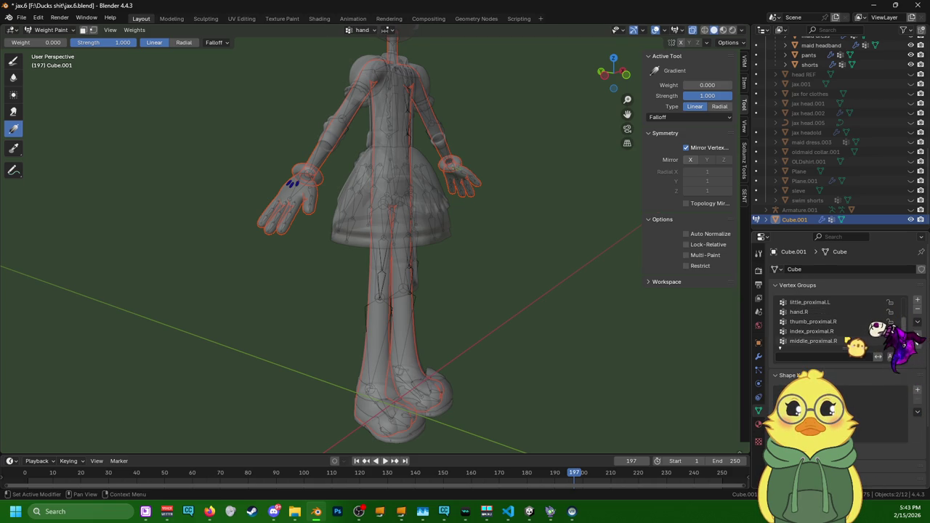
{"action": "left_click", "coordinate": [835, 331]}
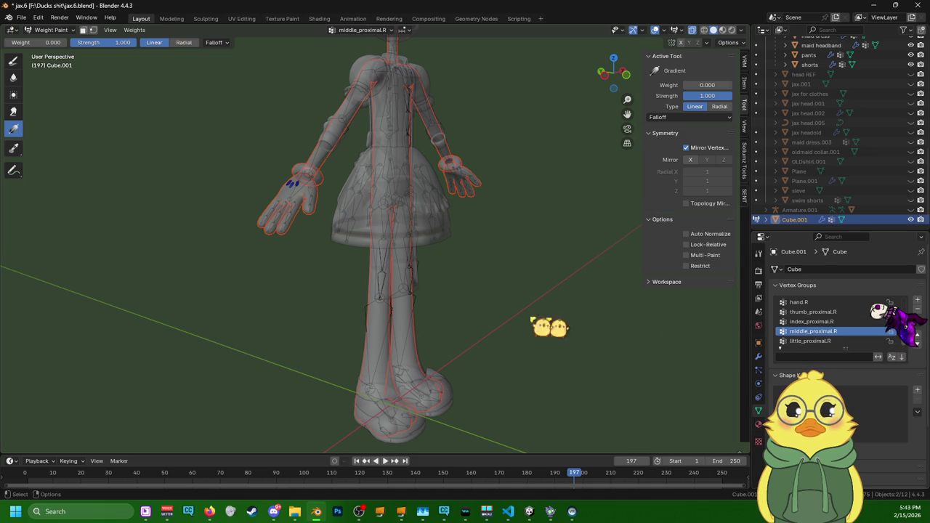
- Run Weights > Smooth on Cube.001 with Subset All Groups, Factor 1.000 and 2 Iterations
{"action": "left_click", "coordinate": [135, 30]}
{"action": "left_click", "coordinate": [166, 138]}
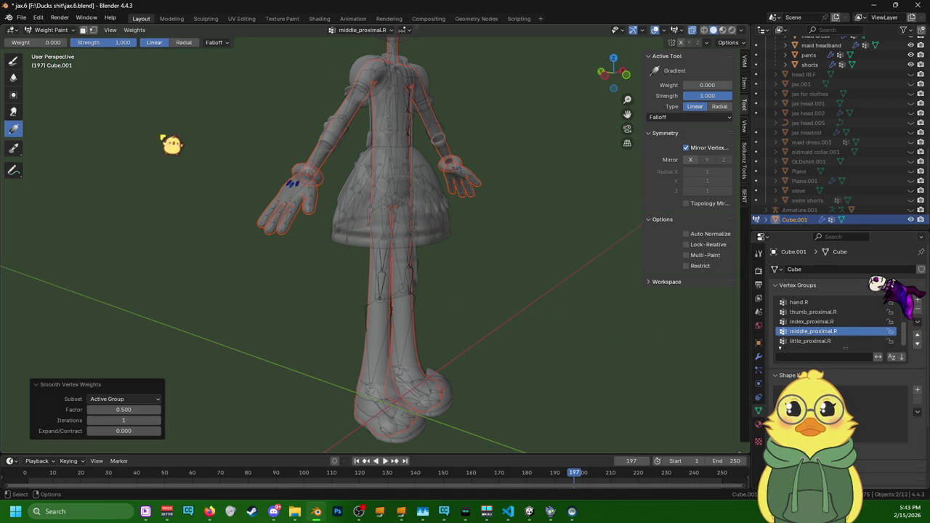
{"action": "left_click", "coordinate": [124, 399]}
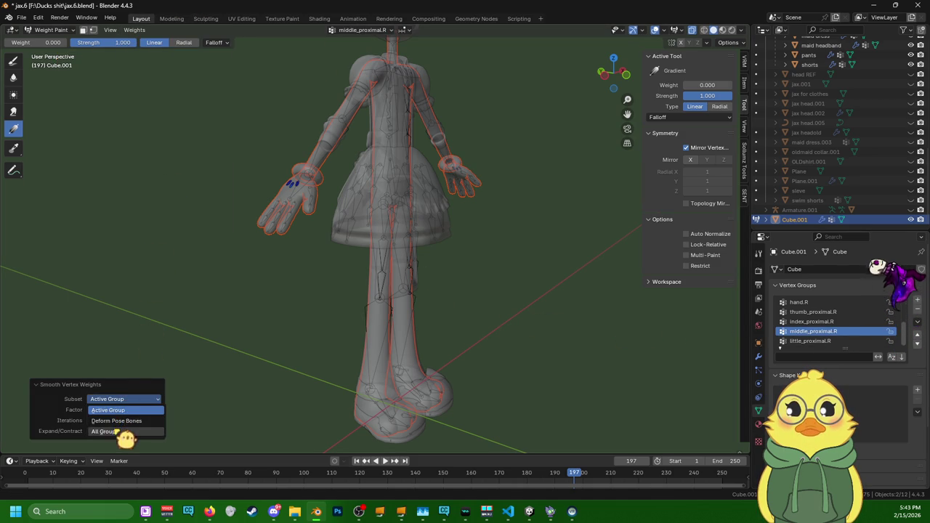
{"action": "left_click", "coordinate": [124, 436]}
{"action": "left_click_drag", "start_coordinate": [124, 410], "coordinate": [189, 411]}
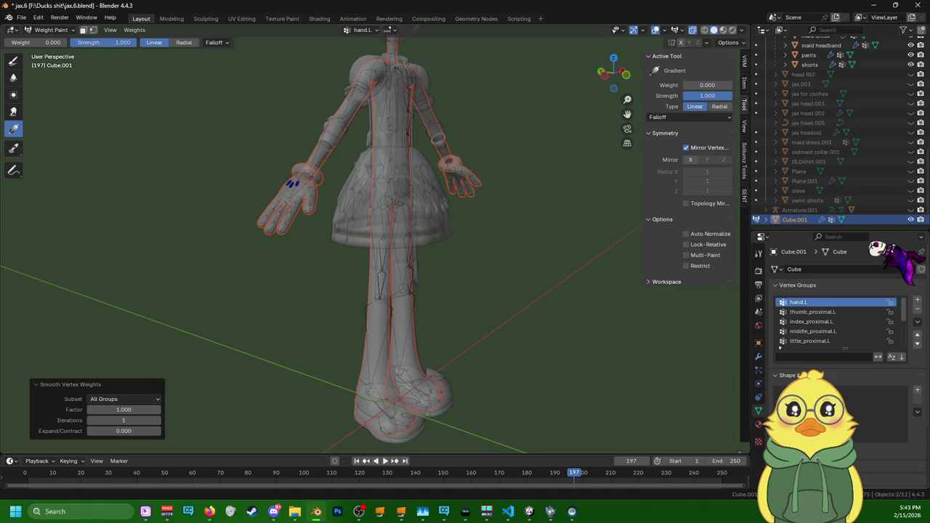
{"action": "middle_click_drag", "start_coordinate": [566, 260], "coordinate": [424, 288]}
{"action": "scroll", "coordinate": [423, 289], "scroll_direction": "up", "scroll_amount": 5}
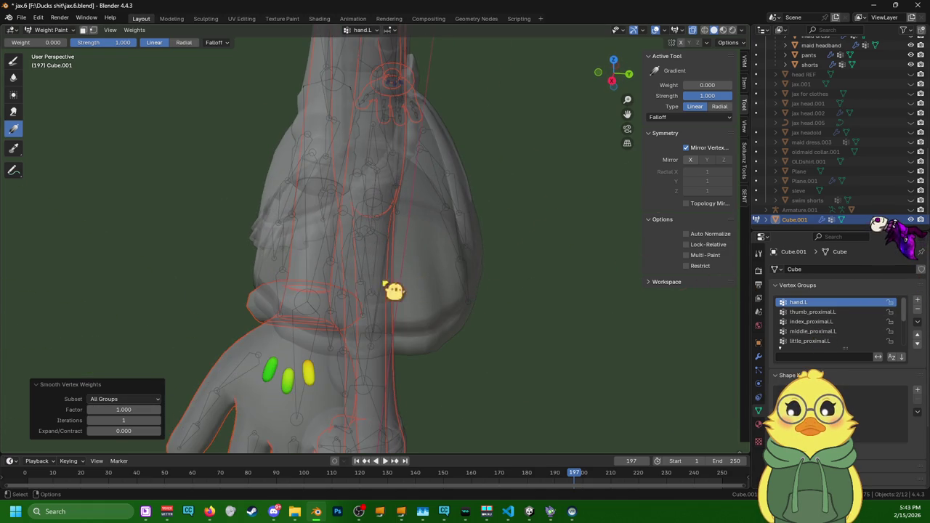
{"action": "left_click", "coordinate": [158, 420]}
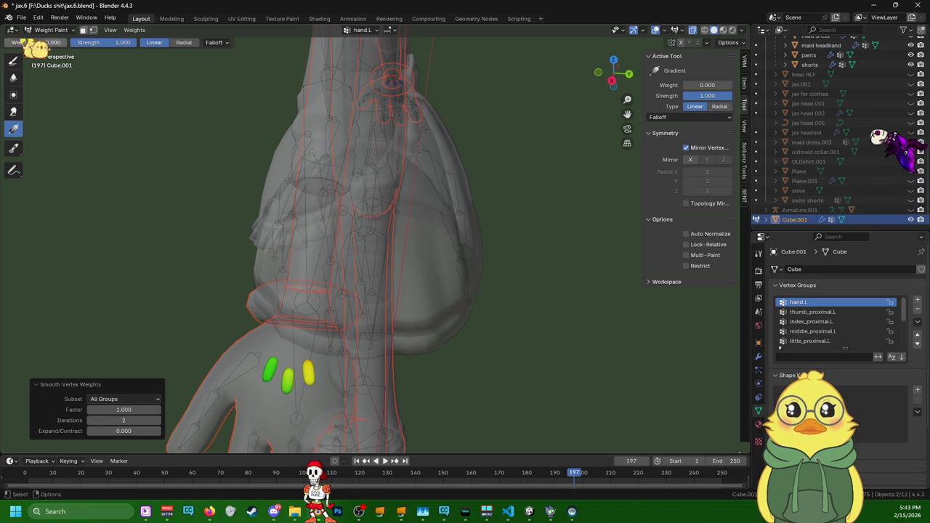
- Back in Layout, select the hand mesh and jax body, with jax body active
{"action": "left_click", "coordinate": [173, 19]}
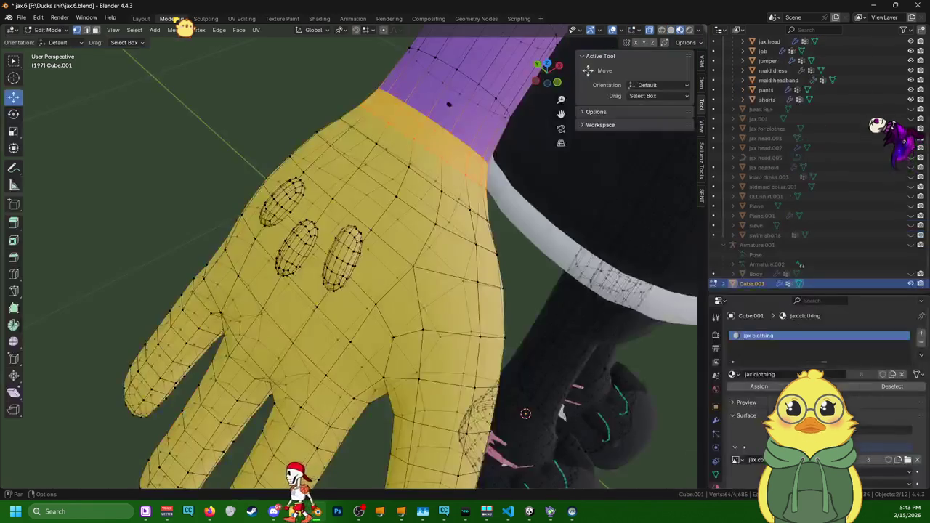
{"action": "scroll", "coordinate": [275, 224], "scroll_direction": "down", "scroll_amount": 5}
{"action": "mouse_move", "coordinate": [275, 262]}
{"action": "middle_mouse_down"}
{"action": "mouse_move", "coordinate": [275, 224]}
{"action": "mouse_move", "coordinate": [232, 170]}
{"action": "middle_mouse_up"}
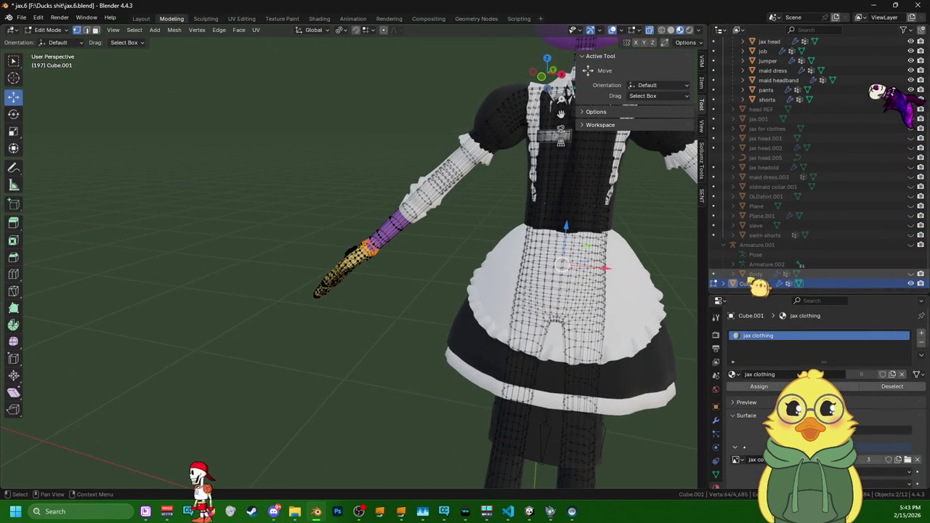
{"action": "left_click", "coordinate": [141, 18]}
{"action": "scroll", "coordinate": [356, 266], "scroll_direction": "down", "scroll_amount": 3}
{"action": "scroll", "coordinate": [501, 263], "scroll_direction": "down", "scroll_amount": 2}
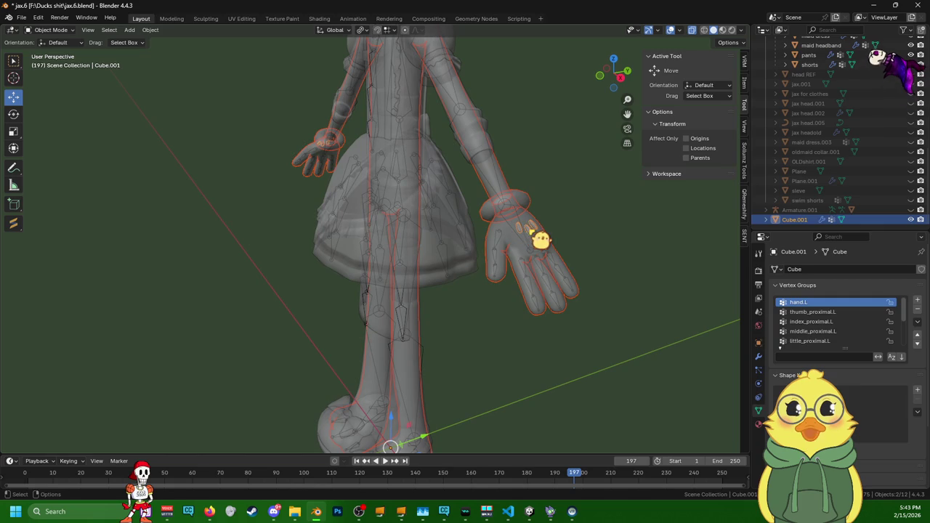
{"action": "left_click", "coordinate": [537, 239]}
{"action": "left_click", "coordinate": [537, 231]}
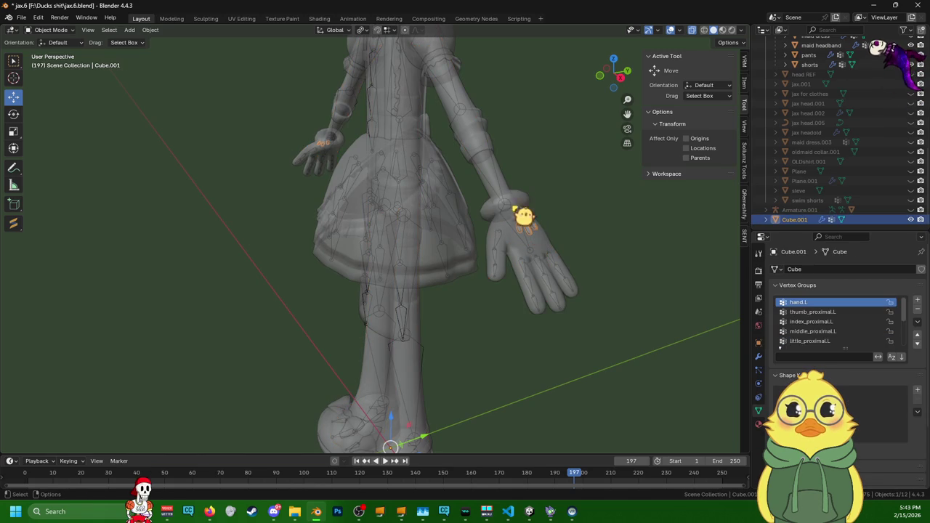
{"action": "left_click", "coordinate": [513, 193], "text": "shift"}
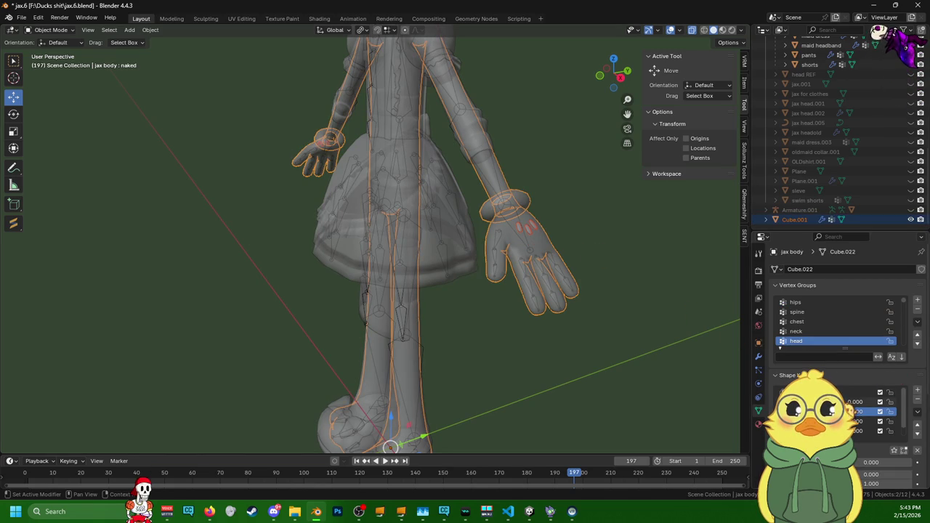
- Join the hand into jax body and set the shape key to 1.000 to hide the cuff
{"action": "right_click", "coordinate": [607, 369]}
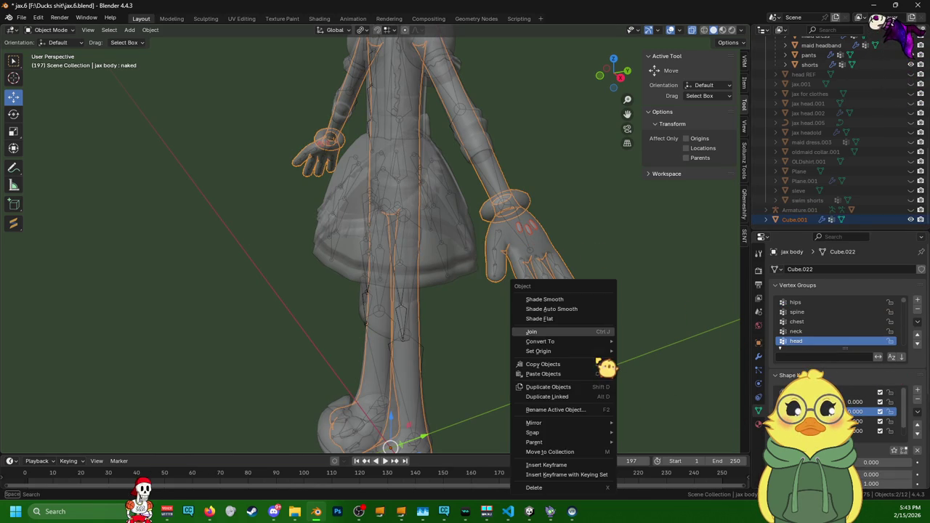
{"action": "left_click", "coordinate": [573, 332]}
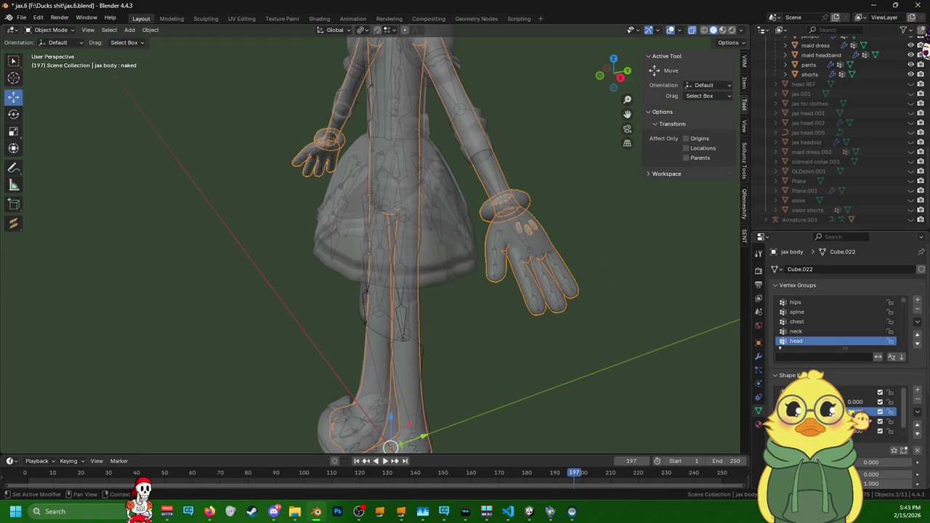
{"action": "left_click_drag", "start_coordinate": [858, 412], "coordinate": [894, 412]}
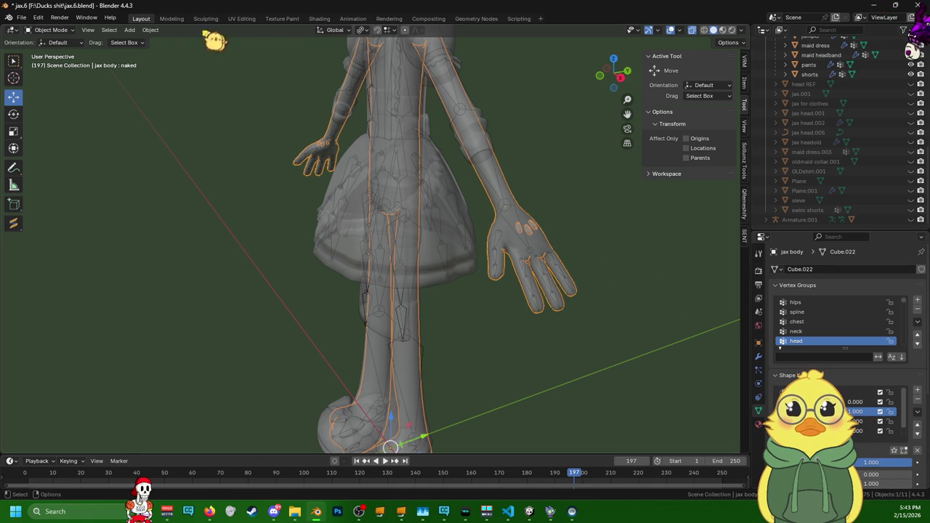
- Enter Edit Mode on jax body and select the first oval island on the hand with L
{"action": "left_click", "coordinate": [173, 19]}
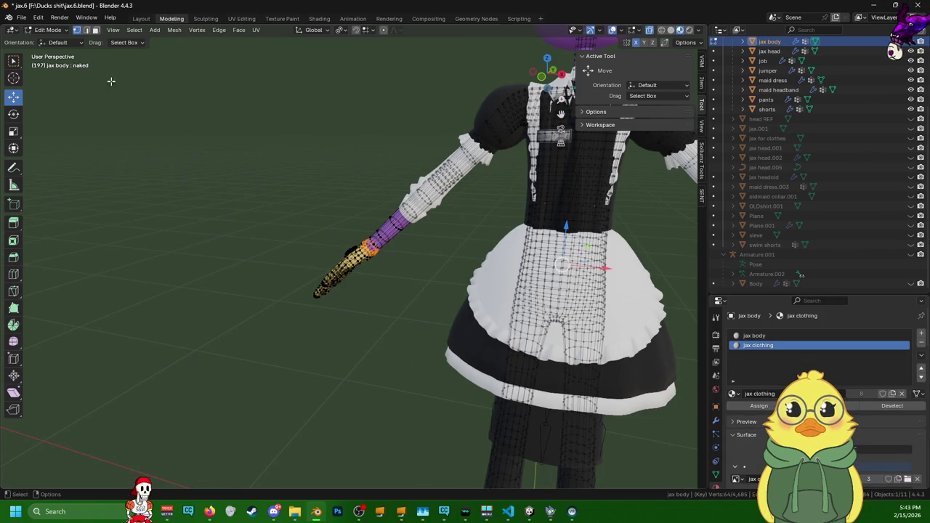
{"action": "scroll", "coordinate": [405, 293], "scroll_direction": "up", "scroll_amount": 5}
{"action": "mouse_move", "coordinate": [405, 292]}
{"action": "middle_mouse_down"}
{"action": "mouse_move", "coordinate": [394, 429]}
{"action": "mouse_move", "coordinate": [411, 441]}
{"action": "middle_mouse_up"}
{"action": "scroll", "coordinate": [394, 429], "scroll_direction": "up", "scroll_amount": 4}
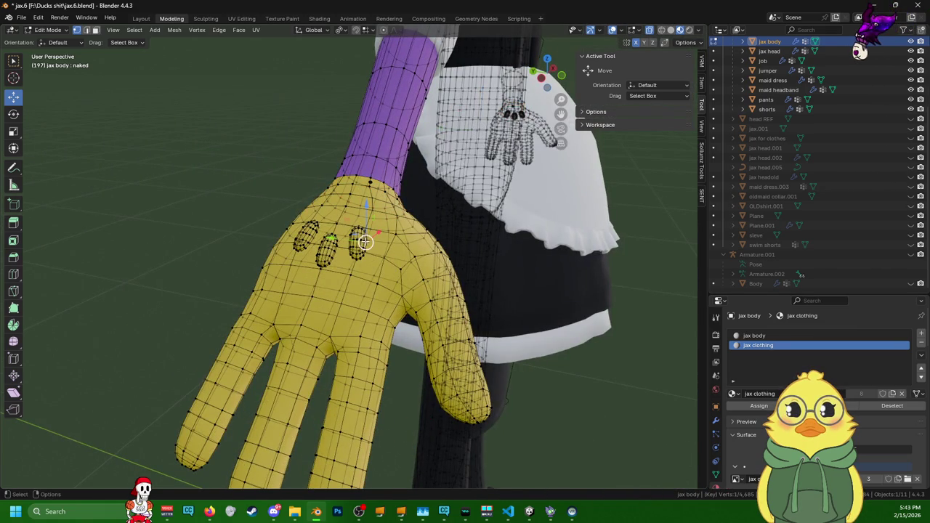
{"action": "key", "text": "l"}
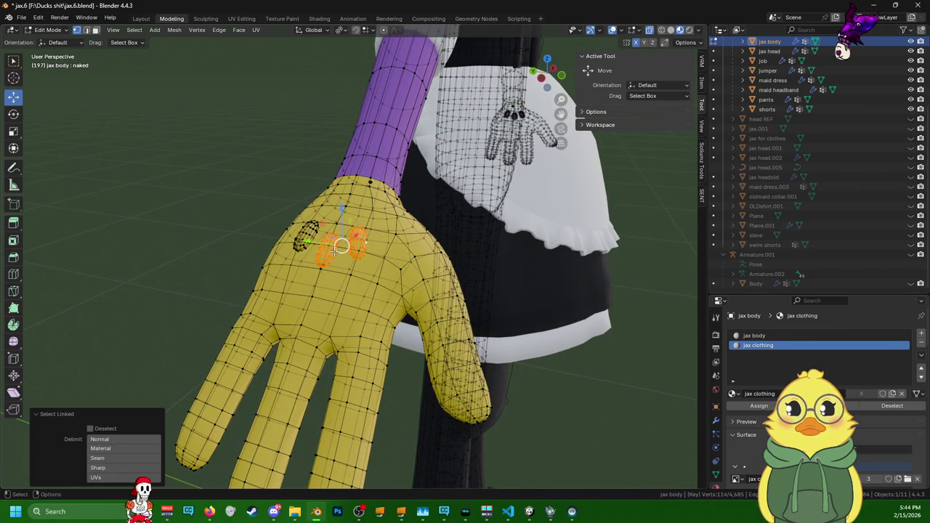
{"action": "key", "text": "l"}
{"action": "middle_click_drag", "start_coordinate": [432, 253], "coordinate": [310, 254]}
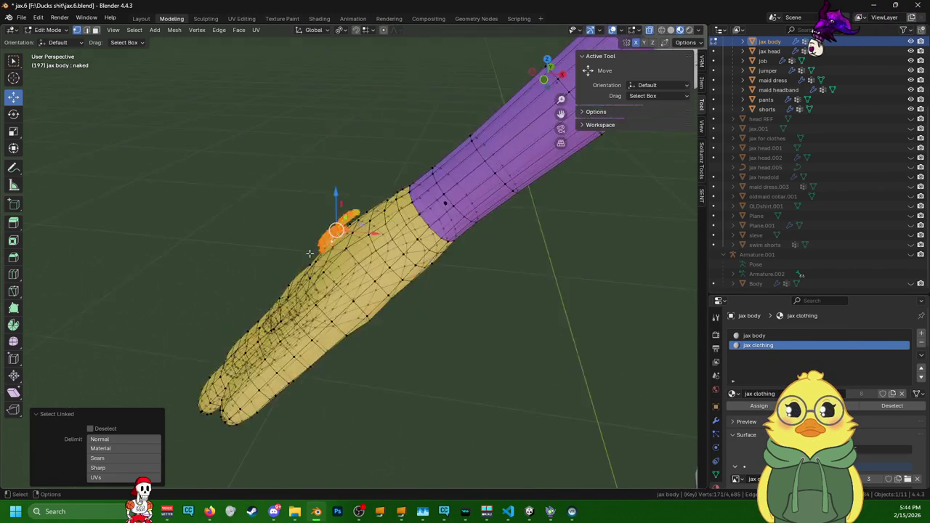
{"action": "scroll", "coordinate": [412, 241], "scroll_direction": "down", "scroll_amount": 3}
- Add the second and third oval islands on the back of the hand to the selection
{"action": "mouse_move", "coordinate": [573, 226]}
{"action": "middle_mouse_down"}
{"action": "mouse_move", "coordinate": [390, 199]}
{"action": "mouse_move", "coordinate": [37, 228]}
{"action": "mouse_move", "coordinate": [655, 247]}
{"action": "middle_mouse_up"}
{"action": "middle_click_drag", "start_coordinate": [555, 286], "coordinate": [392, 278]}
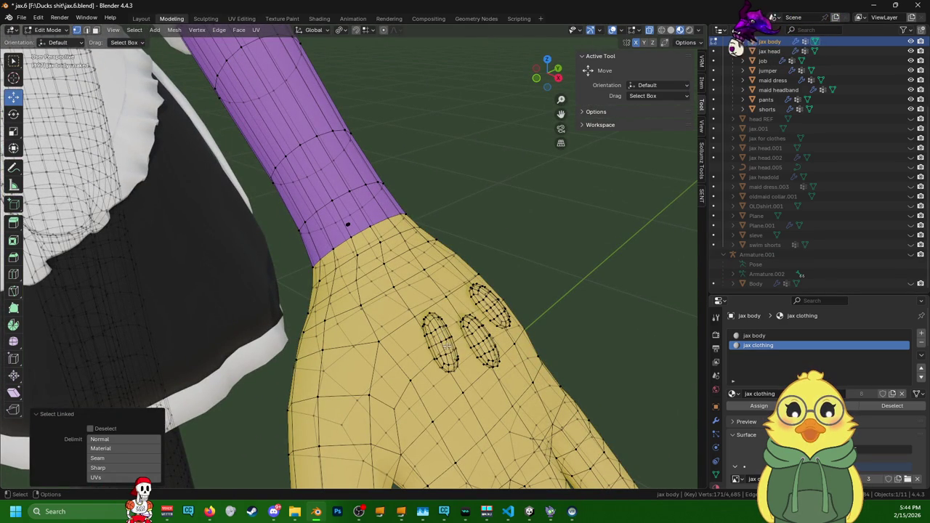
{"action": "left_click", "coordinate": [487, 338], "text": "shift"}
{"action": "key", "text": "ctrl+l"}
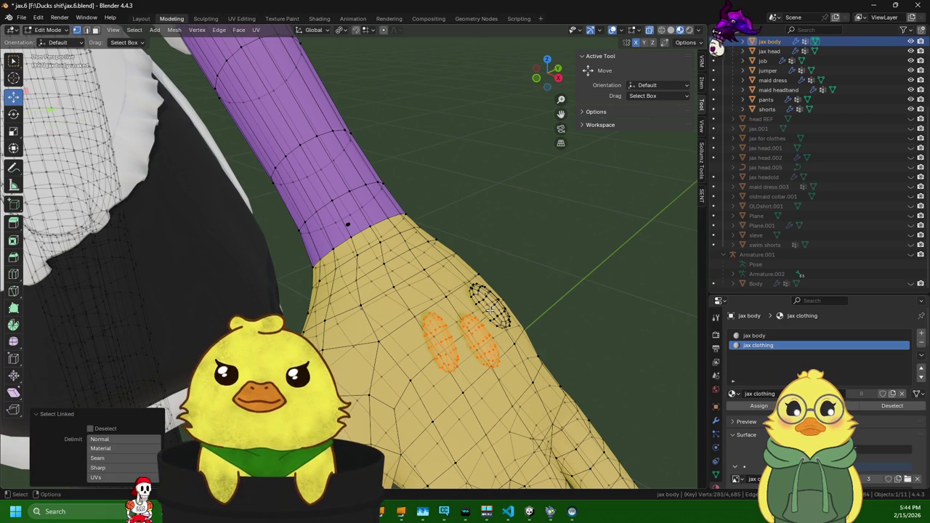
{"action": "left_click", "coordinate": [482, 304], "text": "shift"}
{"action": "key", "text": "ctrl+l"}
{"action": "scroll", "coordinate": [473, 298], "scroll_direction": "down", "scroll_amount": 3}
{"action": "mouse_move", "coordinate": [473, 298]}
{"action": "middle_mouse_down"}
{"action": "mouse_move", "coordinate": [507, 269]}
{"action": "mouse_move", "coordinate": [228, 275]}
{"action": "middle_mouse_up"}
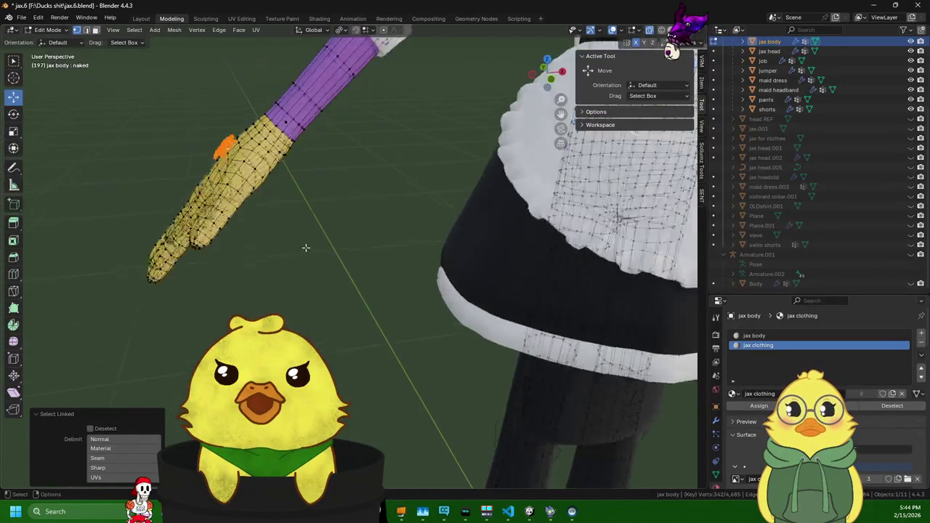
{"action": "mouse_move", "coordinate": [228, 275]}
{"action": "middle_mouse_down"}
{"action": "mouse_move", "coordinate": [229, 186]}
{"action": "mouse_move", "coordinate": [355, 220]}
{"action": "mouse_move", "coordinate": [367, 250]}
{"action": "middle_mouse_up"}
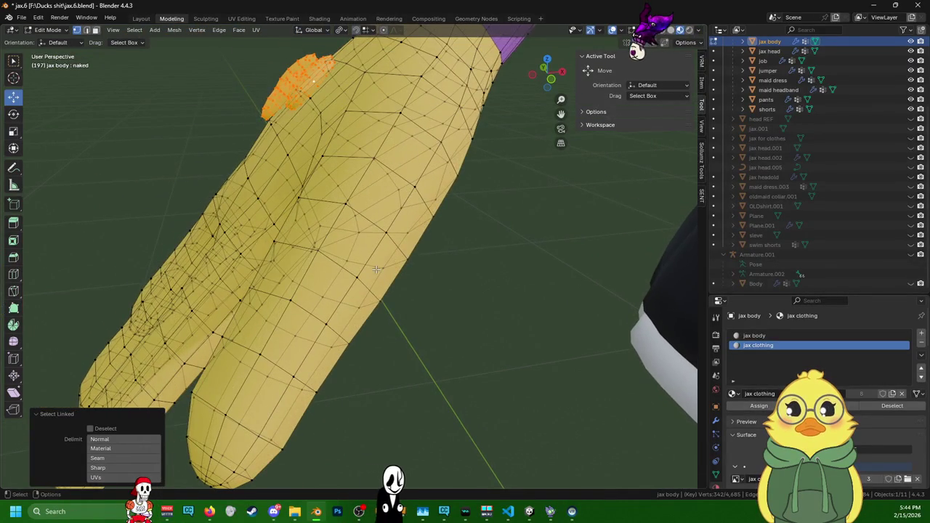
- Shrink the selected ovals by -0.0168 m, then scale them by -0.126 around the hand
{"action": "key", "text": "alt+s"}
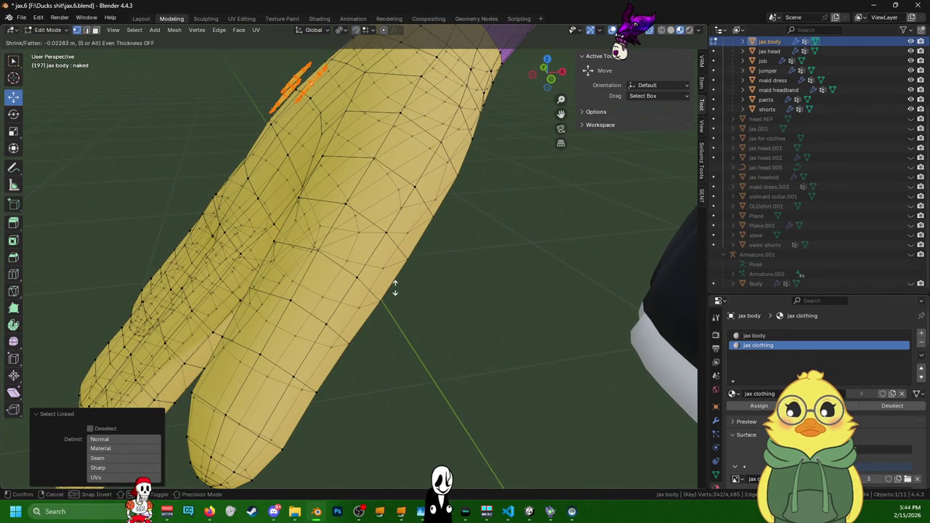
{"action": "left_click", "coordinate": [385, 278]}
{"action": "mouse_move", "coordinate": [385, 278]}
{"action": "middle_mouse_down"}
{"action": "mouse_move", "coordinate": [218, 176]}
{"action": "mouse_move", "coordinate": [349, 213]}
{"action": "middle_mouse_up"}
{"action": "key", "text": "s"}
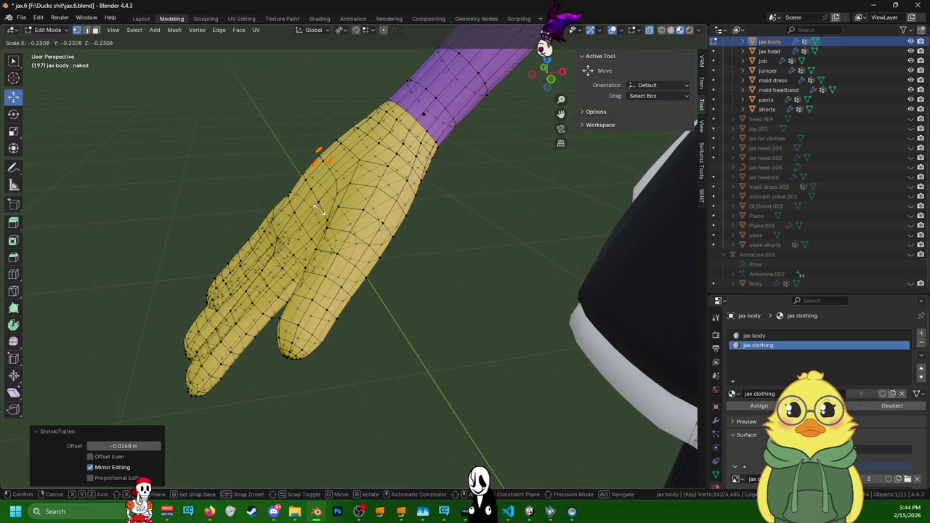
{"action": "left_click", "coordinate": [287, 145]}
{"action": "scroll", "coordinate": [341, 196], "scroll_direction": "up", "scroll_amount": 3}
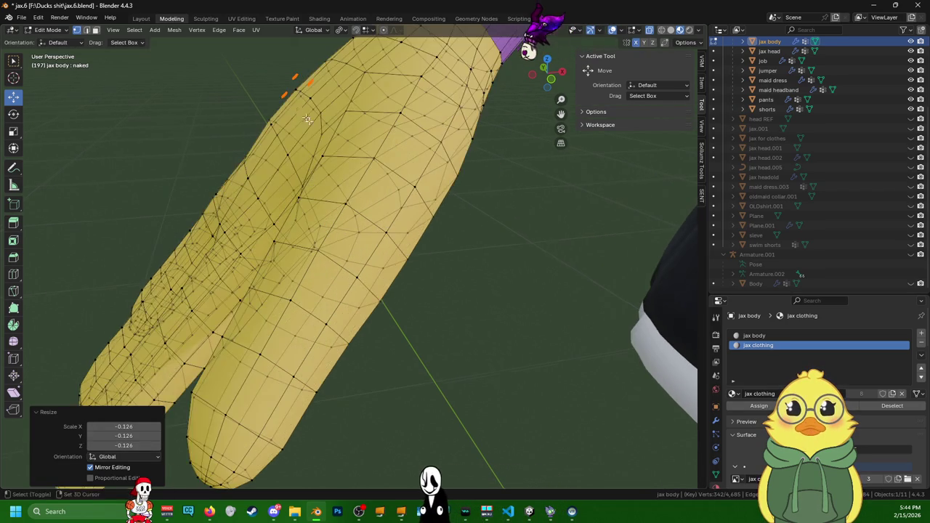
{"action": "scroll", "coordinate": [363, 225], "scroll_direction": "up", "scroll_amount": 3}
{"action": "scroll", "coordinate": [373, 239], "scroll_direction": "down", "scroll_amount": 4}
{"action": "scroll", "coordinate": [373, 239], "scroll_direction": "down", "scroll_amount": 2}
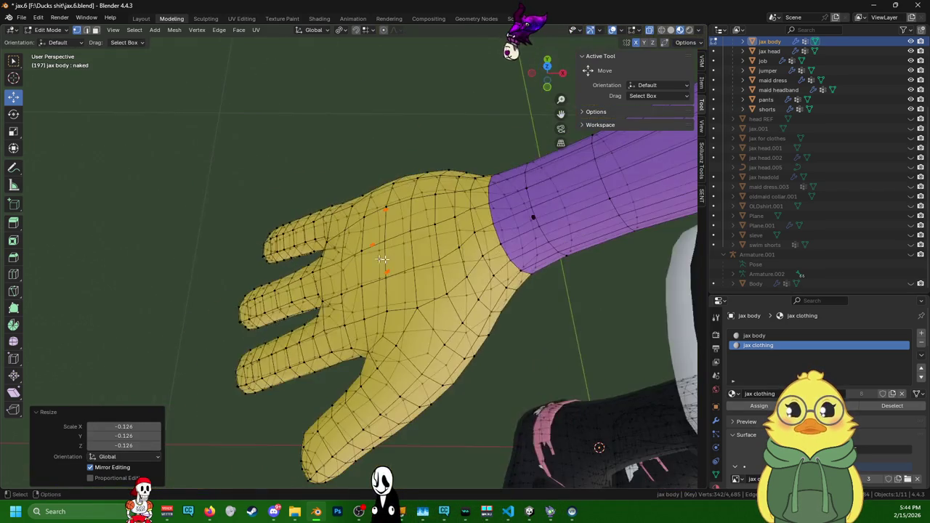
- Move the ovals 0.031198 m along X, checked against the hand, sleeve and maid dress
{"action": "middle_click_drag", "start_coordinate": [373, 239], "coordinate": [64, 135]}
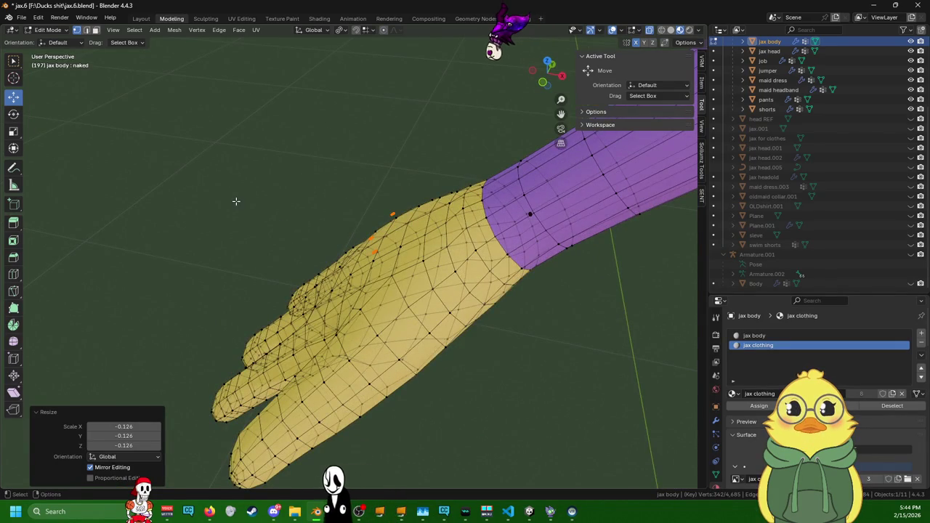
{"action": "scroll", "coordinate": [291, 305], "scroll_direction": "up", "scroll_amount": 1}
{"action": "scroll", "coordinate": [348, 411], "scroll_direction": "down", "scroll_amount": 3}
{"action": "mouse_move", "coordinate": [349, 411]}
{"action": "middle_mouse_down"}
{"action": "mouse_move", "coordinate": [612, 296]}
{"action": "mouse_move", "coordinate": [451, 298]}
{"action": "mouse_move", "coordinate": [619, 283]}
{"action": "middle_mouse_up"}
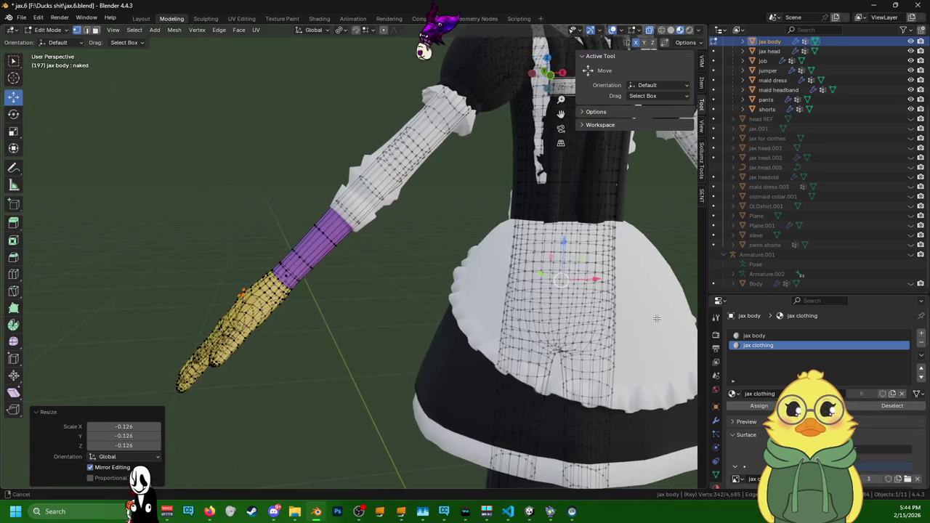
{"action": "left_click_drag", "start_coordinate": [594, 279], "coordinate": [595, 279]}
{"action": "left_click", "coordinate": [607, 281]}
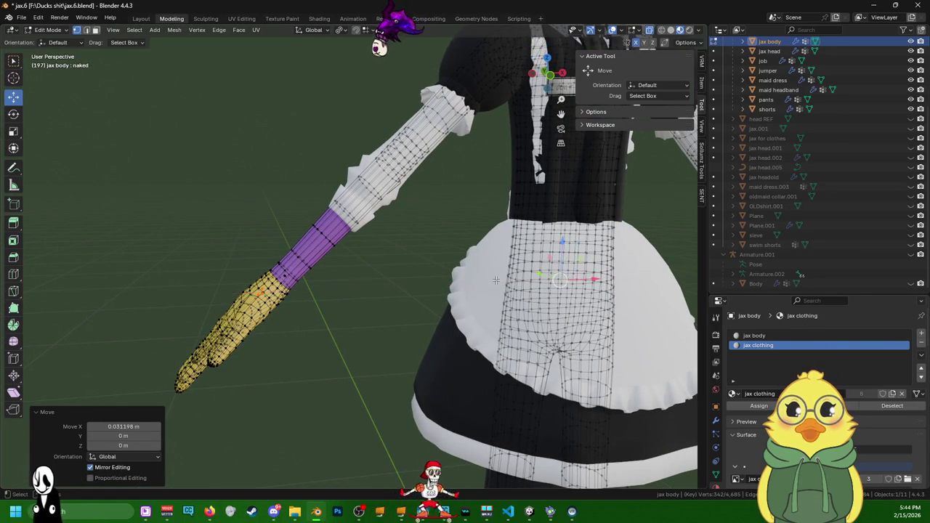
- Nudge the ovals further along X while viewing the purple arm from the front
{"action": "mouse_move", "coordinate": [606, 282]}
{"action": "middle_mouse_down"}
{"action": "mouse_move", "coordinate": [560, 294]}
{"action": "mouse_move", "coordinate": [478, 274]}
{"action": "mouse_move", "coordinate": [436, 276]}
{"action": "middle_mouse_up"}
{"action": "scroll", "coordinate": [560, 295], "scroll_direction": "up", "scroll_amount": 3}
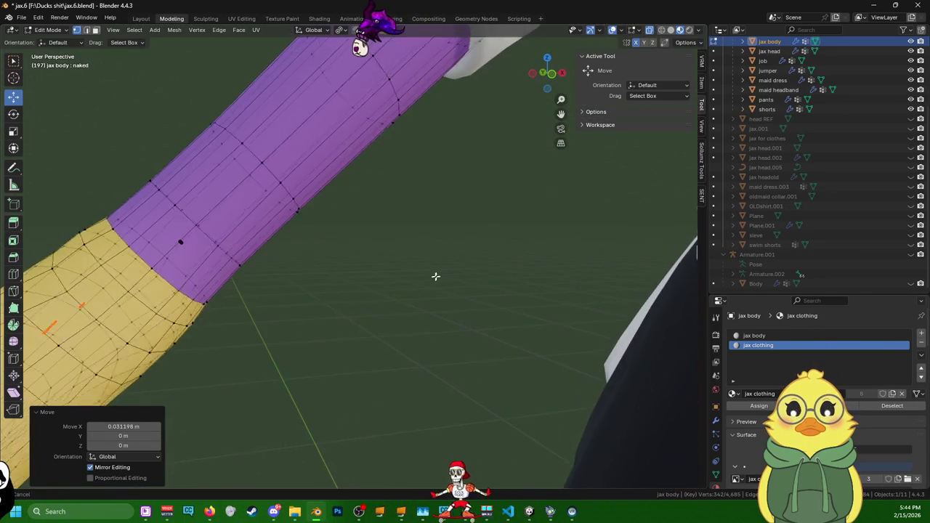
{"action": "scroll", "coordinate": [486, 257], "scroll_direction": "down", "scroll_amount": 2}
{"action": "scroll", "coordinate": [486, 259], "scroll_direction": "down", "scroll_amount": 3}
{"action": "scroll", "coordinate": [511, 266], "scroll_direction": "down", "scroll_amount": 2}
{"action": "middle_click_drag", "start_coordinate": [511, 266], "coordinate": [558, 271]}
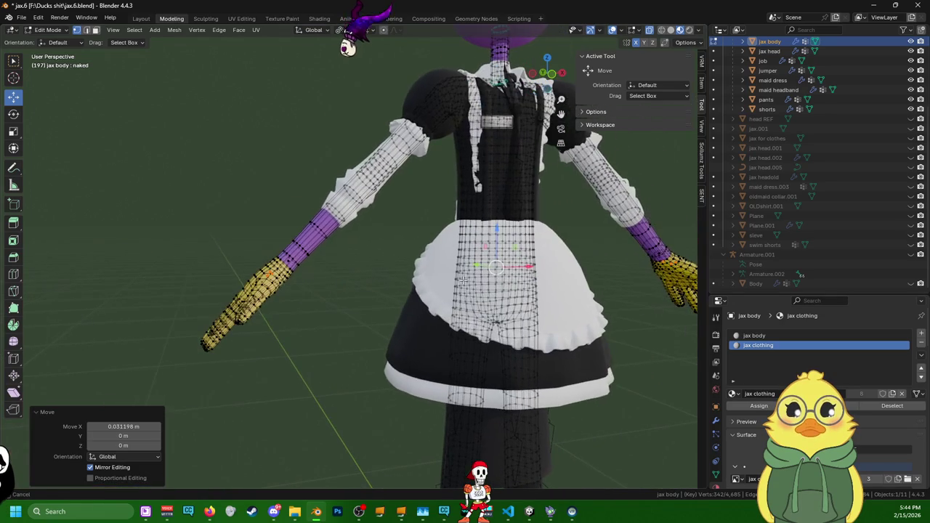
{"action": "left_click_drag", "start_coordinate": [528, 266], "coordinate": [563, 265]}
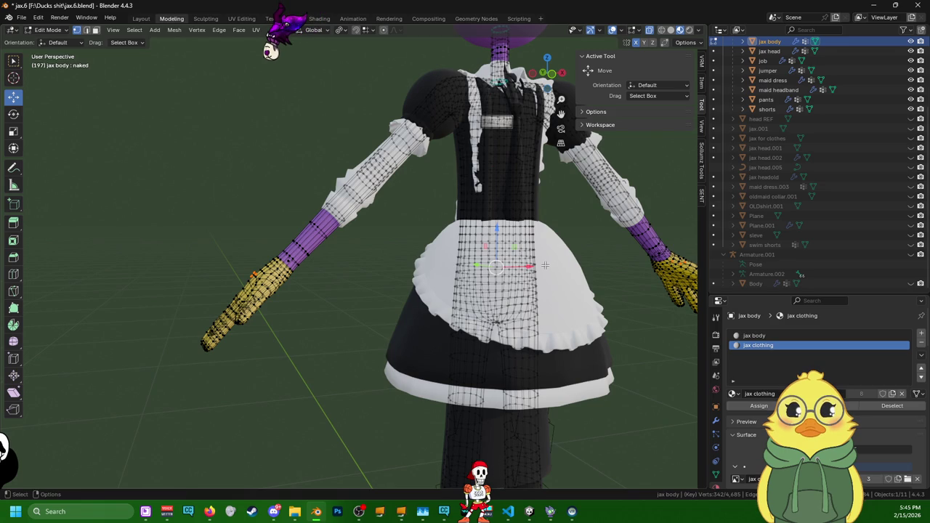
{"action": "left_click_drag", "start_coordinate": [537, 264], "coordinate": [550, 267]}
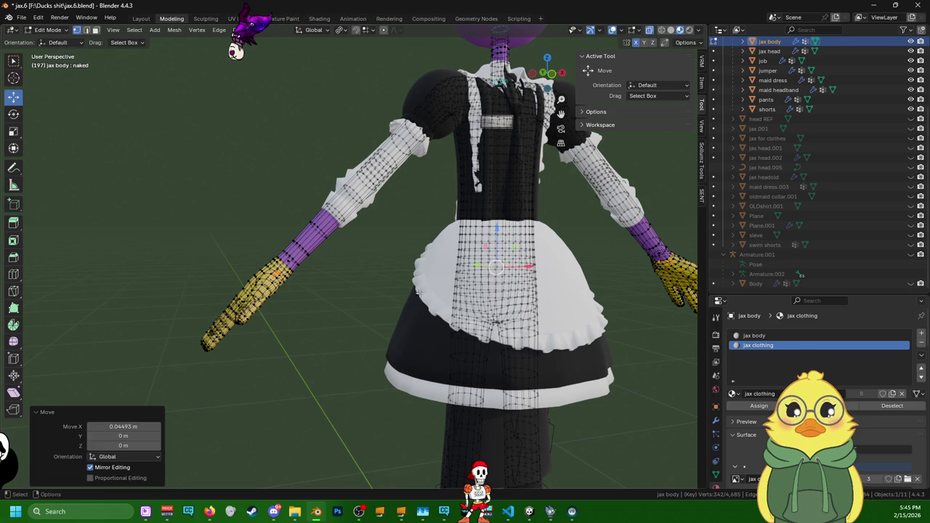
- Box-select the left arm and hand vertices and inspect the gloved hand up close
{"action": "left_click_drag", "start_coordinate": [332, 346], "coordinate": [199, 168]}
{"action": "middle_click_drag", "start_coordinate": [199, 169], "coordinate": [460, 281]}
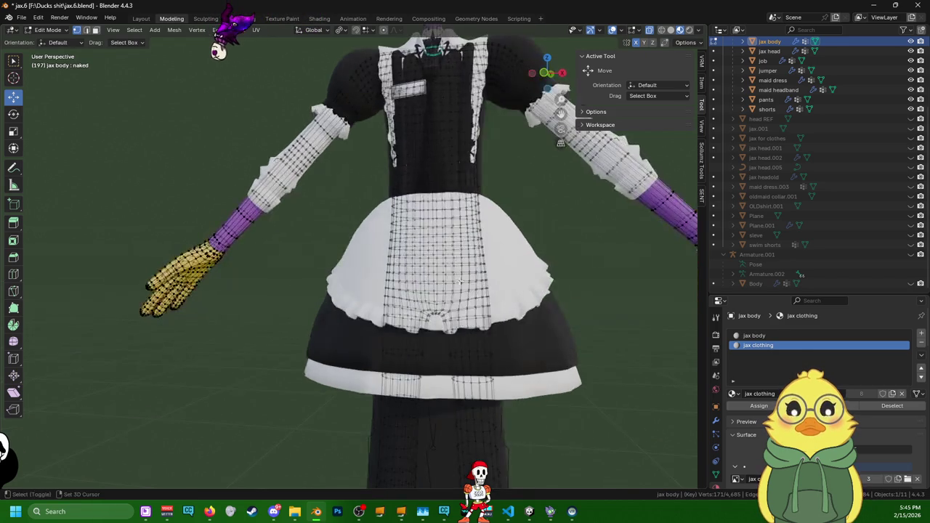
{"action": "middle_click_drag", "start_coordinate": [330, 260], "coordinate": [475, 207]}
{"action": "scroll", "coordinate": [373, 269], "scroll_direction": "up", "scroll_amount": 5}
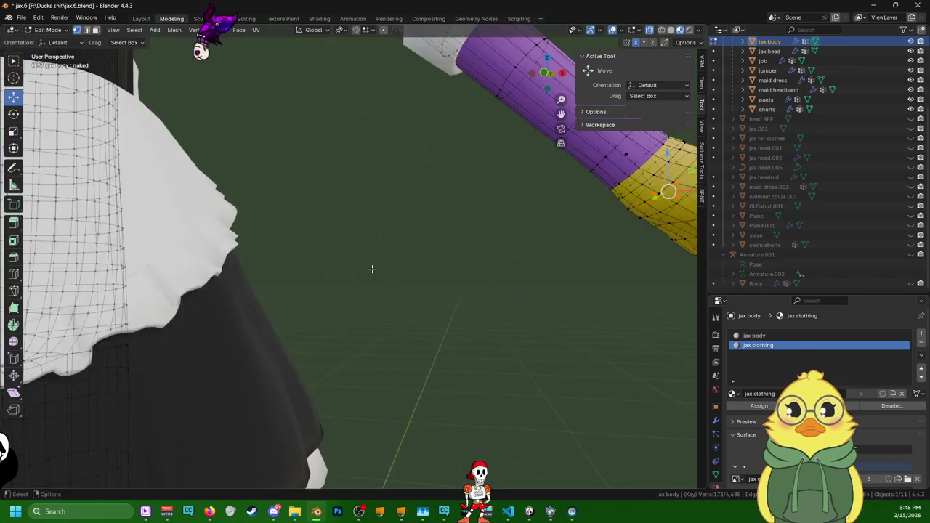
{"action": "mouse_move", "coordinate": [374, 269]}
{"action": "middle_mouse_down"}
{"action": "mouse_move", "coordinate": [390, 274]}
{"action": "mouse_move", "coordinate": [370, 262]}
{"action": "mouse_move", "coordinate": [392, 272]}
{"action": "mouse_move", "coordinate": [301, 264]}
{"action": "middle_mouse_up"}
{"action": "scroll", "coordinate": [368, 265], "scroll_direction": "down", "scroll_amount": 5}
{"action": "scroll", "coordinate": [407, 277], "scroll_direction": "up", "scroll_amount": 2}
{"action": "scroll", "coordinate": [406, 278], "scroll_direction": "up", "scroll_amount": 3}
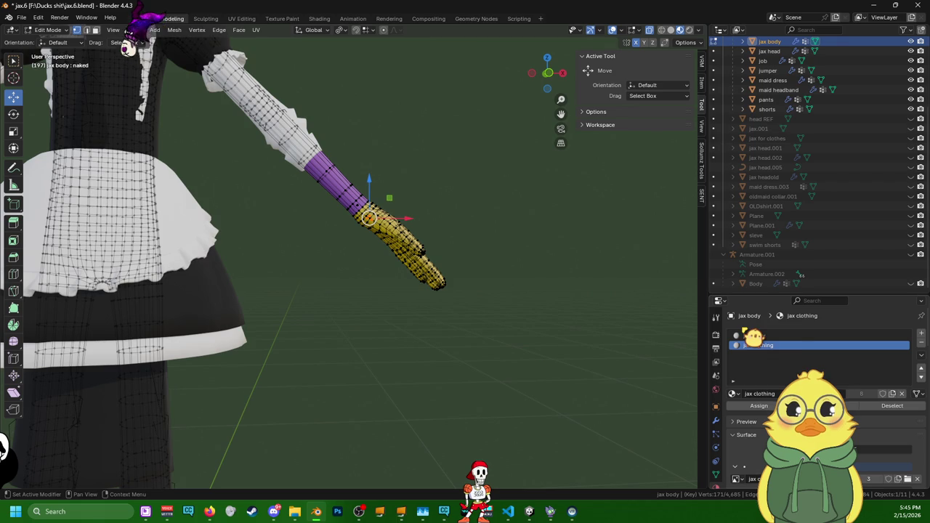
{"action": "scroll", "coordinate": [349, 262], "scroll_direction": "down", "scroll_amount": 4}
{"action": "middle_click_drag", "start_coordinate": [348, 262], "coordinate": [436, 261]}
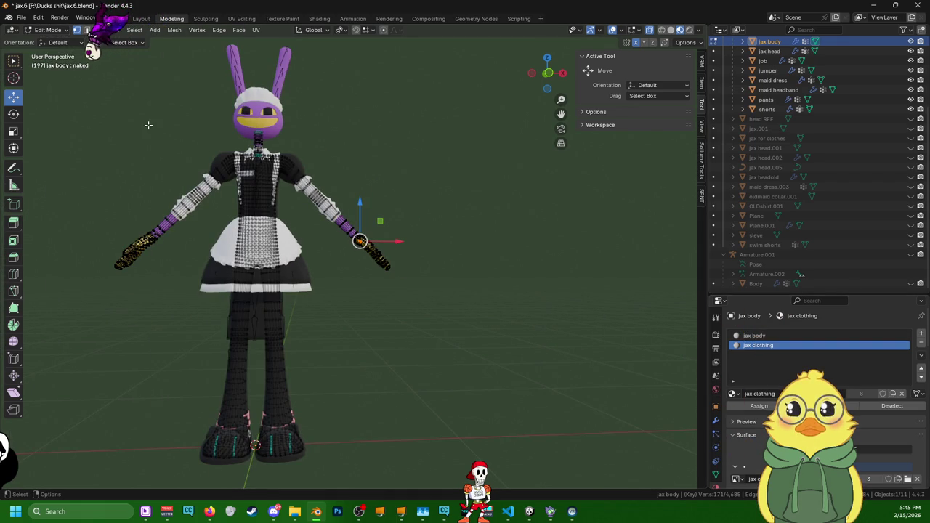
- In the Layout workspace, set the glove shape key to 0 to form wrist cuffs
{"action": "left_click", "coordinate": [141, 18]}
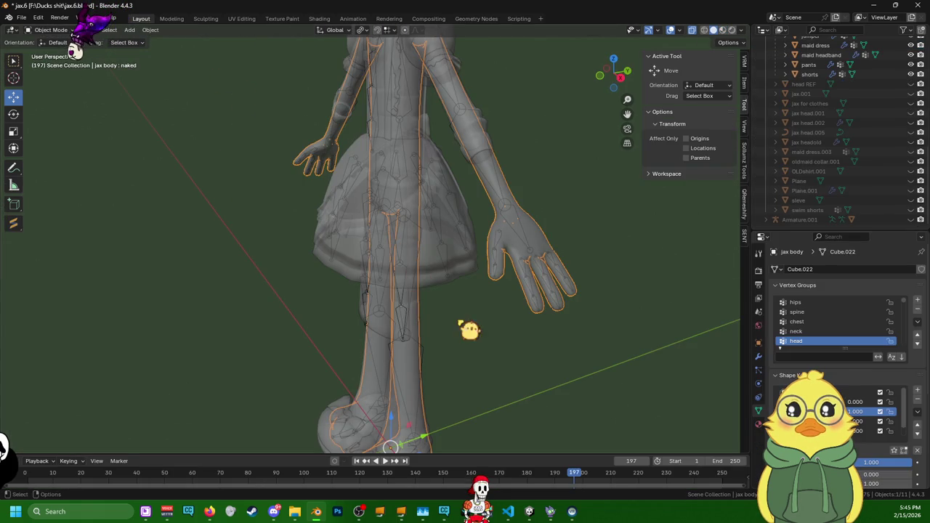
{"action": "left_click", "coordinate": [859, 414]}
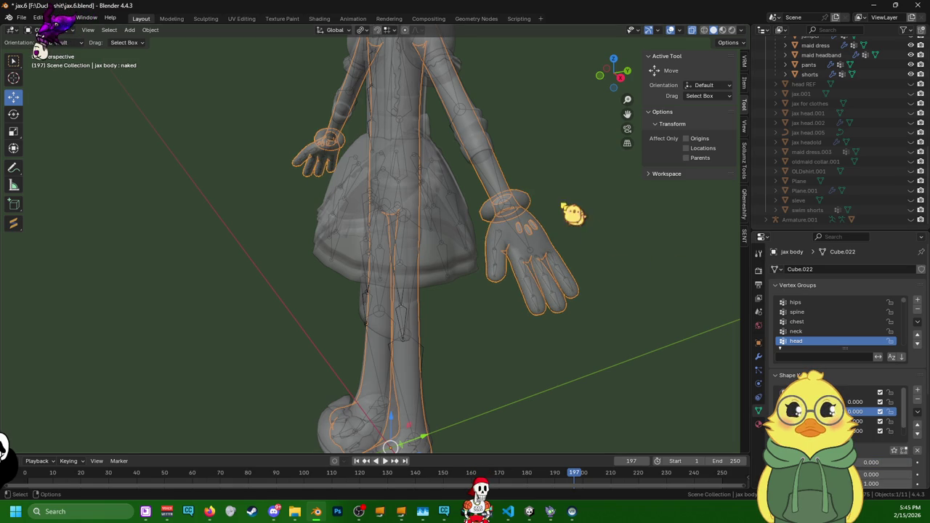
{"action": "scroll", "coordinate": [504, 183], "scroll_direction": "up", "scroll_amount": 3}
{"action": "mouse_move", "coordinate": [502, 187]}
{"action": "middle_mouse_down"}
{"action": "mouse_move", "coordinate": [634, 170]}
{"action": "mouse_move", "coordinate": [622, 121]}
{"action": "mouse_move", "coordinate": [571, 99]}
{"action": "mouse_move", "coordinate": [502, 149]}
{"action": "mouse_move", "coordinate": [666, 172]}
{"action": "middle_mouse_up"}
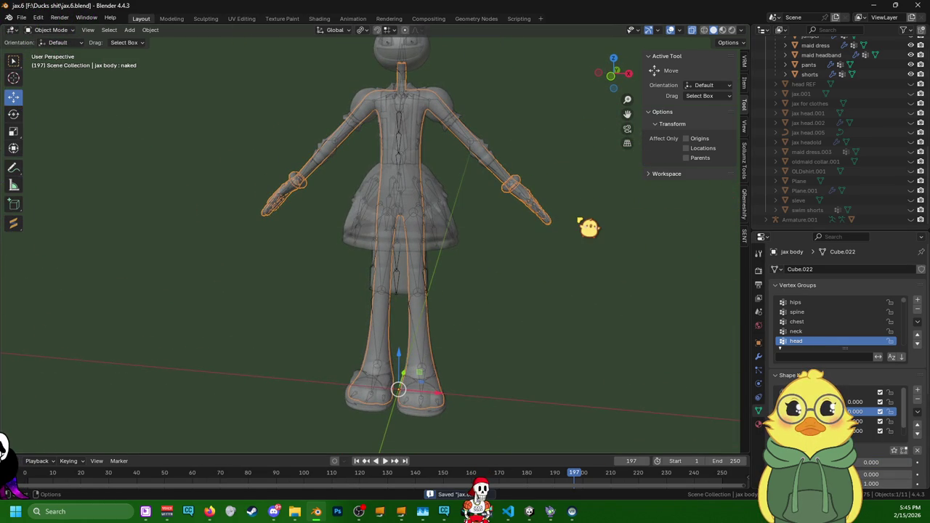
- Export the model as jax.fbx into the Unity project's fbx folder
{"action": "key", "text": "ctrl+shift+e"}
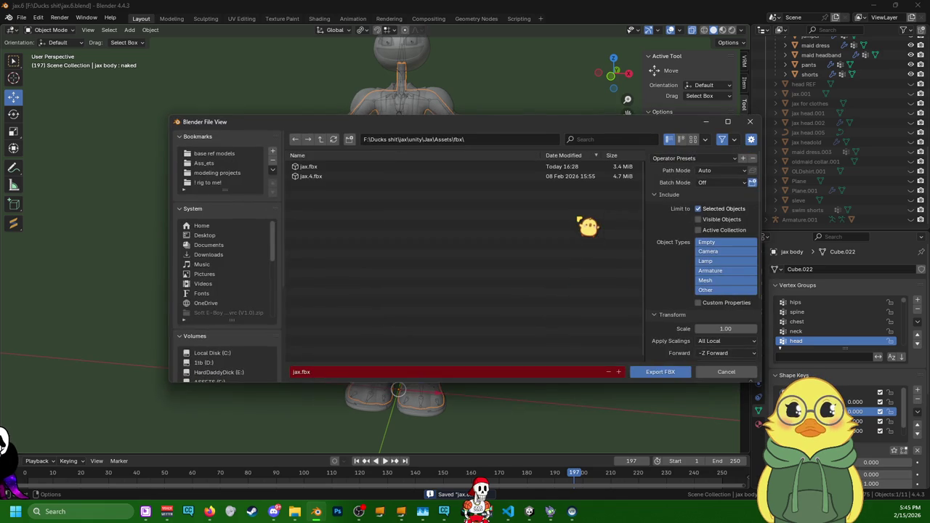
{"action": "left_click", "coordinate": [658, 372]}
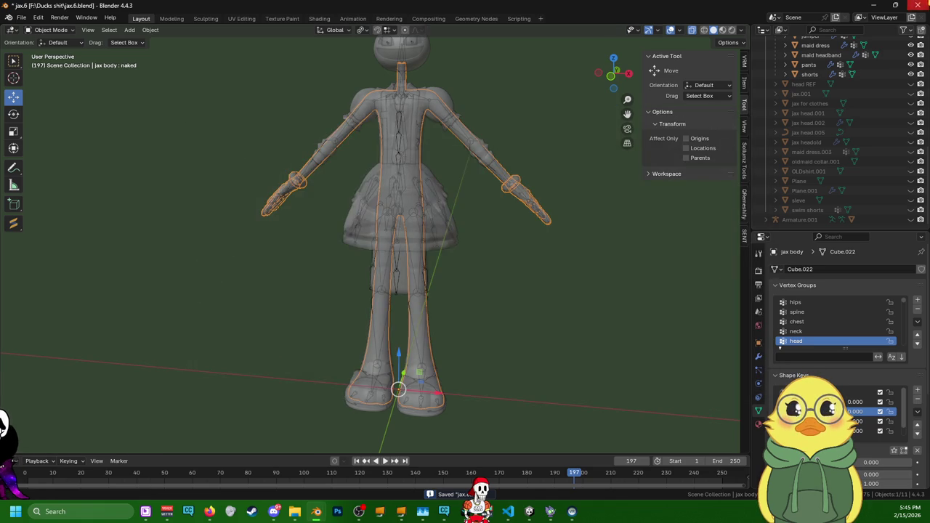
{"action": "key", "text": "alt+Tab"}
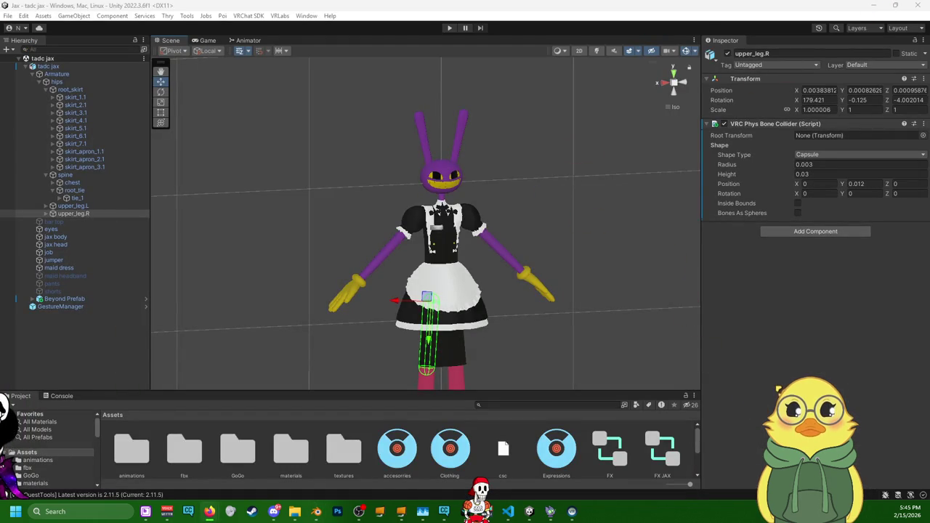
- Zoom out and select jax body in Unity, confirming it lacks an armature, then return to Blender
{"action": "scroll", "coordinate": [471, 291], "scroll_direction": "down", "scroll_amount": 2}
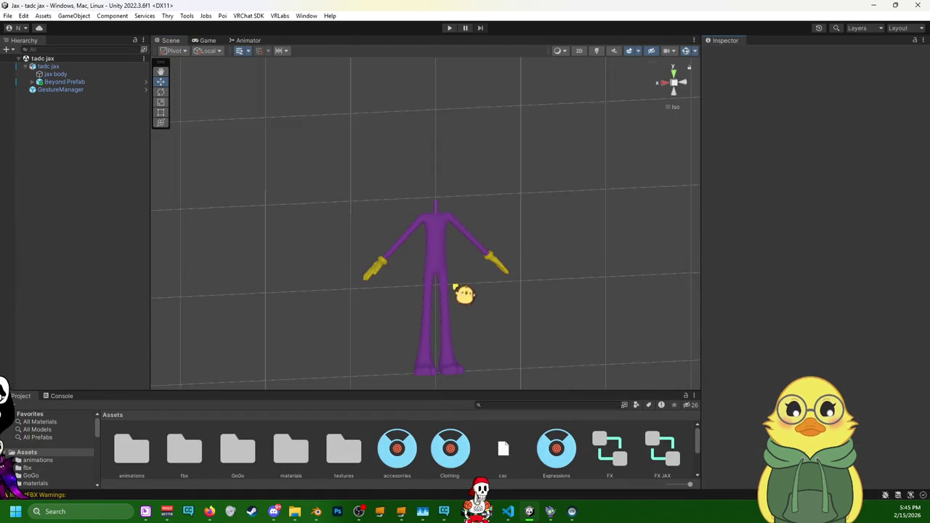
{"action": "scroll", "coordinate": [460, 295], "scroll_direction": "down", "scroll_amount": 2}
{"action": "scroll", "coordinate": [461, 305], "scroll_direction": "down", "scroll_amount": 1}
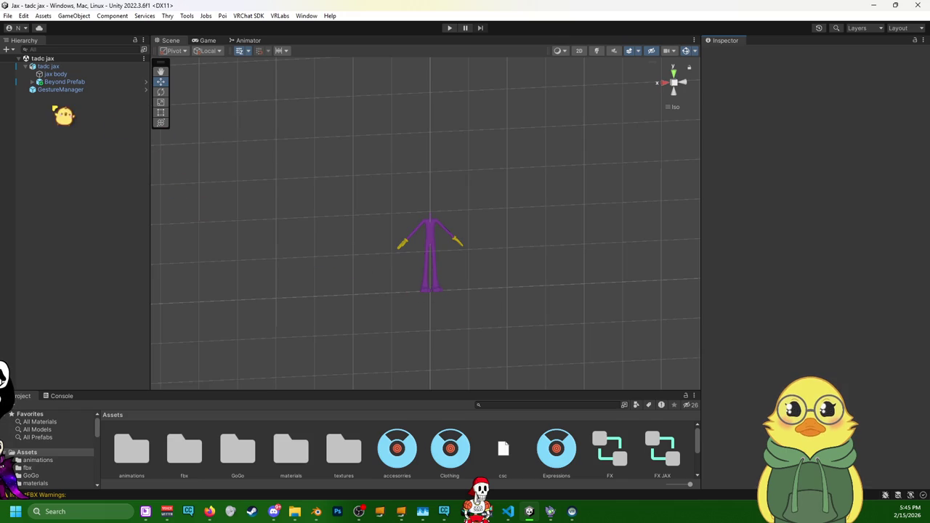
{"action": "left_click", "coordinate": [64, 75]}
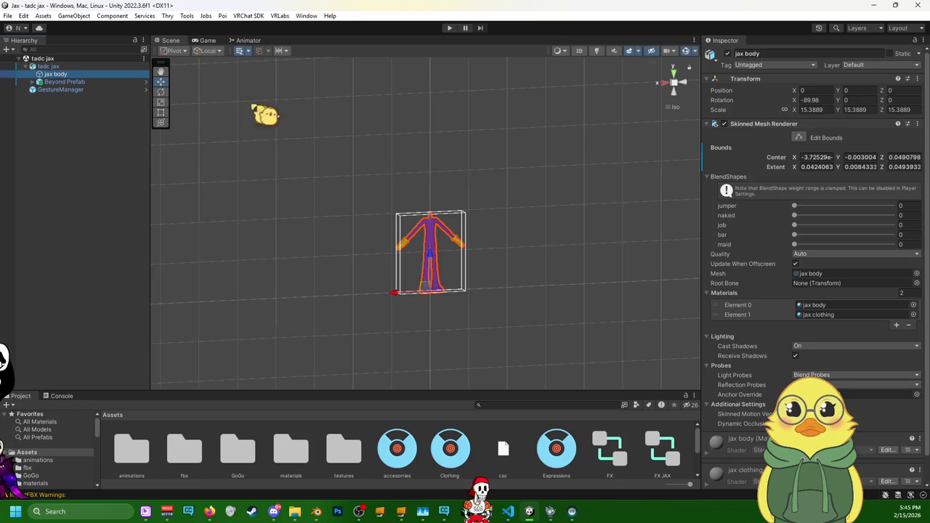
{"action": "left_click", "coordinate": [874, 5]}
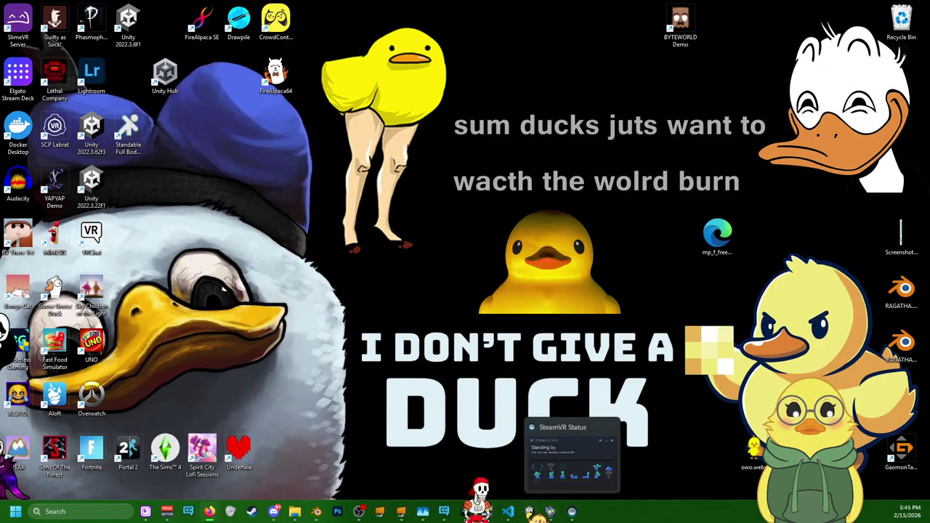
{"action": "left_click", "coordinate": [572, 512]}
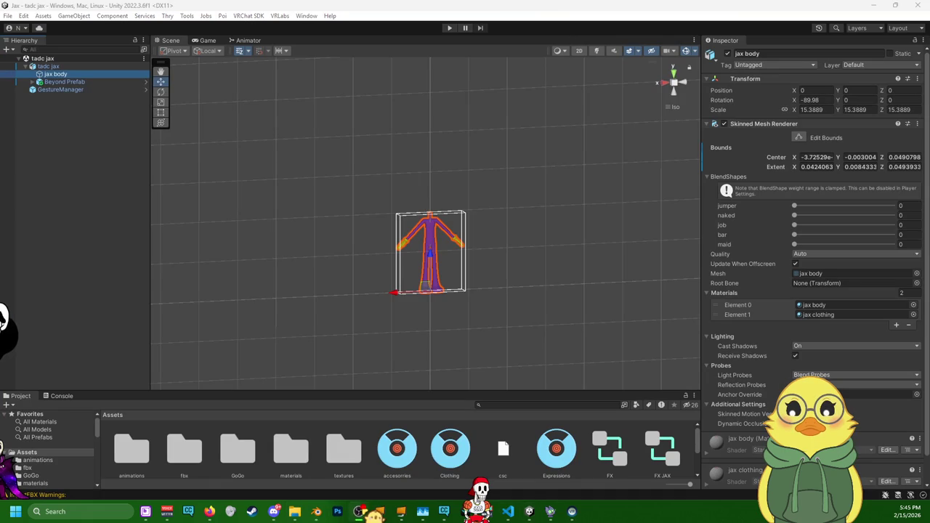
{"action": "left_click", "coordinate": [320, 512]}
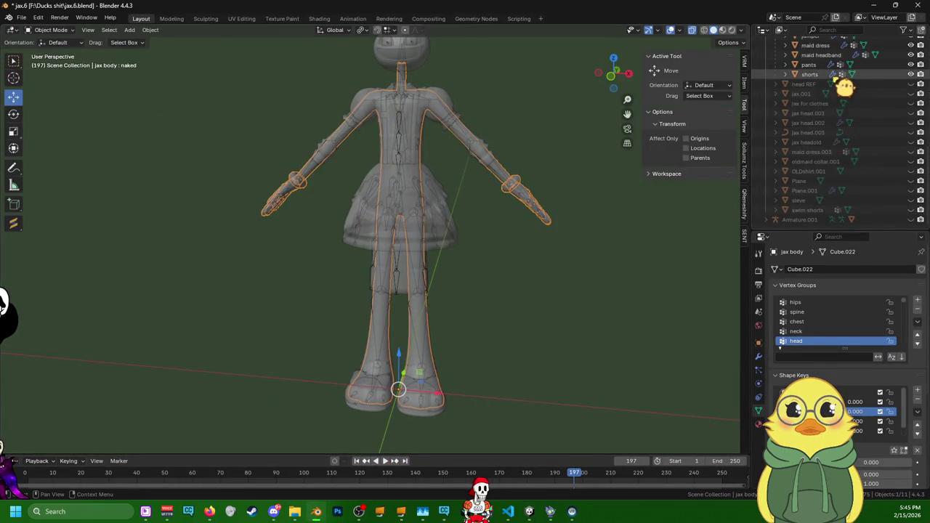
- Select the Armature hierarchy with all child meshes and re-export it as jax.fbx
{"action": "right_click", "coordinate": [864, 58]}
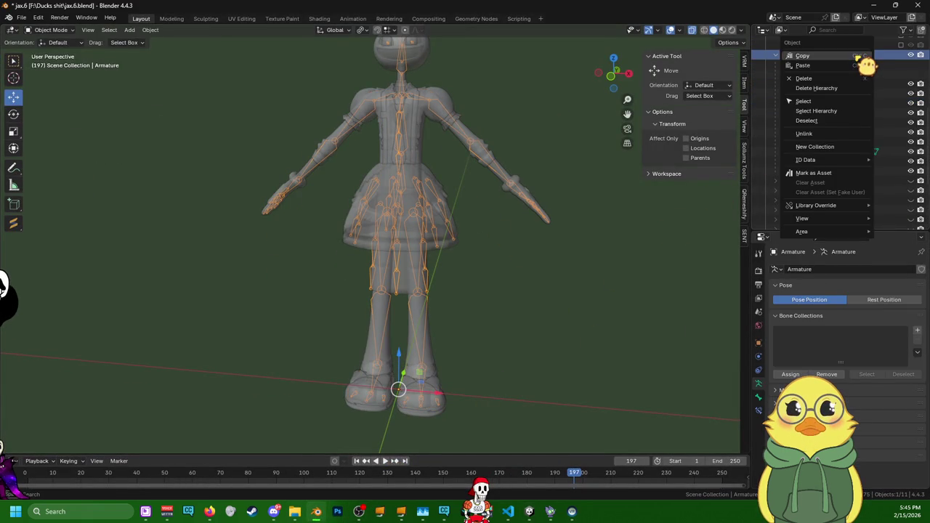
{"action": "left_click", "coordinate": [851, 115]}
{"action": "right_click", "coordinate": [542, 190]}
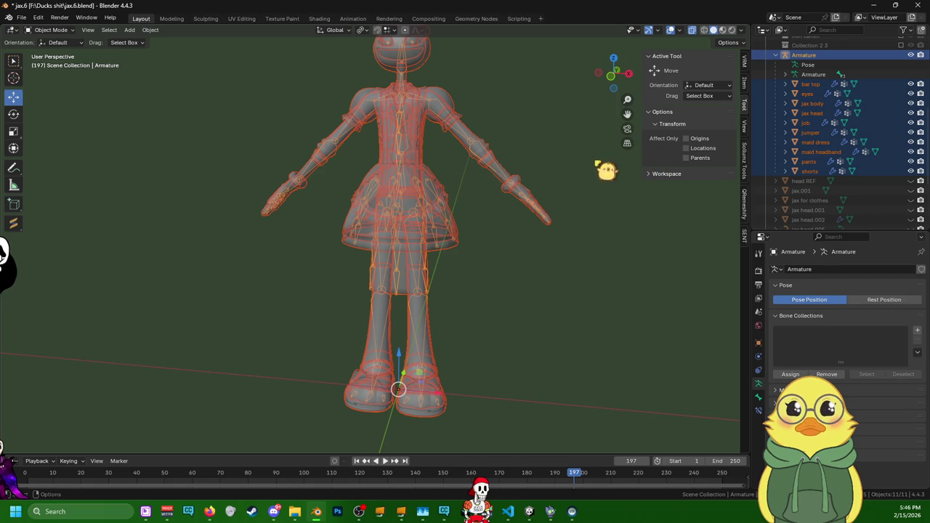
{"action": "key", "text": "ctrl+shift+e"}
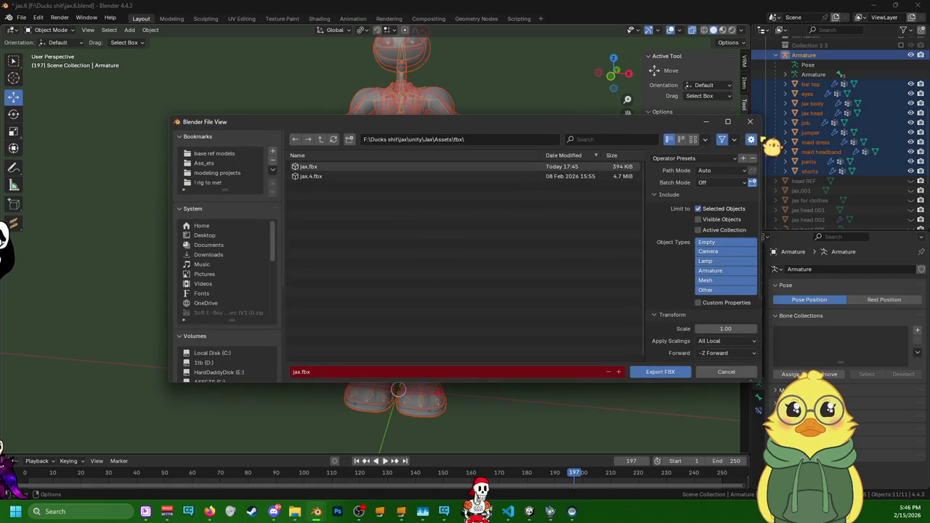
{"action": "left_click", "coordinate": [671, 375]}
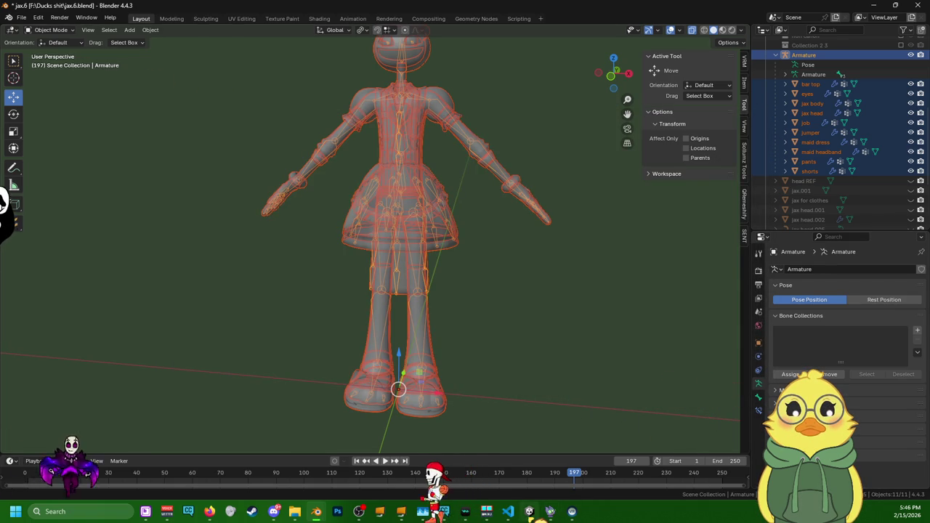
{"action": "key", "text": "alt+Tab"}
- Orbit around the reimported Jax model, enter Play mode, and return to the Scene view
{"action": "scroll", "coordinate": [460, 249], "scroll_direction": "up", "scroll_amount": 2}
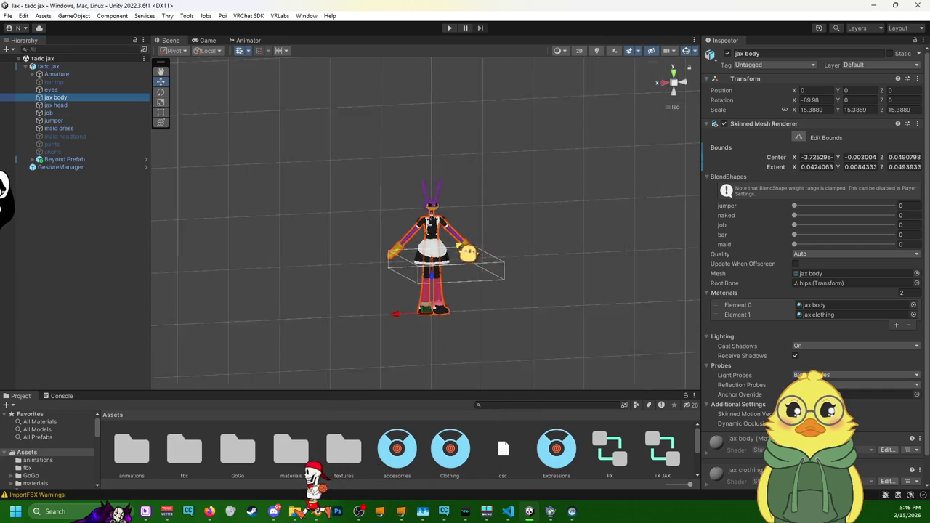
{"action": "scroll", "coordinate": [459, 244], "scroll_direction": "up", "scroll_amount": 2}
{"action": "scroll", "coordinate": [459, 239], "scroll_direction": "up", "scroll_amount": 2}
{"action": "mouse_move", "coordinate": [459, 240]}
{"action": "left_mouse_down", "text": "alt"}
{"action": "mouse_move", "coordinate": [371, 302]}
{"action": "mouse_move", "coordinate": [114, 312]}
{"action": "mouse_move", "coordinate": [556, 289]}
{"action": "left_mouse_up", "text": "alt"}
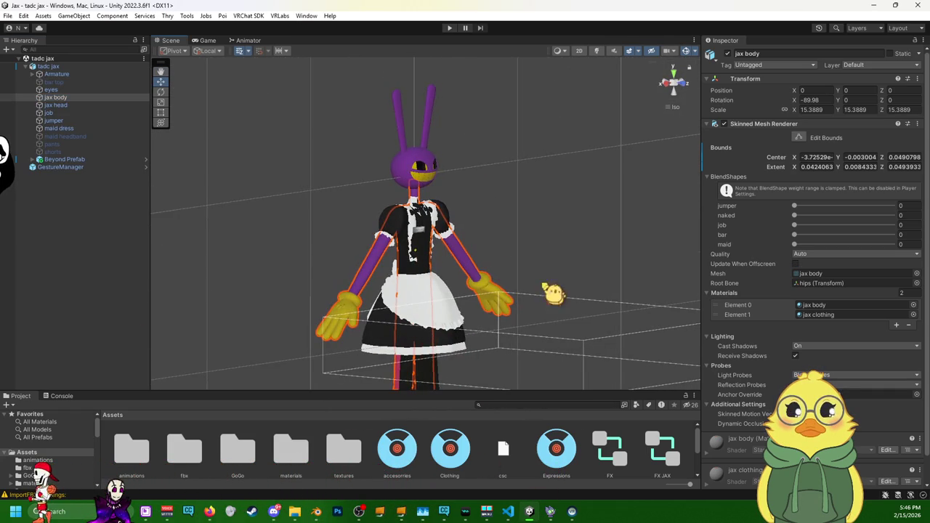
{"action": "left_click", "coordinate": [449, 29]}
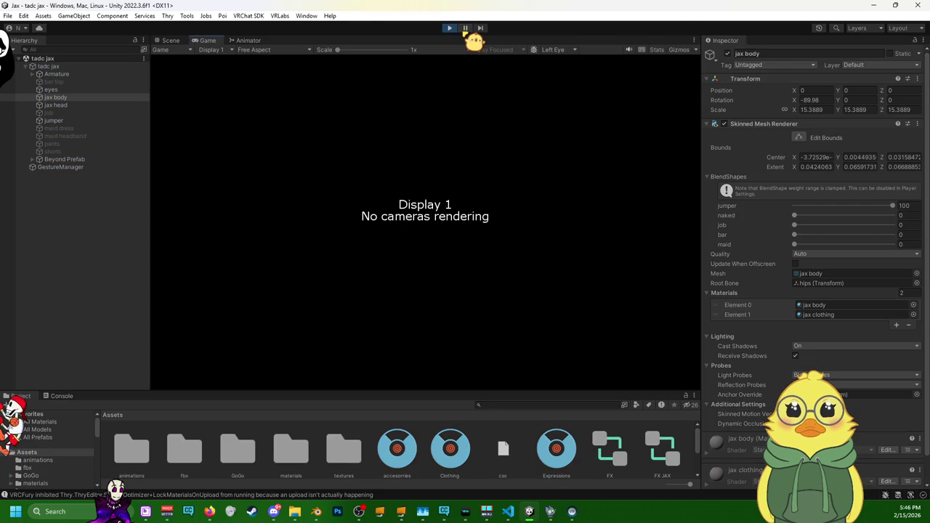
{"action": "left_click", "coordinate": [169, 40]}
- Select the GestureManager and frame the avatar's torso and head in the Scene view
{"action": "mouse_move", "coordinate": [61, 167]}
{"action": "left_click", "coordinate": [86, 160]}
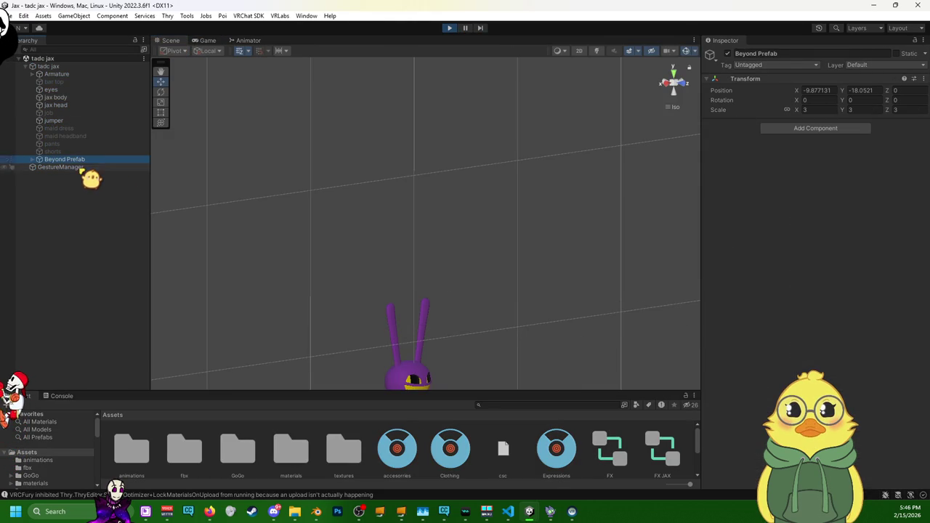
{"action": "right_click_drag", "start_coordinate": [312, 158], "coordinate": [164, 204]}
{"action": "left_click", "coordinate": [40, 168]}
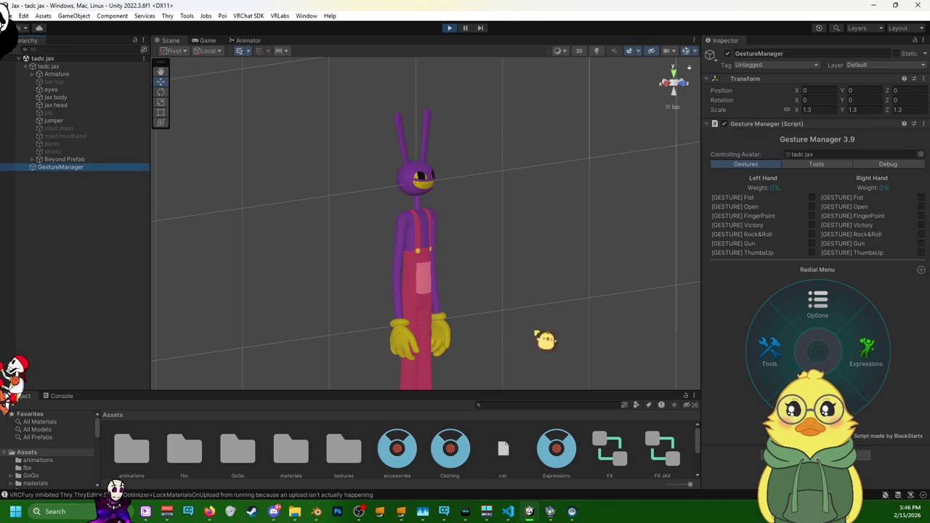
{"action": "mouse_move", "coordinate": [387, 266]}
{"action": "right_mouse_down"}
{"action": "mouse_move", "coordinate": [498, 240]}
{"action": "mouse_move", "coordinate": [427, 210]}
{"action": "mouse_move", "coordinate": [318, 109]}
{"action": "mouse_move", "coordinate": [124, 114]}
{"action": "mouse_move", "coordinate": [69, 235]}
{"action": "mouse_move", "coordinate": [116, 305]}
{"action": "right_mouse_up"}
{"action": "mouse_move", "coordinate": [430, 297]}
{"action": "right_mouse_down"}
{"action": "mouse_move", "coordinate": [573, 231]}
{"action": "mouse_move", "coordinate": [332, 356]}
{"action": "mouse_move", "coordinate": [478, 182]}
{"action": "mouse_move", "coordinate": [364, 249]}
{"action": "mouse_move", "coordinate": [170, 281]}
{"action": "right_mouse_up"}
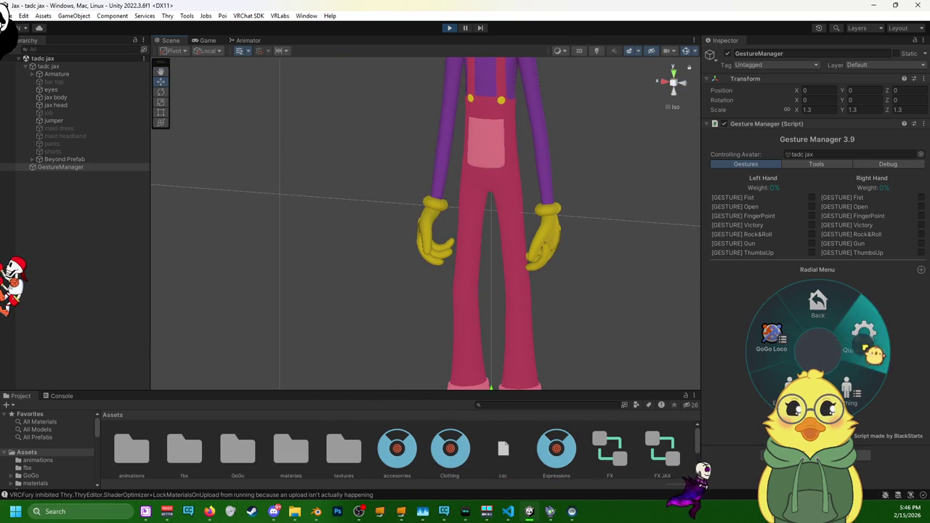
{"action": "scroll", "coordinate": [519, 191], "scroll_direction": "down", "scroll_amount": 2}
{"action": "mouse_move", "coordinate": [518, 191]}
{"action": "middle_mouse_down"}
{"action": "mouse_move", "coordinate": [504, 186]}
{"action": "mouse_move", "coordinate": [494, 279]}
{"action": "middle_mouse_up"}
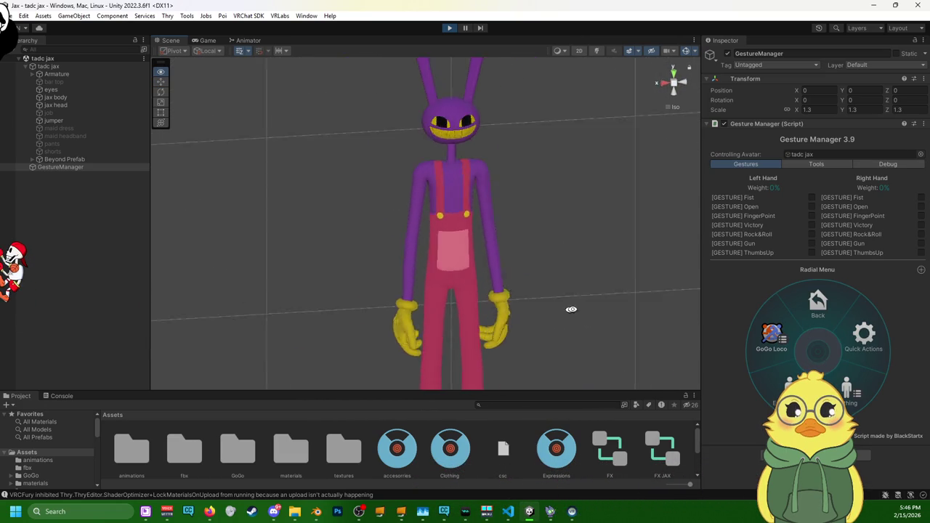
{"action": "right_click_drag", "start_coordinate": [571, 308], "coordinate": [573, 228]}
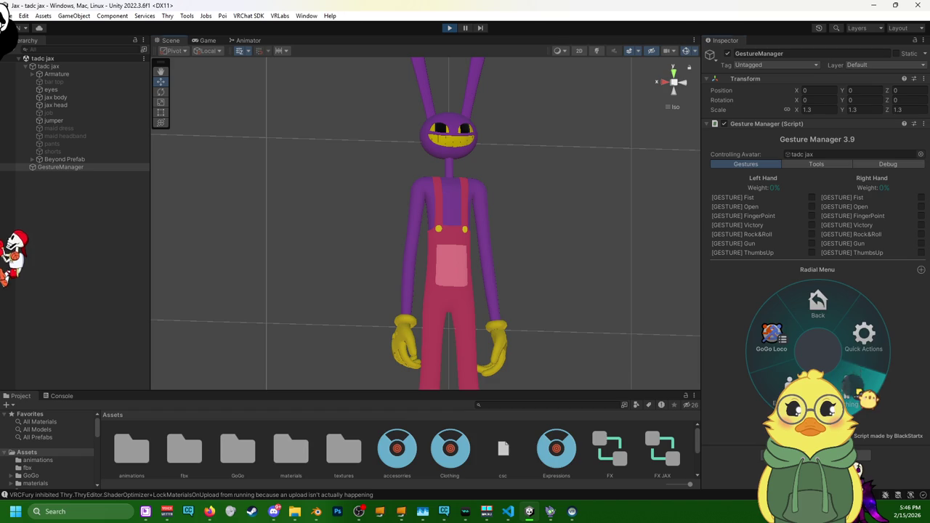
- Open the clothing toggles and switch repeatedly between the Bar and Job outfits
{"action": "left_click", "coordinate": [847, 388]}
{"action": "left_click", "coordinate": [854, 379]}
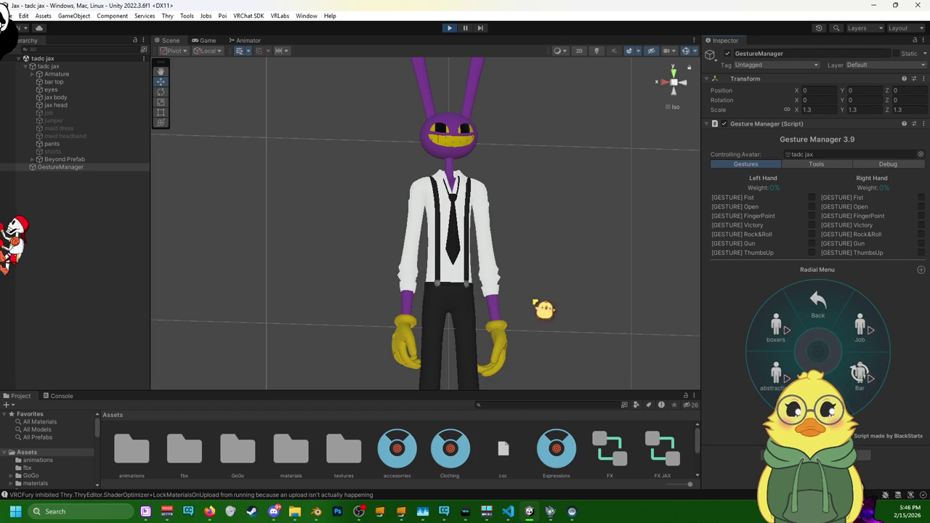
{"action": "mouse_move", "coordinate": [543, 309]}
{"action": "right_mouse_down"}
{"action": "mouse_move", "coordinate": [353, 208]}
{"action": "mouse_move", "coordinate": [361, 148]}
{"action": "mouse_move", "coordinate": [344, 266]}
{"action": "mouse_move", "coordinate": [544, 281]}
{"action": "mouse_move", "coordinate": [587, 297]}
{"action": "mouse_move", "coordinate": [430, 321]}
{"action": "mouse_move", "coordinate": [451, 327]}
{"action": "right_mouse_up"}
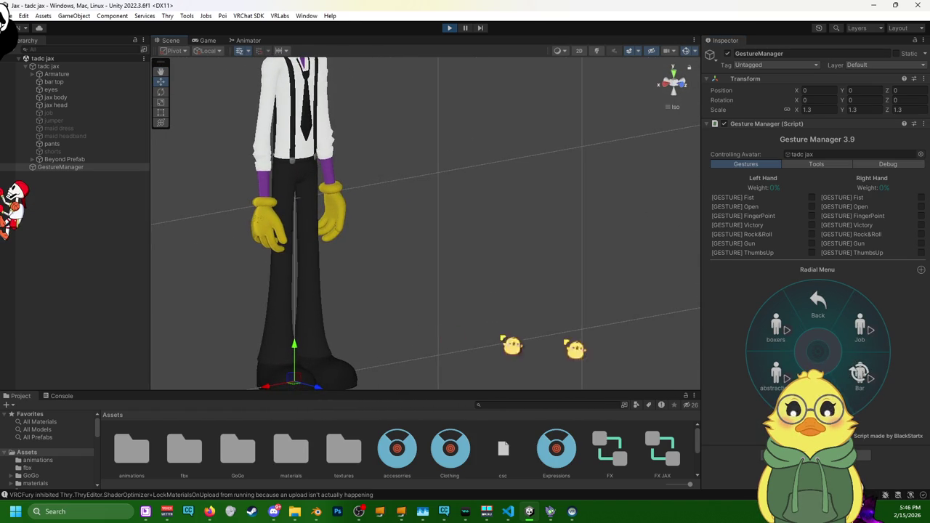
{"action": "left_click", "coordinate": [883, 341]}
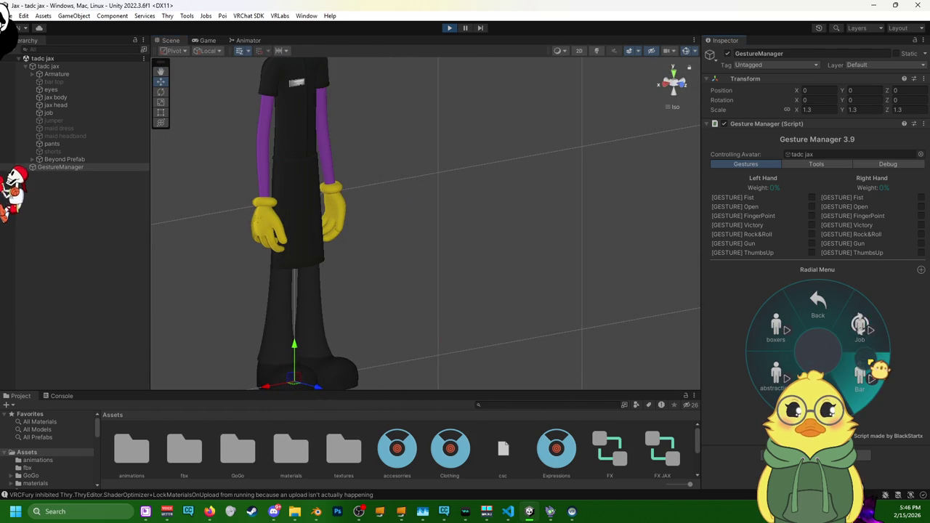
{"action": "left_click", "coordinate": [864, 372]}
{"action": "left_click", "coordinate": [865, 328]}
{"action": "left_click", "coordinate": [864, 372]}
{"action": "left_click", "coordinate": [864, 328]}
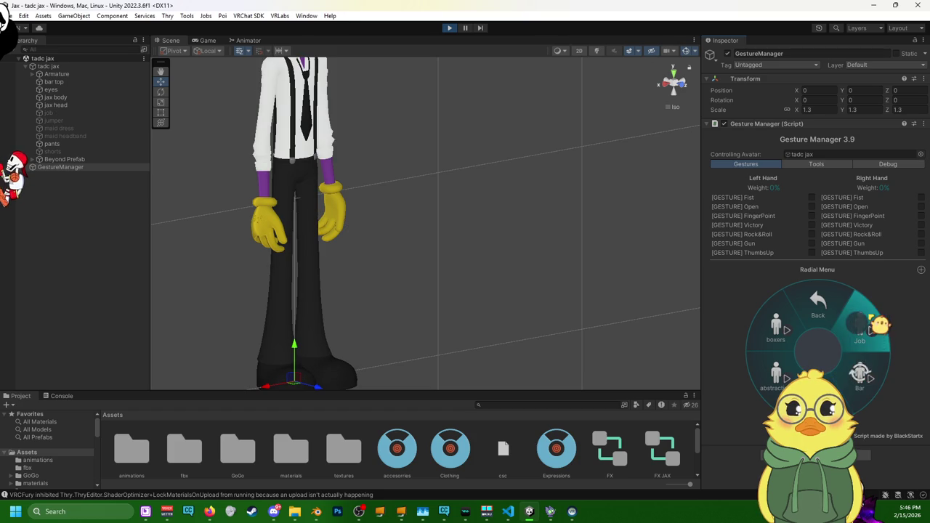
{"action": "left_click", "coordinate": [864, 372]}
{"action": "left_click", "coordinate": [864, 328]}
{"action": "left_click", "coordinate": [864, 372]}
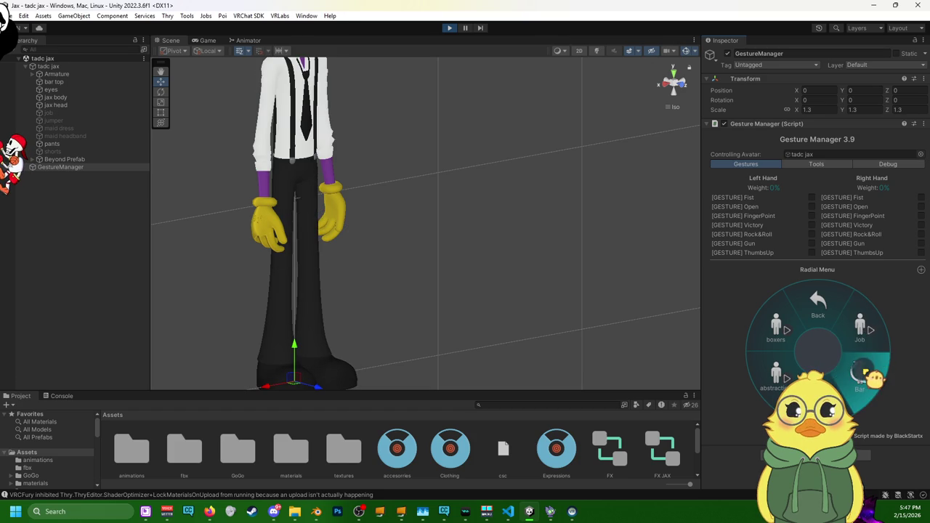
{"action": "left_click", "coordinate": [865, 372]}
{"action": "left_click", "coordinate": [864, 372]}
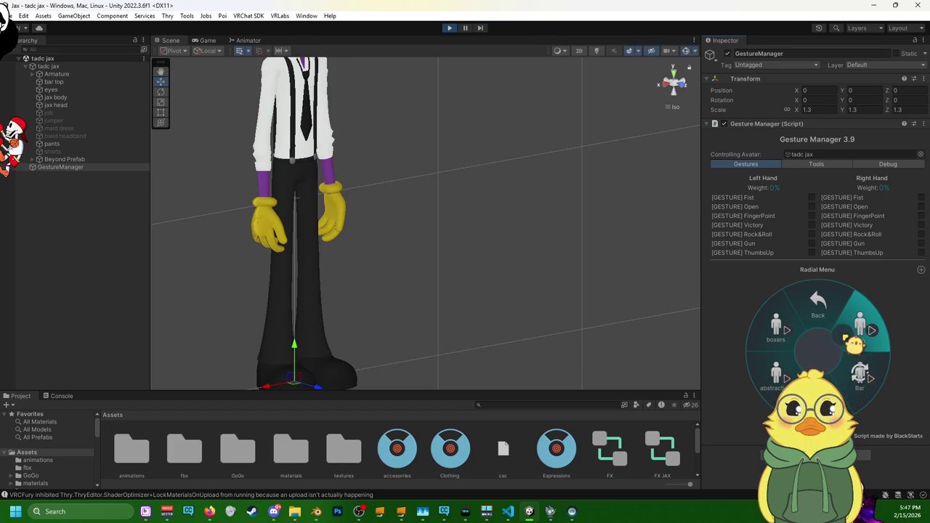
- Toggle the maid dress and boxers, then finish with the Job outfit back on
{"action": "left_click", "coordinate": [861, 328]}
{"action": "left_click", "coordinate": [861, 325]}
{"action": "left_click", "coordinate": [864, 375]}
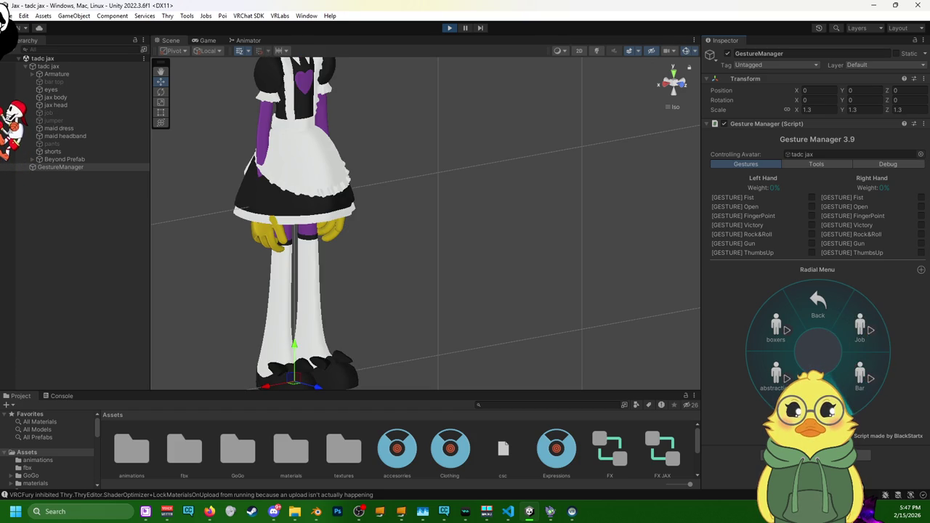
{"action": "left_click", "coordinate": [861, 328]}
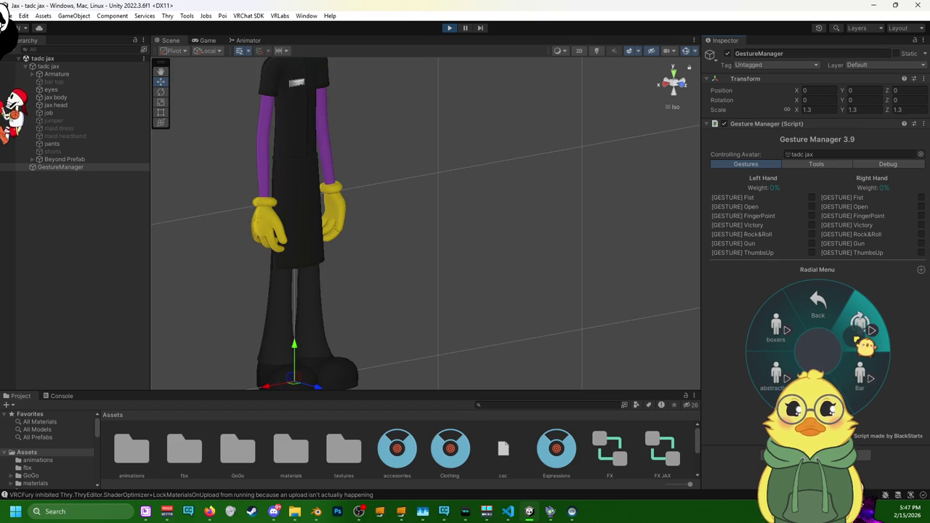
{"action": "left_click", "coordinate": [778, 328]}
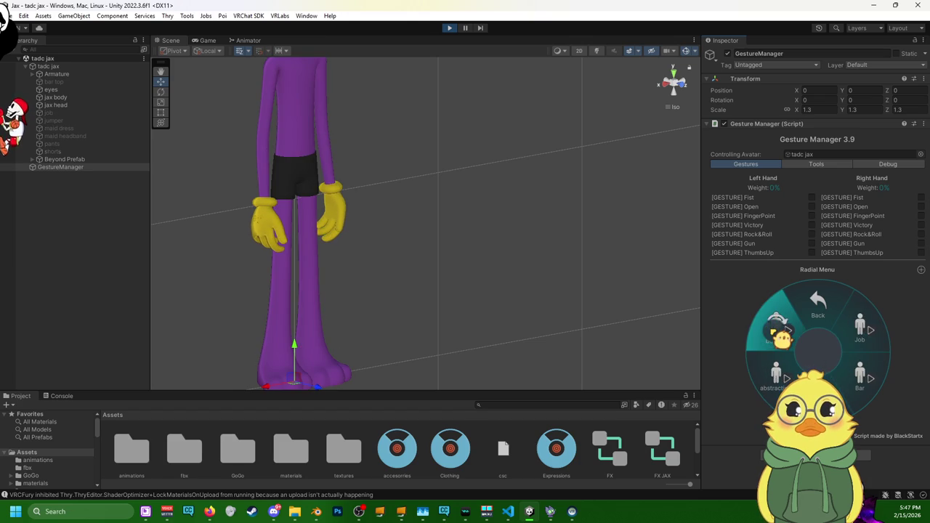
{"action": "left_click", "coordinate": [857, 331]}
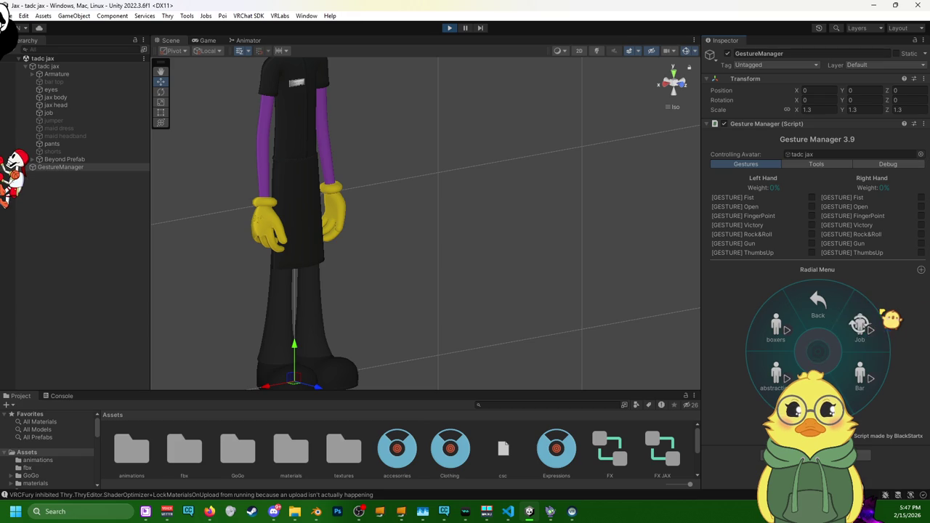
{"action": "scroll", "coordinate": [423, 284], "scroll_direction": "down", "scroll_amount": 1}
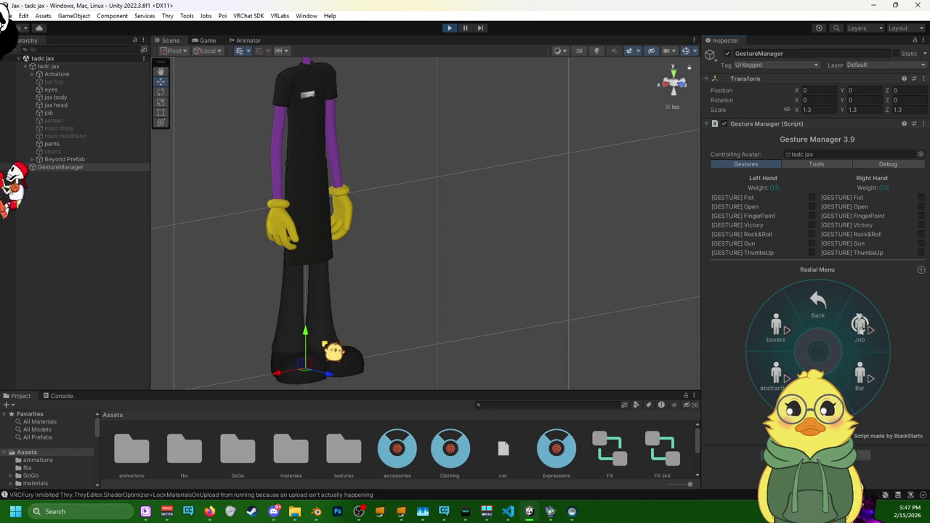
{"action": "mouse_move", "coordinate": [311, 376]}
{"action": "left_mouse_down"}
{"action": "mouse_move", "coordinate": [306, 348]}
{"action": "mouse_move", "coordinate": [317, 328]}
{"action": "left_mouse_up"}
- Inspect the jax head mesh, select the Armature, and exit Play mode
{"action": "left_click", "coordinate": [80, 102]}
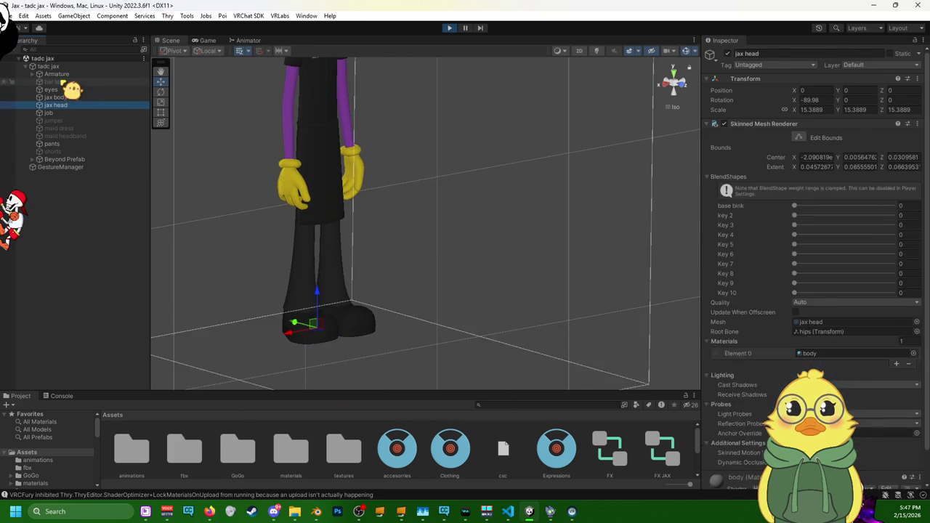
{"action": "left_click", "coordinate": [73, 81]}
{"action": "left_click", "coordinate": [64, 74]}
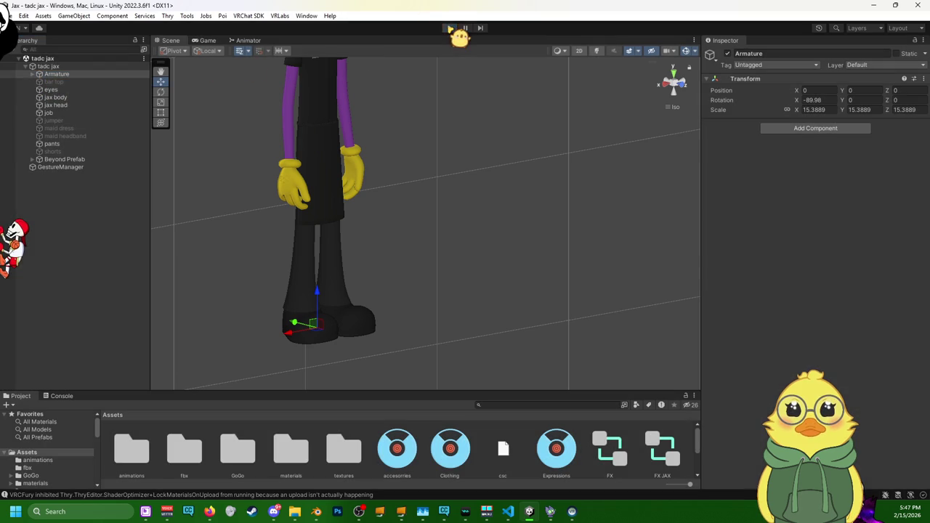
{"action": "left_click", "coordinate": [450, 27]}
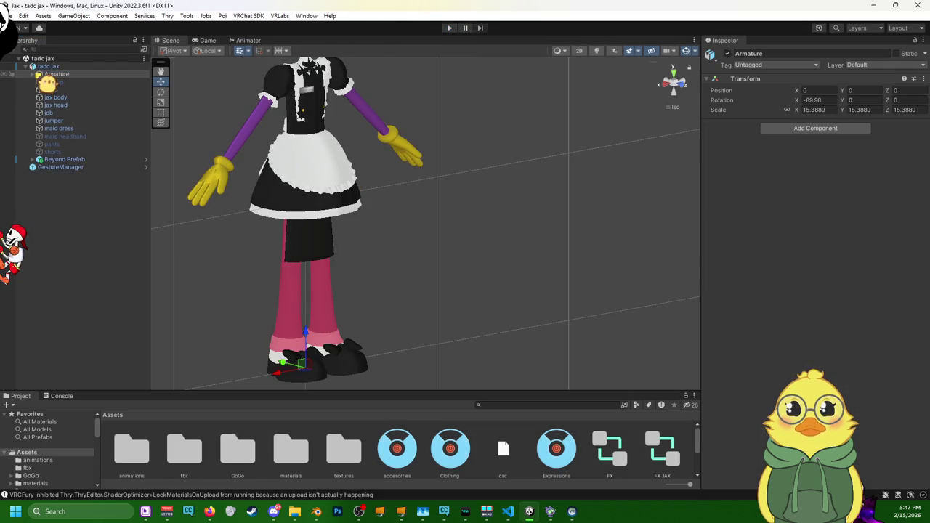
- Expand Armature > hips > root_skirt and select the skirt_apron_1.1 bone
{"action": "left_click", "coordinate": [58, 120]}
{"action": "left_click", "coordinate": [54, 114]}
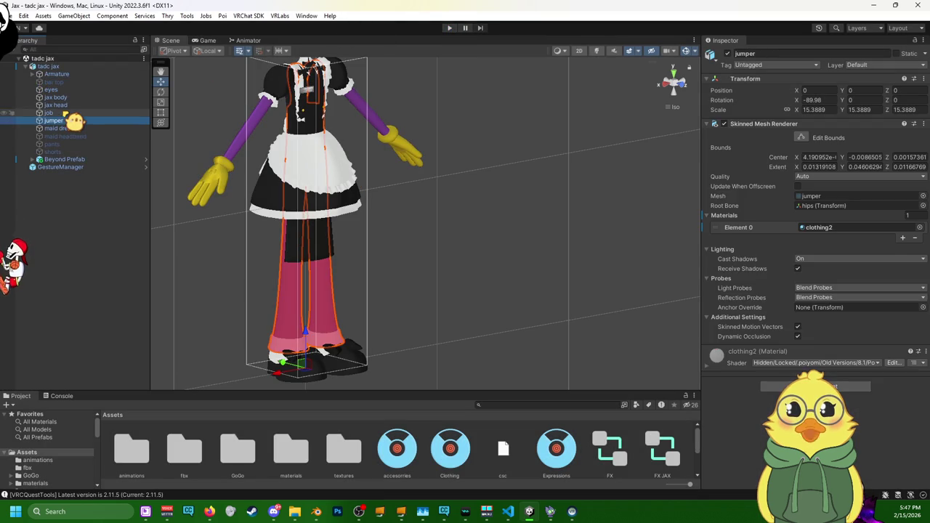
{"action": "left_click", "coordinate": [49, 75]}
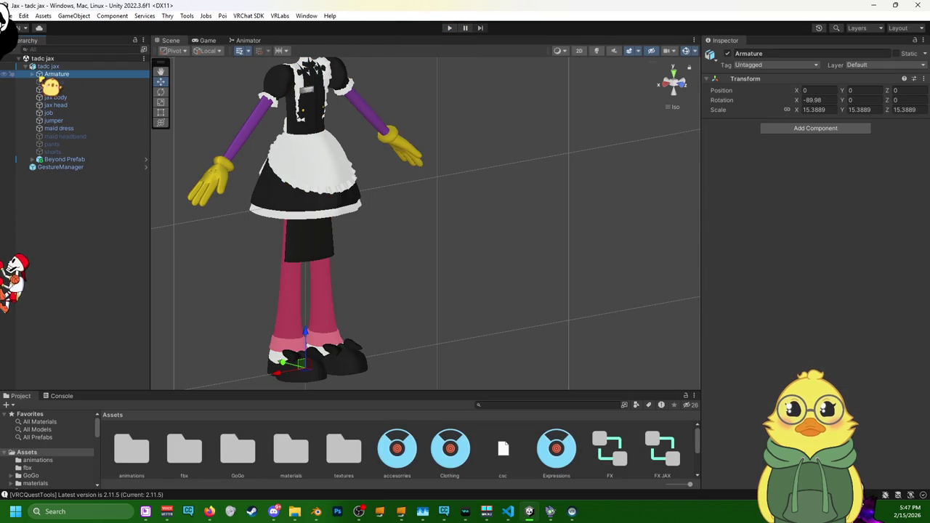
{"action": "left_click", "coordinate": [32, 74]}
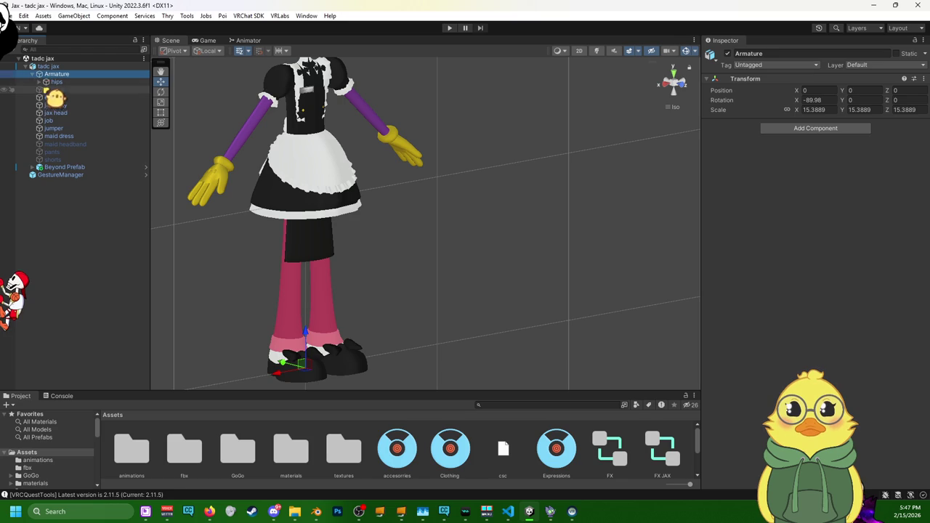
{"action": "left_click", "coordinate": [39, 82]}
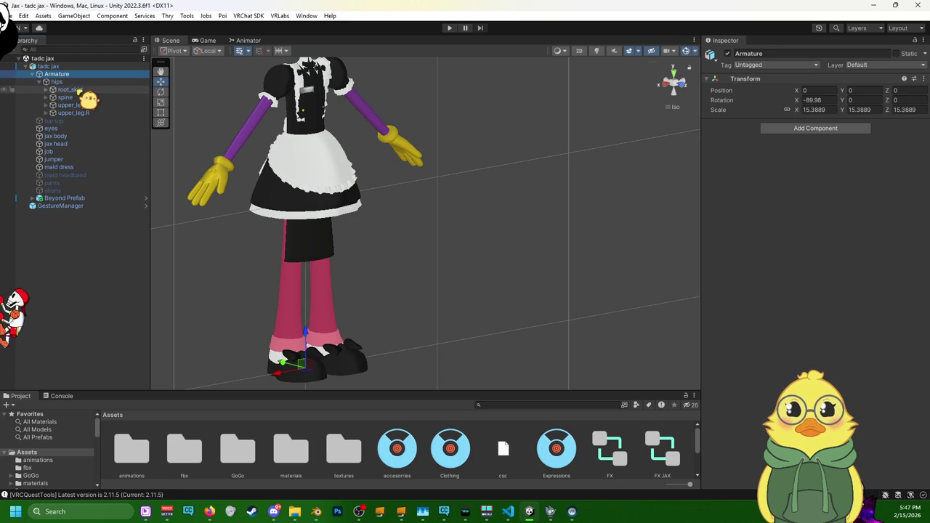
{"action": "left_click", "coordinate": [70, 89]}
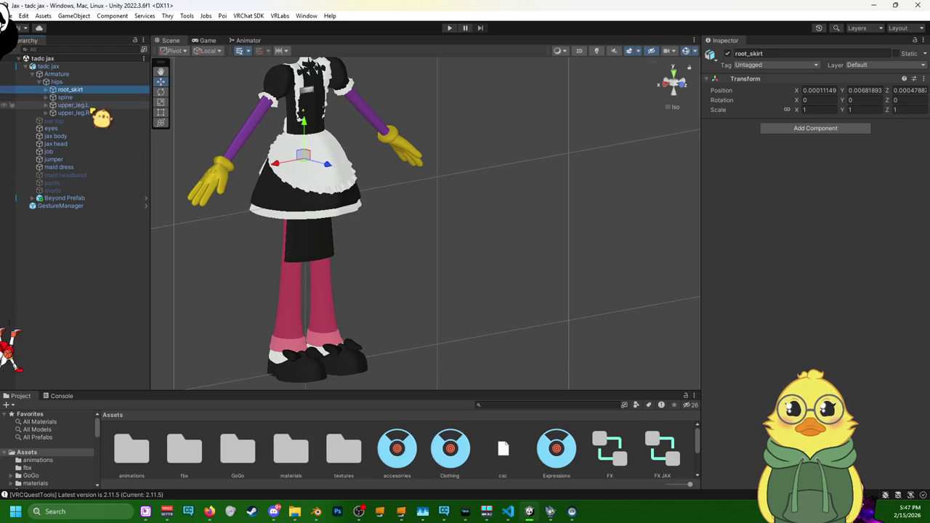
{"action": "left_click", "coordinate": [45, 89]}
{"action": "left_click", "coordinate": [86, 151]}
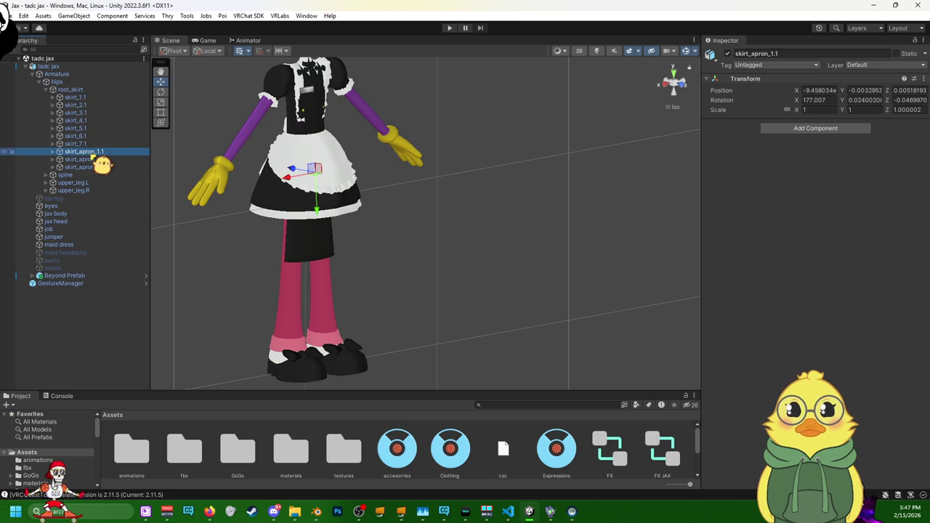
{"action": "left_click", "coordinate": [843, 129]}
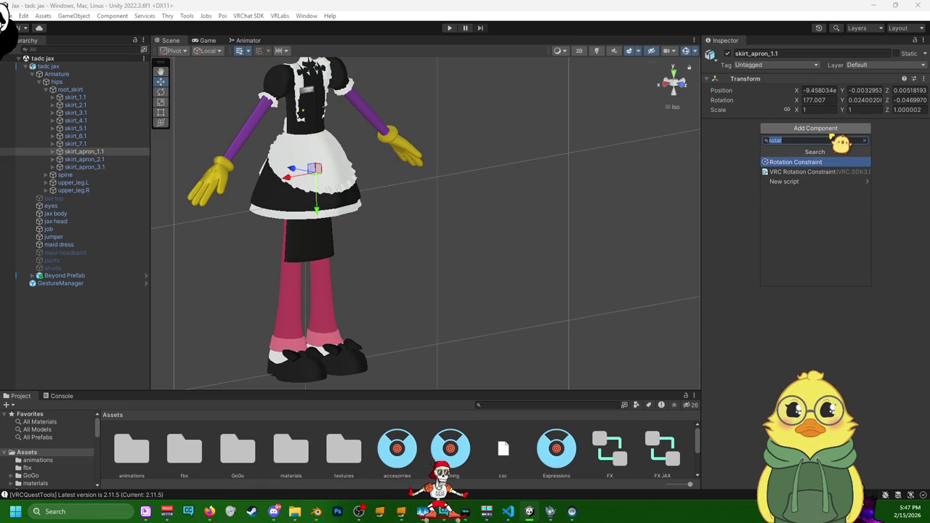
- Add a VRC Phys Bone component to skirt_apron_1.1 by searching "ph"
{"action": "type", "text": "pi"}
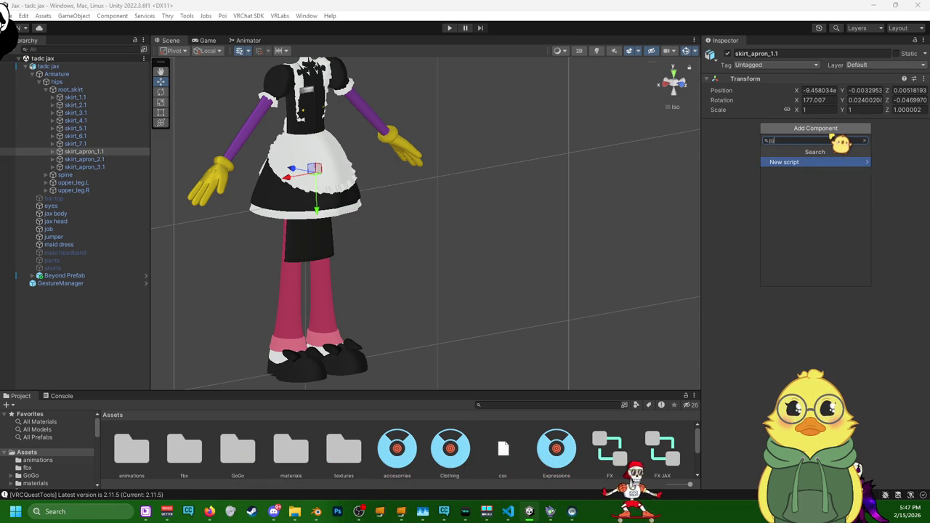
{"action": "key", "text": "BackSpace"}
{"action": "type", "text": "h"}
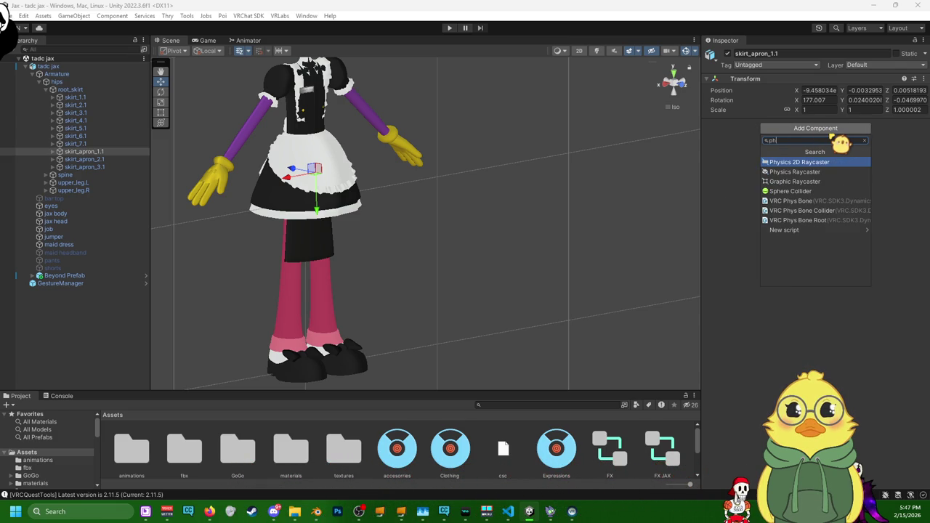
{"action": "left_click", "coordinate": [817, 201]}
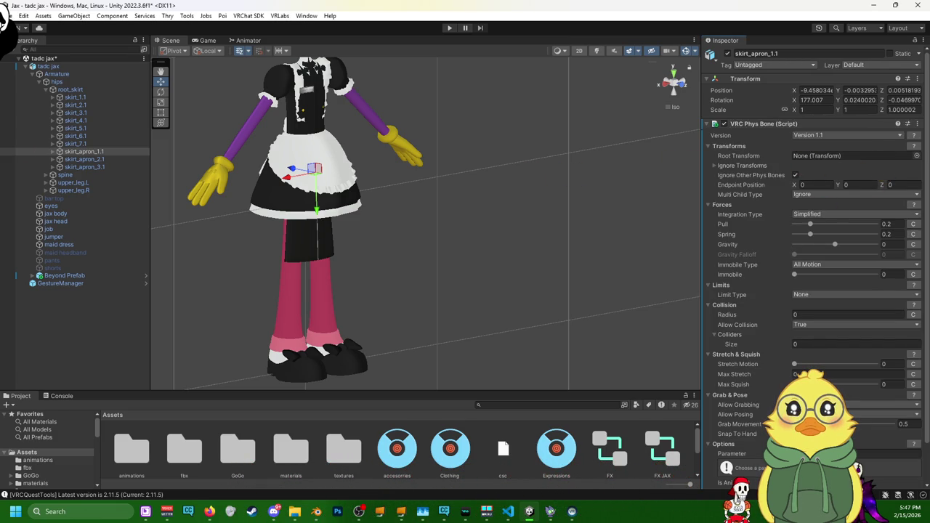
- Step down through skirt_1.1 to skirt_7.1 and the upper_leg.L and upper_leg.R bones
{"action": "left_click", "coordinate": [86, 97]}
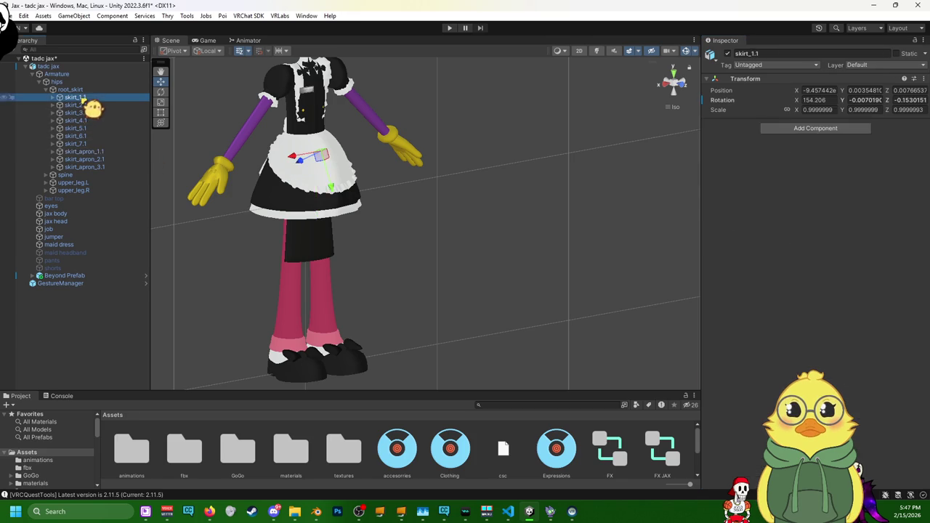
{"action": "left_click", "coordinate": [87, 106]}
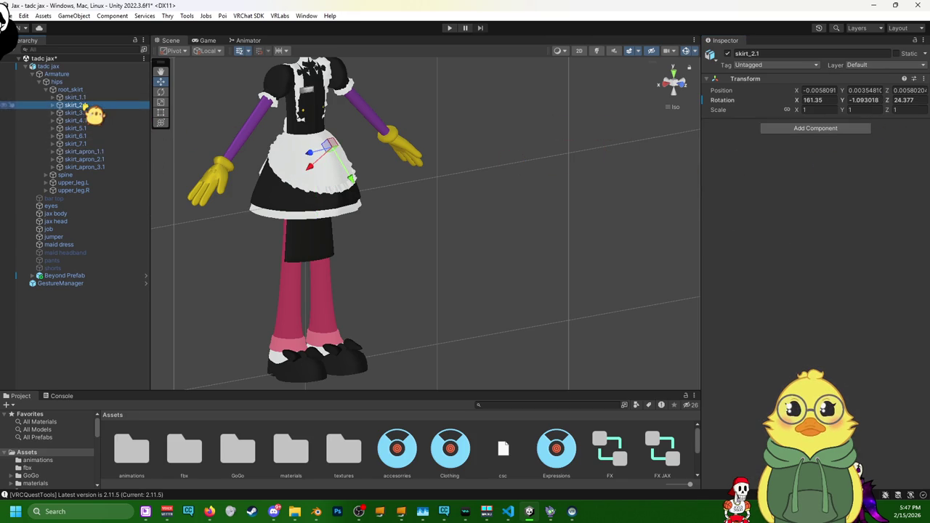
{"action": "left_click", "coordinate": [88, 112]}
{"action": "left_click", "coordinate": [81, 121]}
{"action": "left_click", "coordinate": [76, 127]}
{"action": "left_click", "coordinate": [77, 135]}
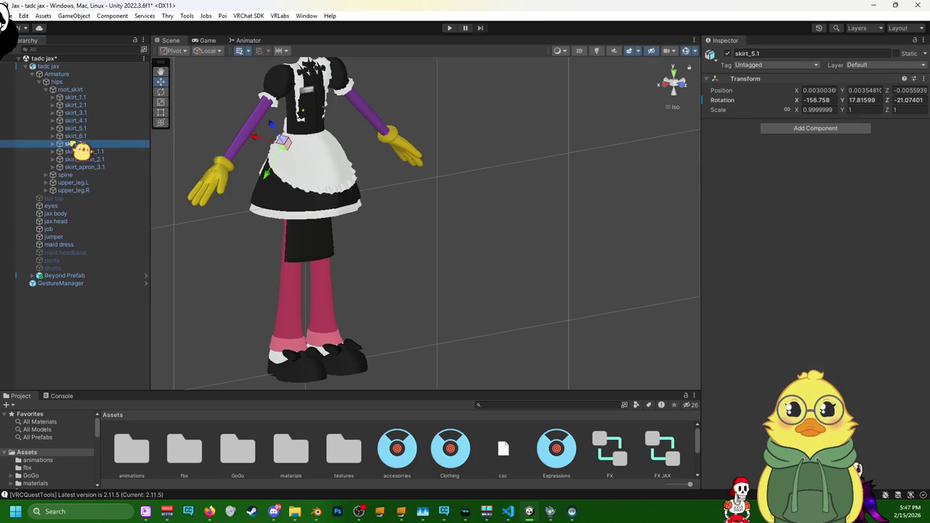
{"action": "left_click", "coordinate": [77, 143]}
{"action": "left_click", "coordinate": [80, 183]}
{"action": "left_click", "coordinate": [73, 191]}
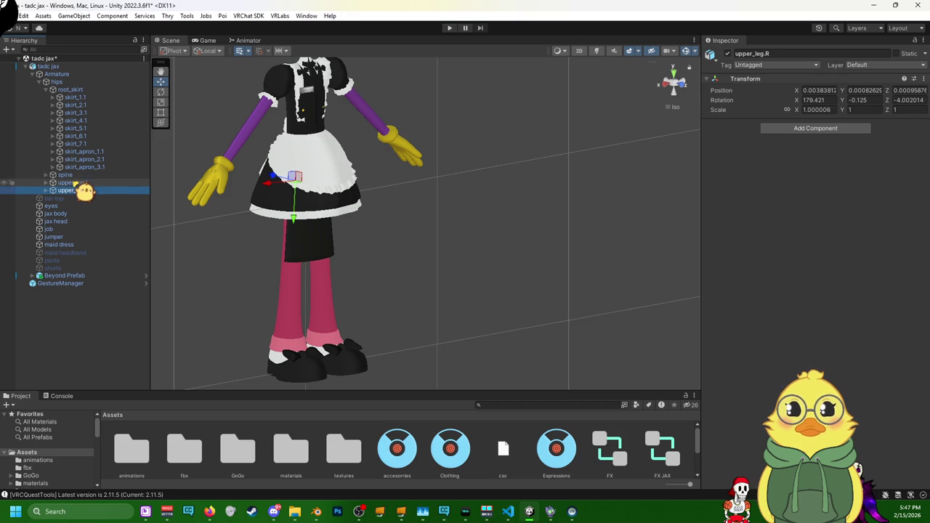
- Step back up through the spine, apron and skirt bones to skirt_1.1
{"action": "left_click", "coordinate": [71, 182]}
{"action": "left_click", "coordinate": [69, 175]}
{"action": "left_click", "coordinate": [81, 167]}
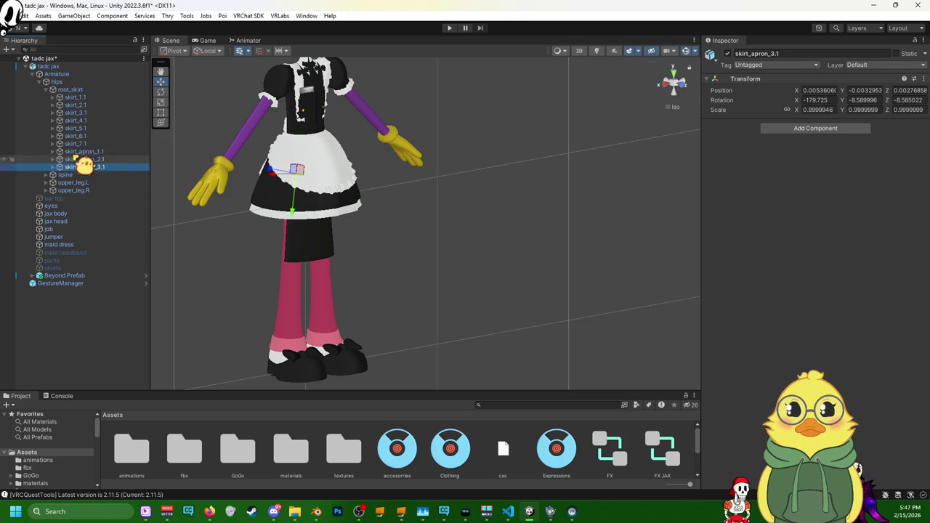
{"action": "left_click", "coordinate": [84, 159]}
{"action": "left_click", "coordinate": [89, 136]}
{"action": "left_click", "coordinate": [88, 112]}
{"action": "left_click", "coordinate": [87, 105]}
{"action": "left_click", "coordinate": [88, 97]}
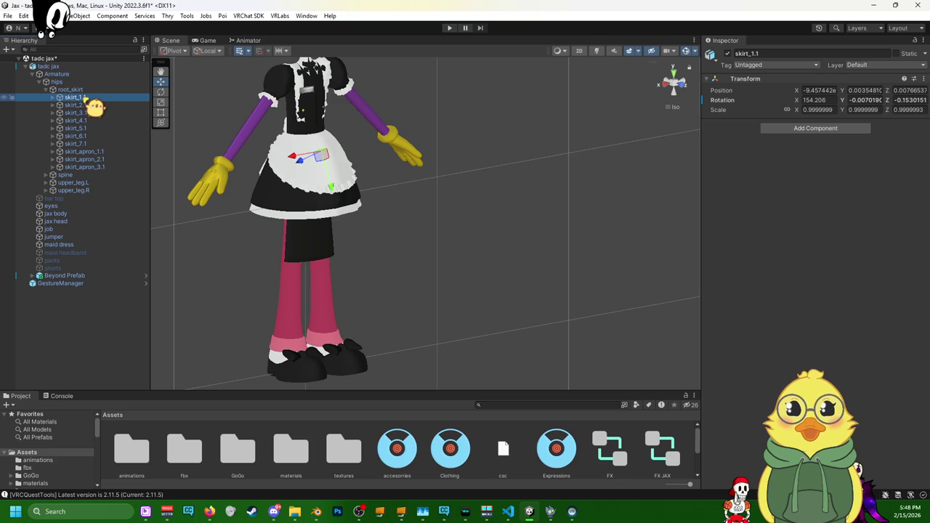
- Step through the skirt bones with the arrow keys, then undo three times to clear the selection
{"action": "key", "text": "Down"}
{"action": "key", "text": "Down"}
{"action": "key", "text": "Down"}
{"action": "key", "text": "Down"}
{"action": "key", "text": "Down"}
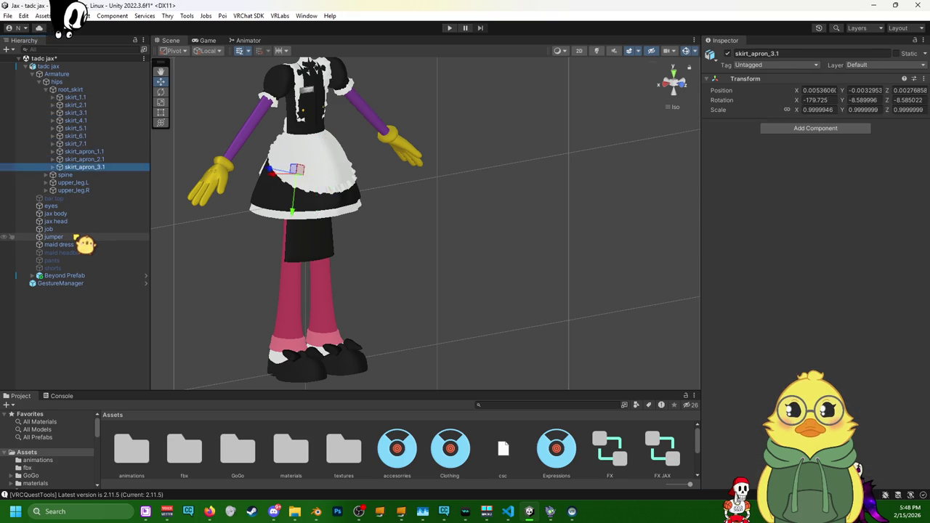
{"action": "key", "text": "Up"}
{"action": "key", "text": "Up"}
{"action": "key", "text": "Up"}
{"action": "key", "text": "Up"}
{"action": "key", "text": "Up"}
{"action": "key", "text": "Up"}
{"action": "key", "text": "Up"}
{"action": "key", "text": "shift+d"}
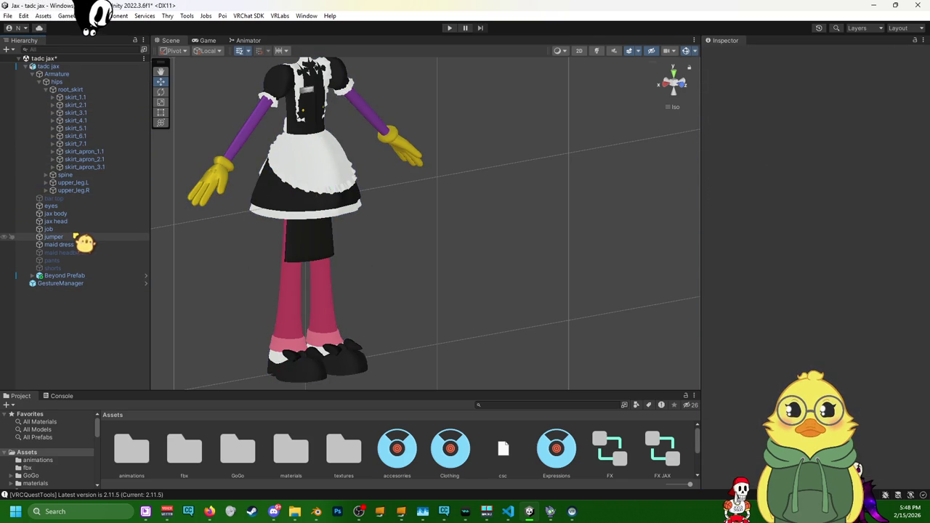
{"action": "key", "text": "ctrl+z"}
{"action": "key", "text": "ctrl+z"}
{"action": "key", "text": "ctrl+z"}
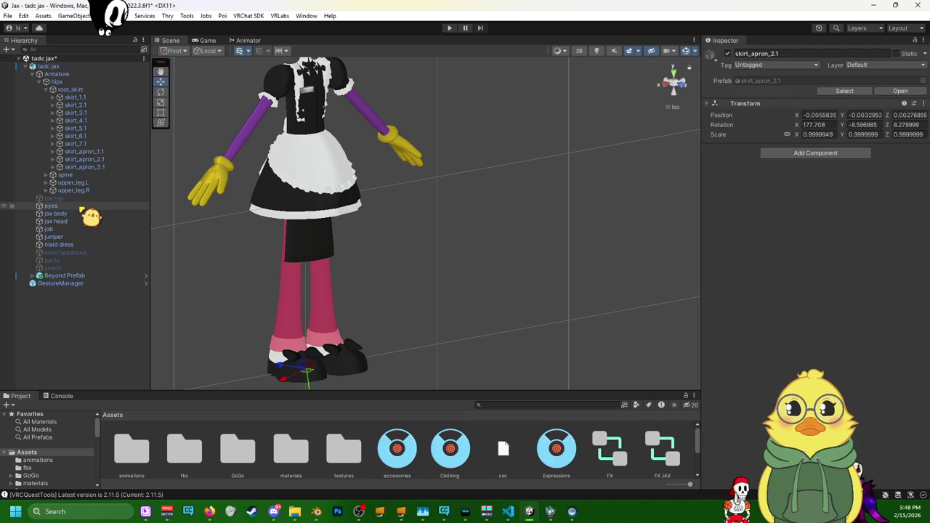
{"action": "key", "text": "ctrl+z"}
{"action": "key", "text": "ctrl+z"}
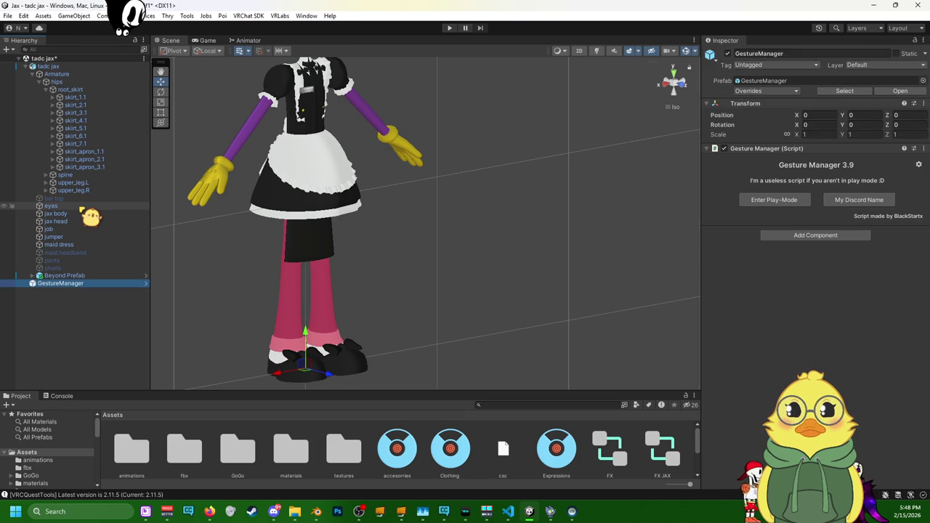
{"action": "key", "text": "ctrl+z"}
{"action": "key", "text": "ctrl+z"}
{"action": "key", "text": "ctrl+z"}
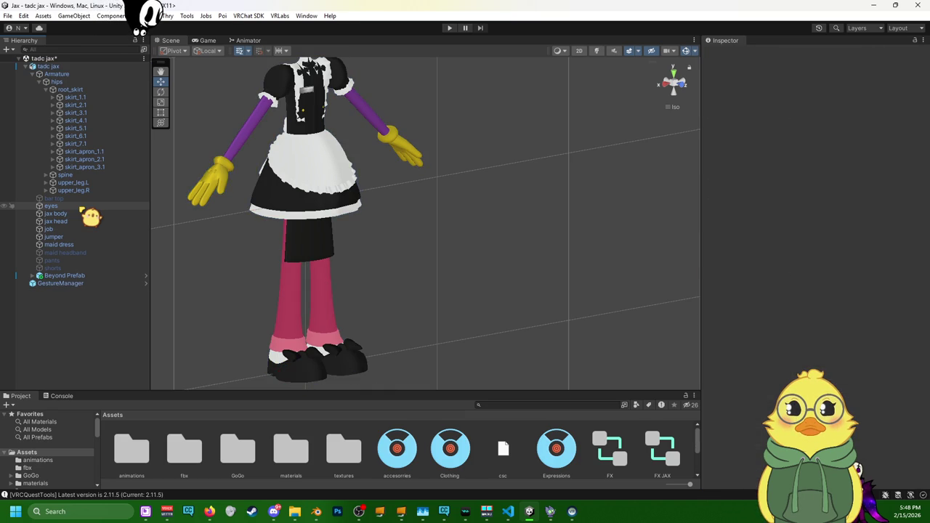
- Select skirt_7.1 and skirt_4.1, then undo twice to clear the bone selection
{"action": "left_click", "coordinate": [82, 144]}
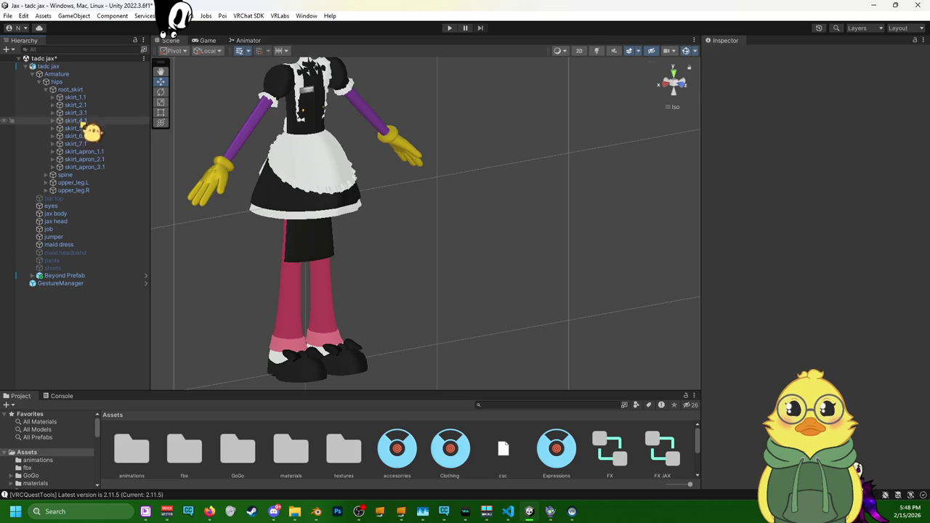
{"action": "left_click", "coordinate": [85, 121]}
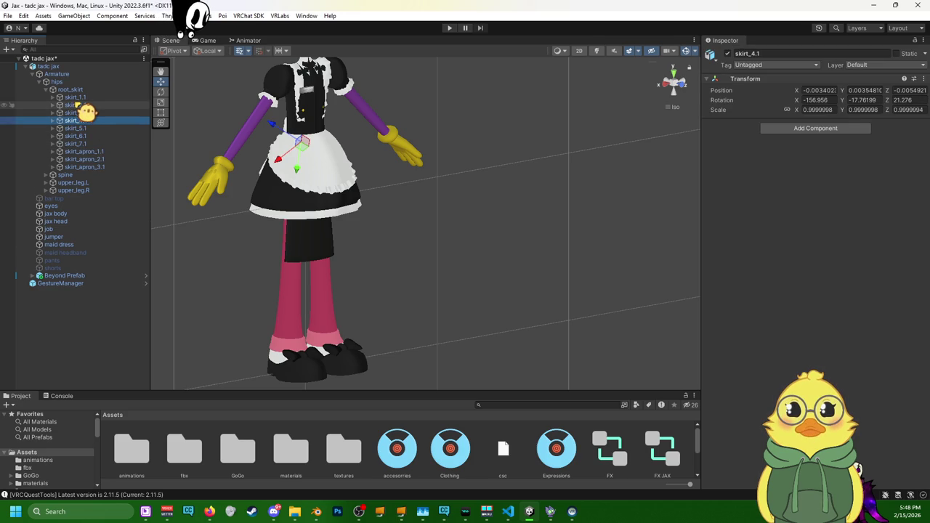
{"action": "key", "text": "ctrl+z"}
{"action": "key", "text": "ctrl+z"}
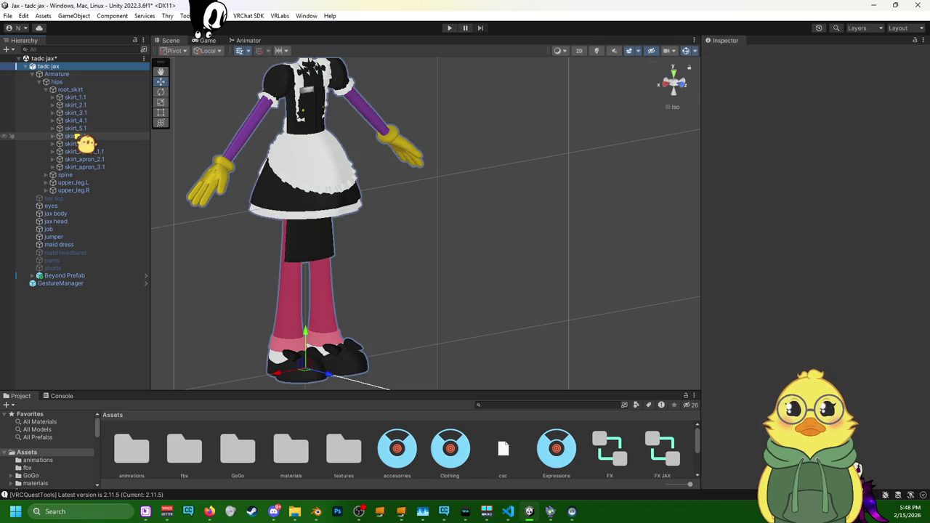
{"action": "key", "text": "ctrl+z"}
{"action": "key", "text": "ctrl+z"}
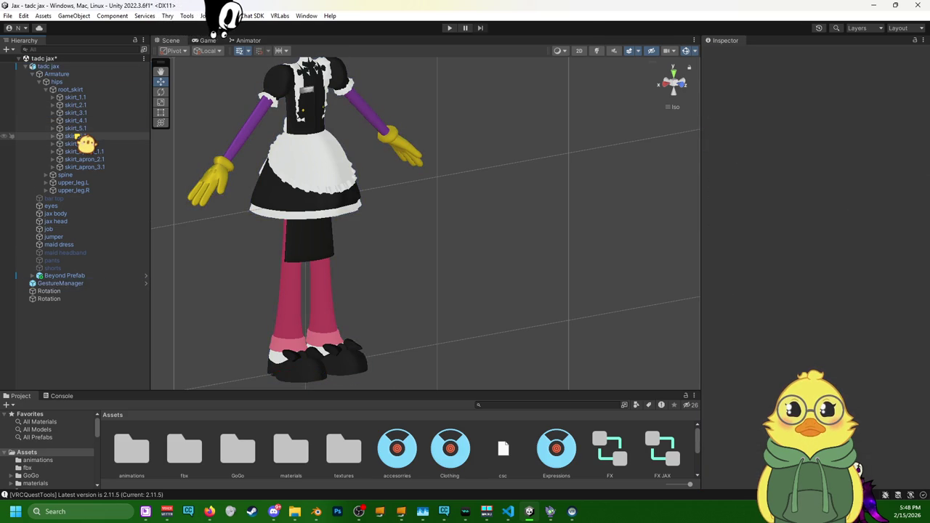
- Inspect the skirt, apron, spine and leg bones one by one in the Hierarchy
{"action": "left_click", "coordinate": [81, 128]}
{"action": "left_click", "coordinate": [81, 97]}
{"action": "left_click", "coordinate": [82, 90]}
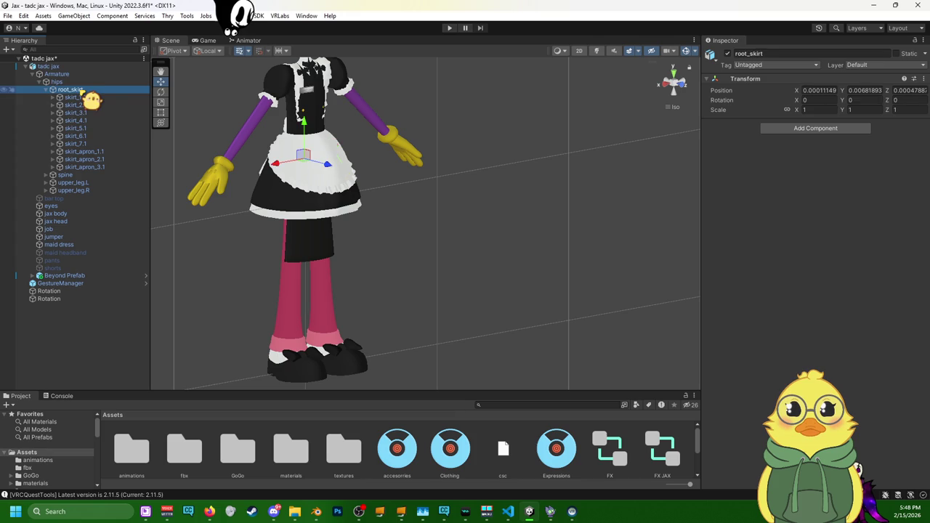
{"action": "left_click", "coordinate": [81, 121]}
{"action": "left_click", "coordinate": [81, 151]}
{"action": "left_click", "coordinate": [82, 175]}
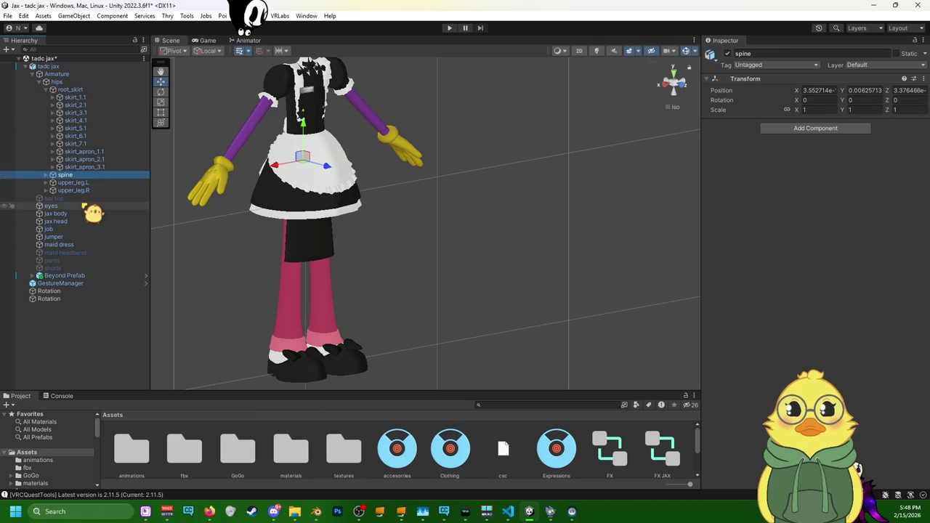
{"action": "left_click", "coordinate": [93, 190]}
{"action": "left_click", "coordinate": [95, 175]}
{"action": "left_click", "coordinate": [98, 151]}
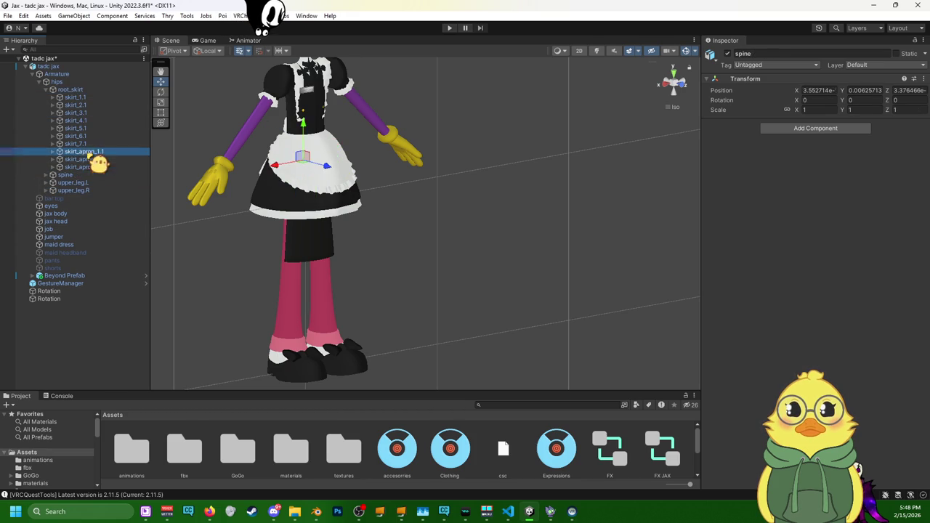
- Add a VRC Phys Bone to skirt_6.1 with the copied values: Pull 0.2, Radius 0.0025, two colliders
{"action": "left_click", "coordinate": [94, 136]}
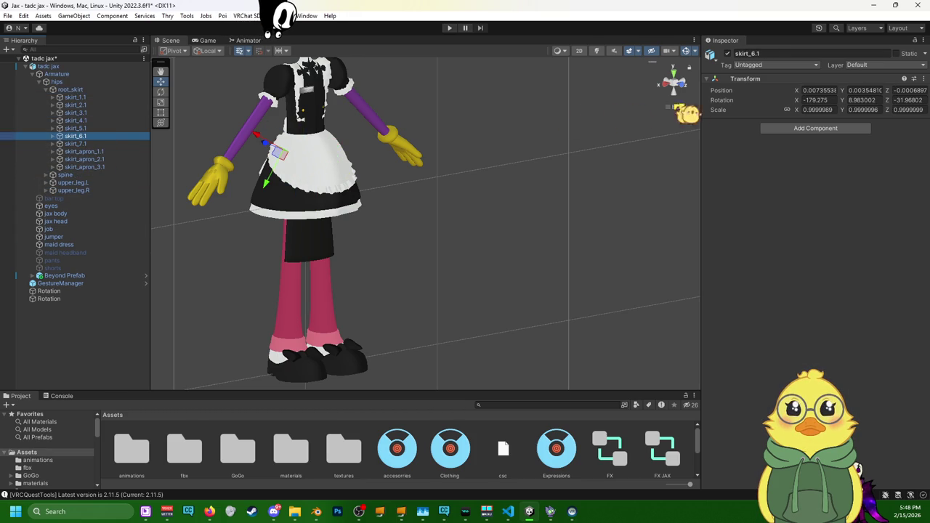
{"action": "left_click", "coordinate": [836, 128]}
{"action": "left_click", "coordinate": [828, 211]}
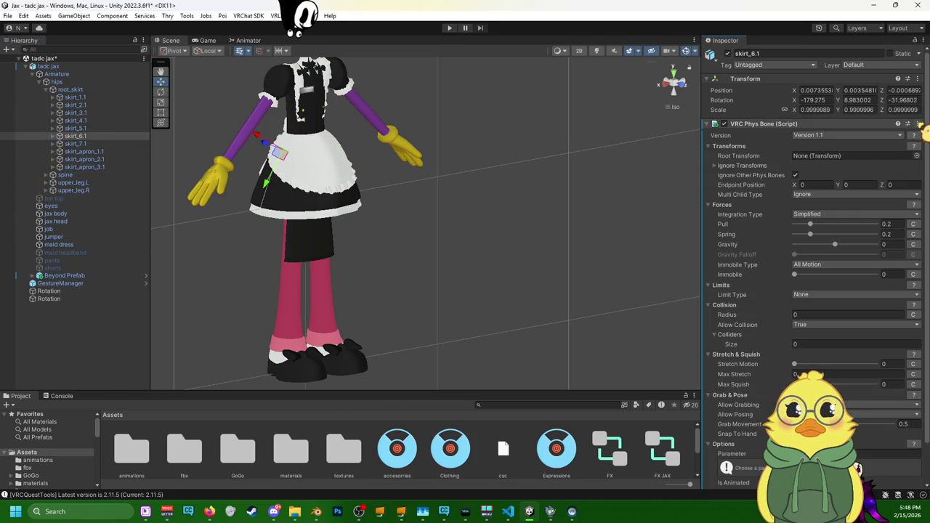
{"action": "left_click", "coordinate": [918, 125]}
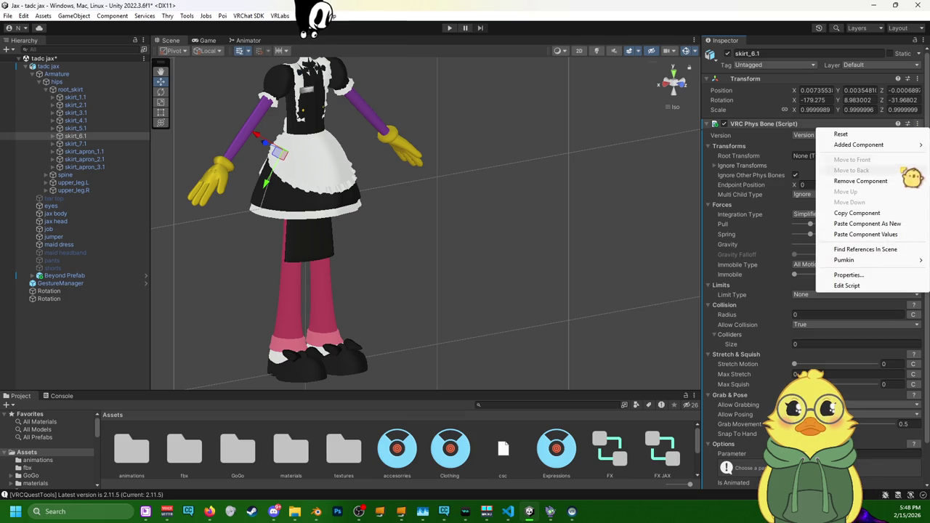
{"action": "left_click", "coordinate": [887, 235]}
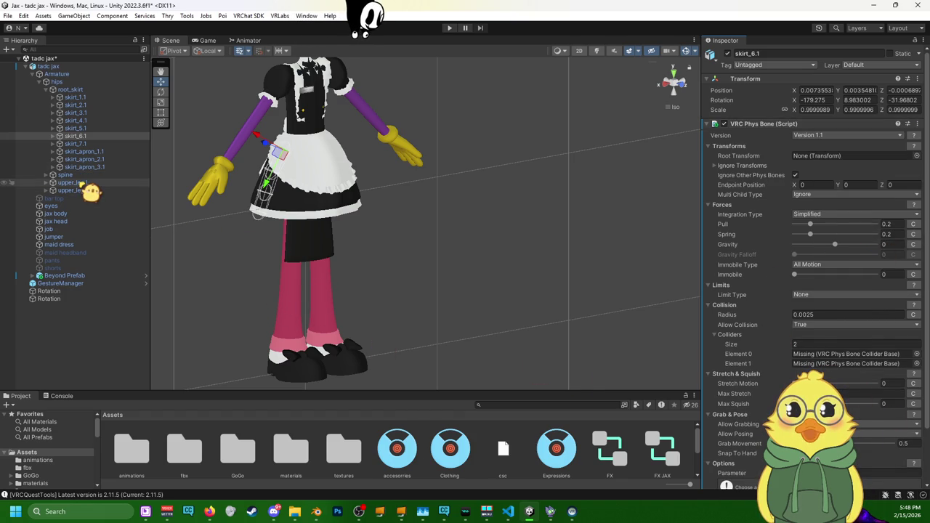
- Multi-select skirt_1.1 through skirt_7.1 and add a VRC Phys Bone to all of them
{"action": "left_click", "coordinate": [87, 144]}
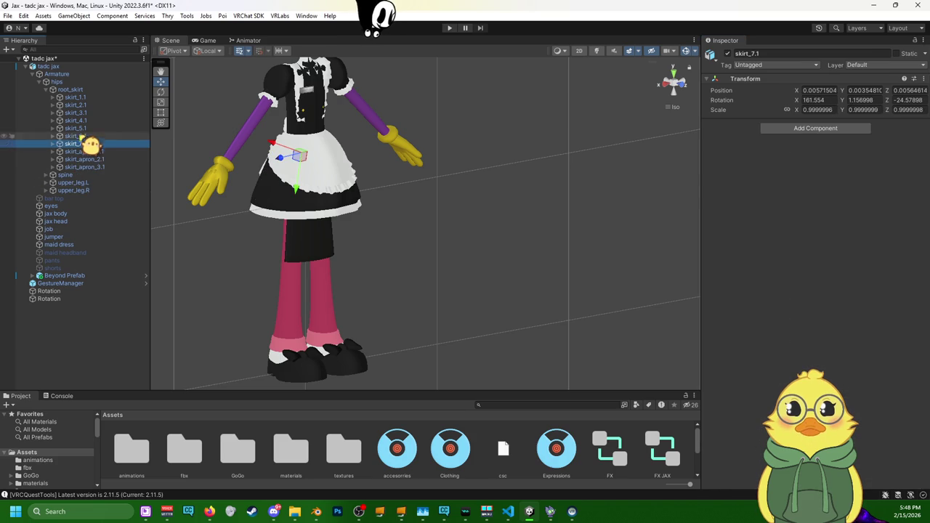
{"action": "left_click", "coordinate": [76, 128], "text": "ctrl"}
{"action": "left_click", "coordinate": [76, 121], "text": "ctrl"}
{"action": "left_click", "coordinate": [75, 113], "text": "ctrl"}
{"action": "left_click", "coordinate": [76, 105], "text": "ctrl"}
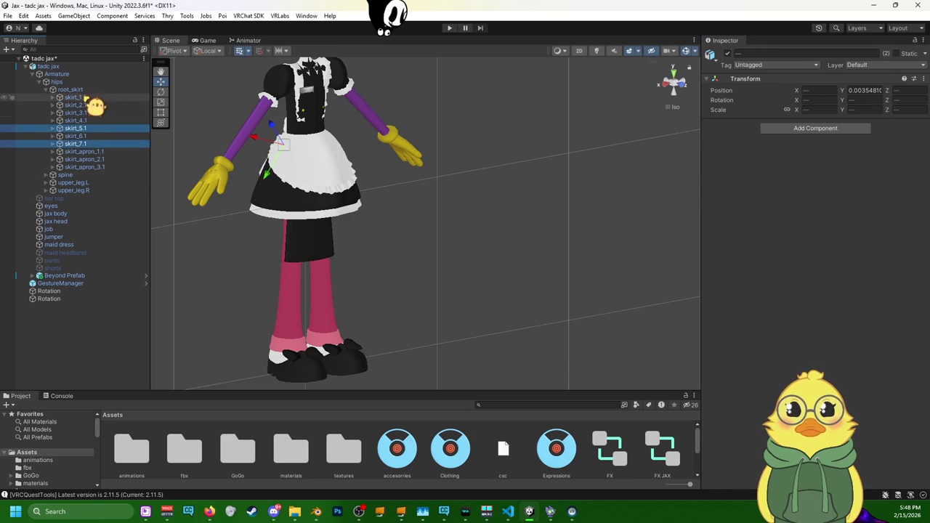
{"action": "left_click", "coordinate": [75, 97], "text": "ctrl"}
{"action": "left_click", "coordinate": [858, 128]}
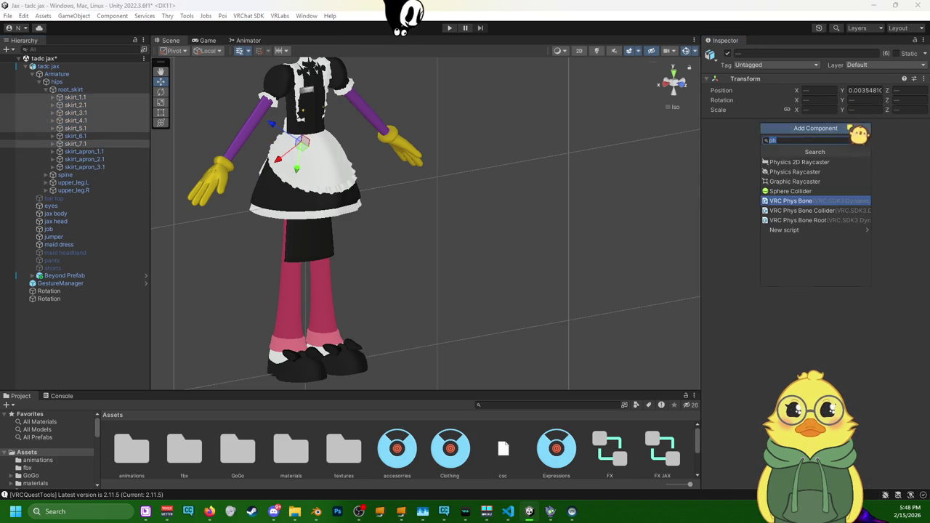
{"action": "left_click", "coordinate": [828, 199]}
{"action": "left_click", "coordinate": [917, 125]}
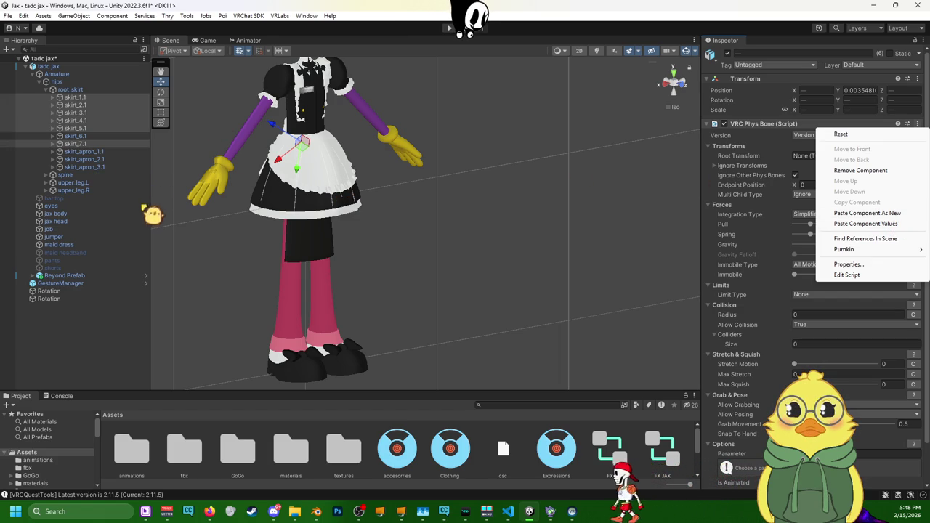
- Discard all unsaved changes to the tadc jax scene
{"action": "left_click", "coordinate": [144, 59]}
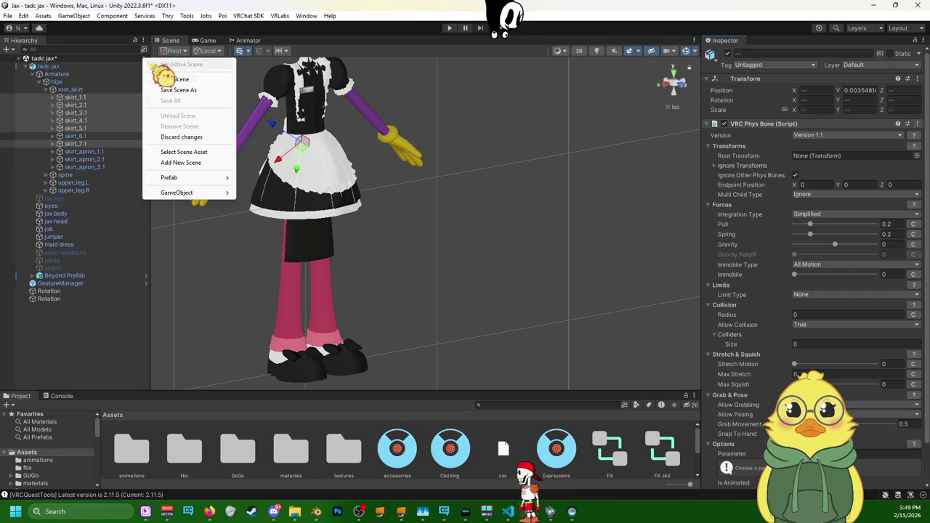
{"action": "left_click", "coordinate": [207, 138]}
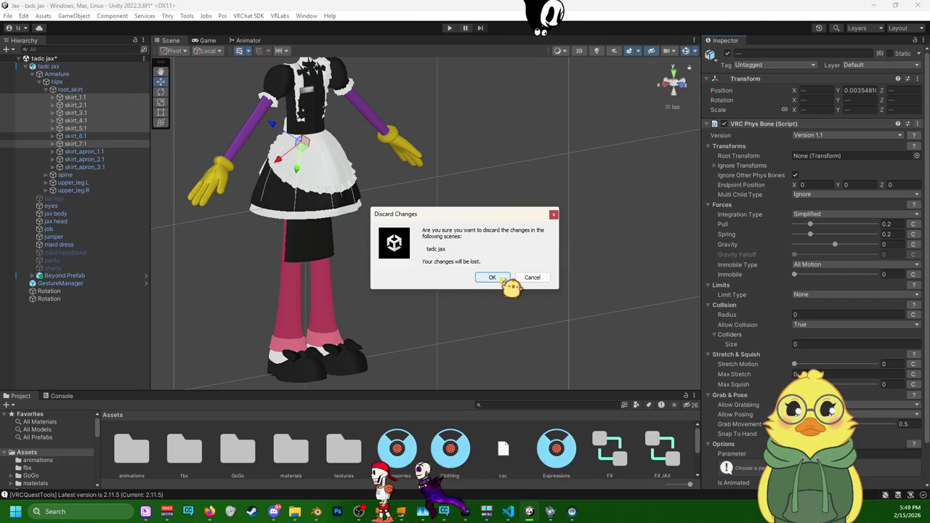
{"action": "left_click", "coordinate": [500, 278]}
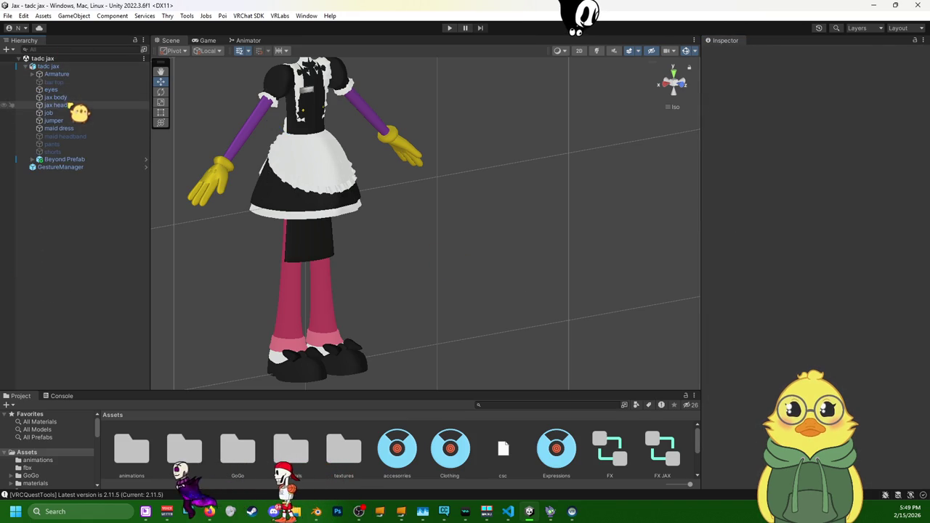
- Expand the Armature down to the hips bone's children and frame the character's torso and skirt
{"action": "left_click", "coordinate": [69, 75]}
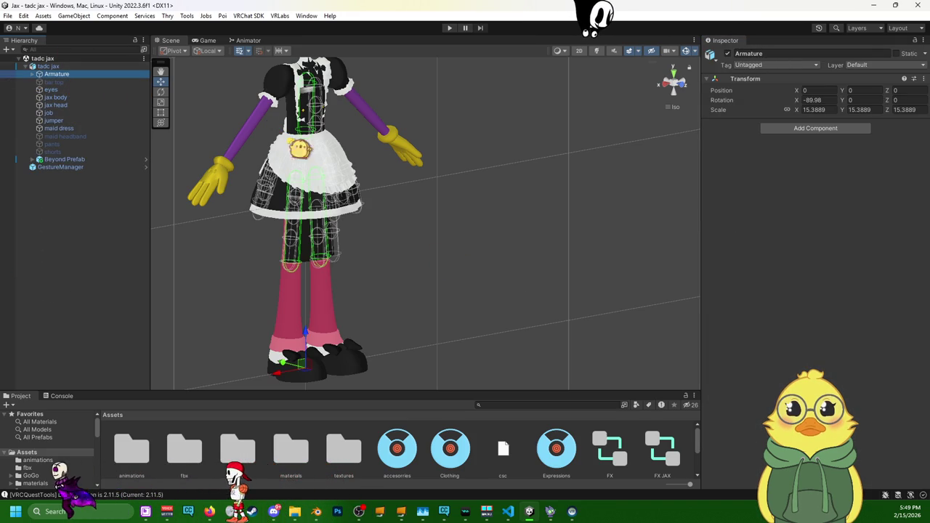
{"action": "left_click", "coordinate": [33, 74]}
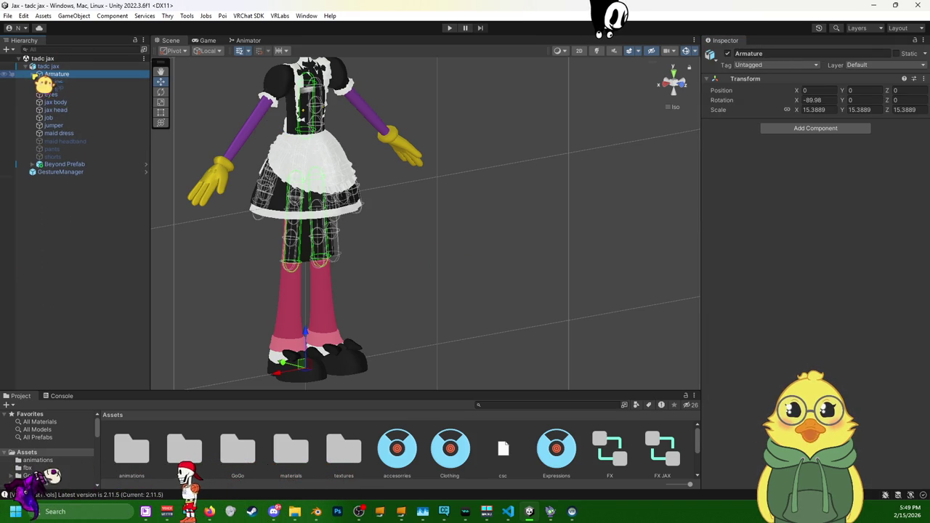
{"action": "left_click", "coordinate": [54, 82]}
{"action": "left_click", "coordinate": [42, 82]}
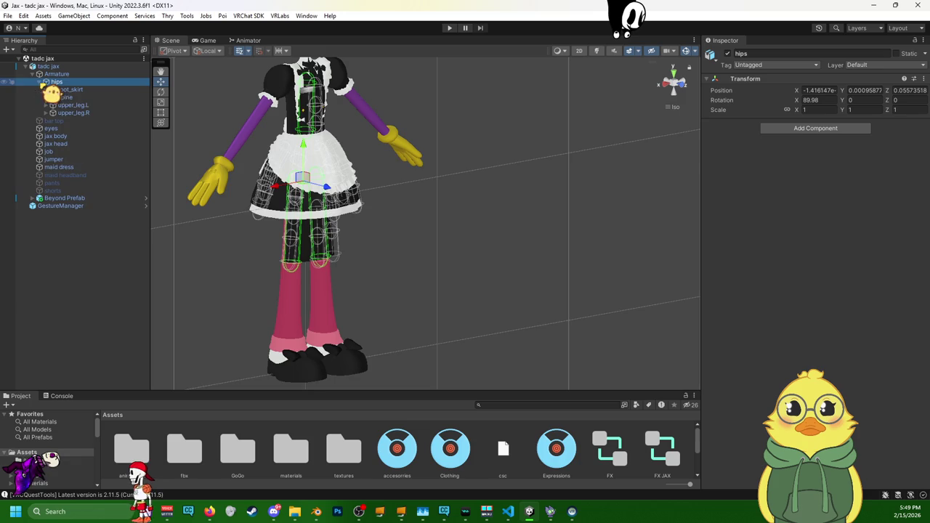
{"action": "middle_click_drag", "start_coordinate": [342, 218], "coordinate": [376, 169]}
{"action": "mouse_move", "coordinate": [375, 169]}
{"action": "left_mouse_down", "text": "alt"}
{"action": "mouse_move", "coordinate": [377, 218]}
{"action": "mouse_move", "coordinate": [421, 189]}
{"action": "left_mouse_up", "text": "alt"}
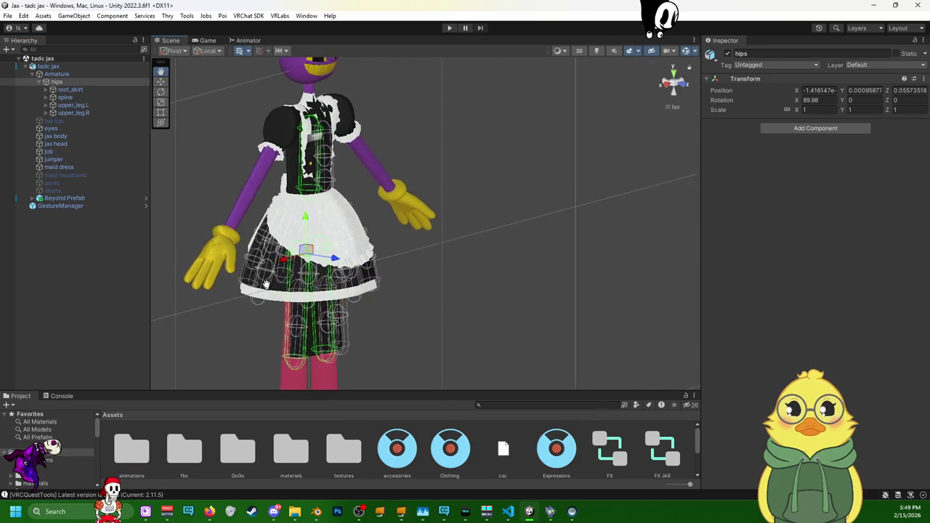
{"action": "mouse_move", "coordinate": [401, 236]}
{"action": "left_mouse_down", "text": "alt"}
{"action": "mouse_move", "coordinate": [332, 213]}
{"action": "mouse_move", "coordinate": [490, 281]}
{"action": "mouse_move", "coordinate": [325, 203]}
{"action": "left_mouse_up", "text": "alt"}
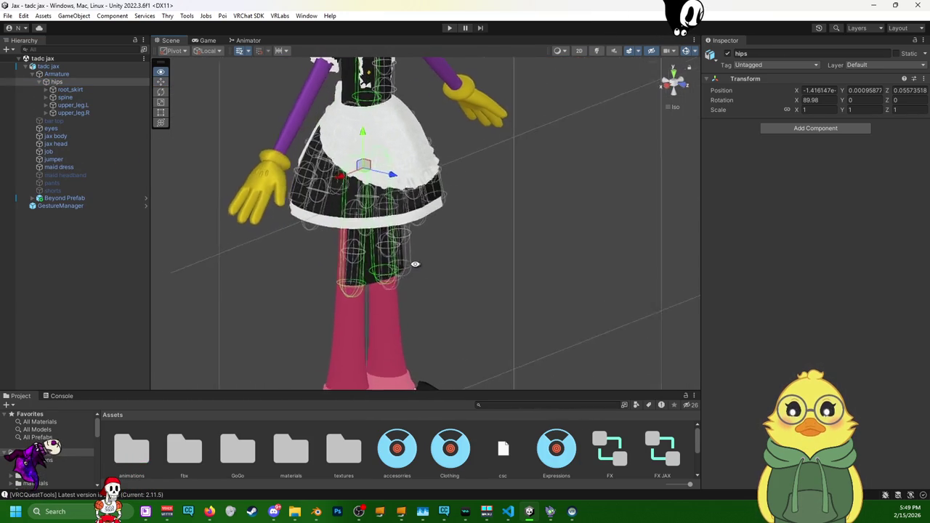
{"action": "middle_click_drag", "start_coordinate": [325, 202], "coordinate": [442, 287]}
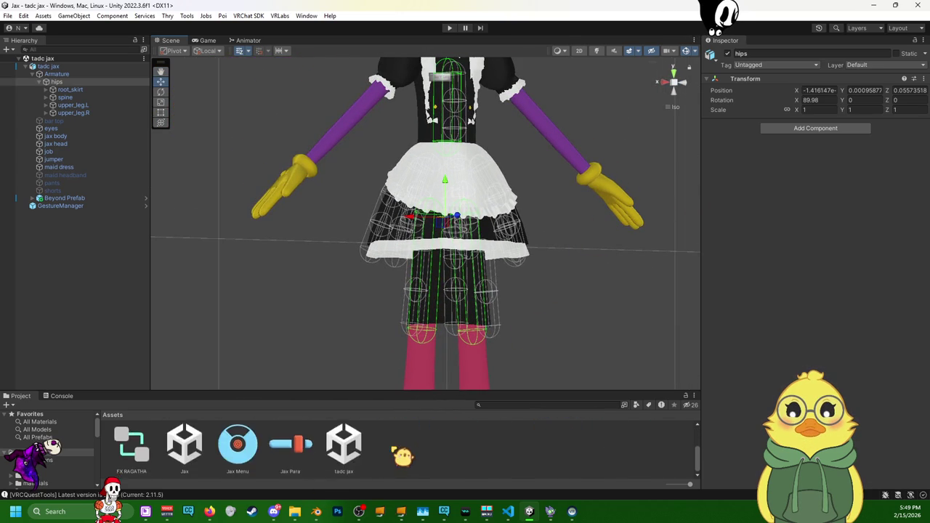
- Check upper_leg.R's capsule collider (radius 0.003, height 0.03), then upper_leg.L and spine
{"action": "left_click", "coordinate": [450, 446]}
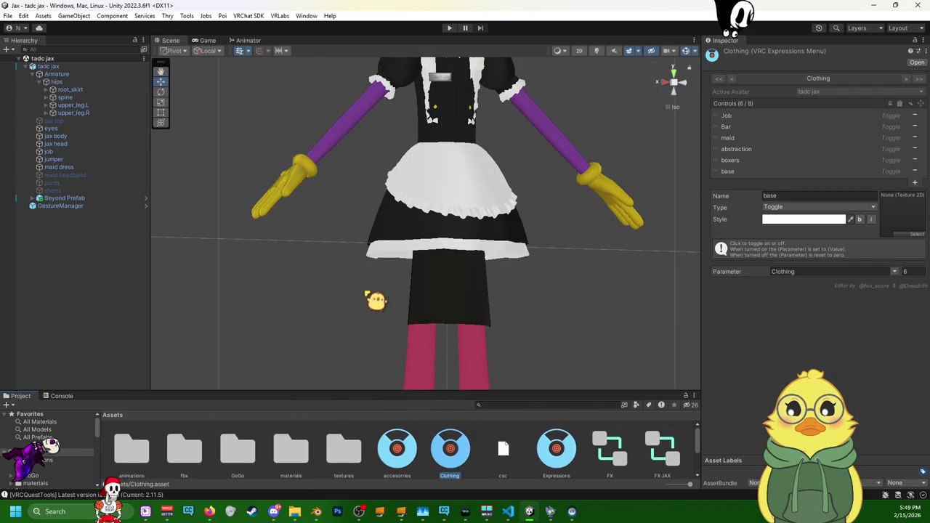
{"action": "left_click_drag", "start_coordinate": [374, 301], "coordinate": [485, 311], "text": "alt"}
{"action": "scroll", "coordinate": [487, 305], "scroll_direction": "down", "scroll_amount": 1}
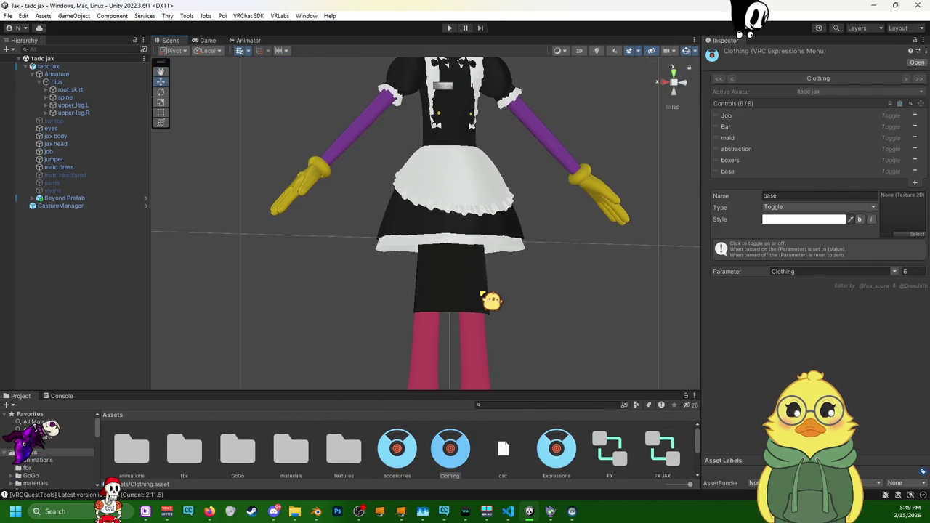
{"action": "scroll", "coordinate": [491, 300], "scroll_direction": "down", "scroll_amount": 3}
{"action": "scroll", "coordinate": [462, 440], "scroll_direction": "down", "scroll_amount": 1}
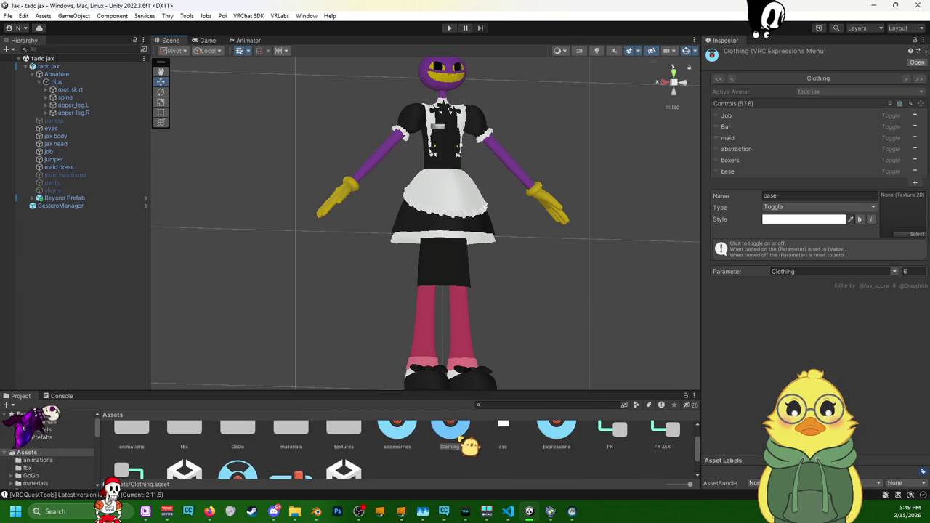
{"action": "left_click", "coordinate": [80, 113]}
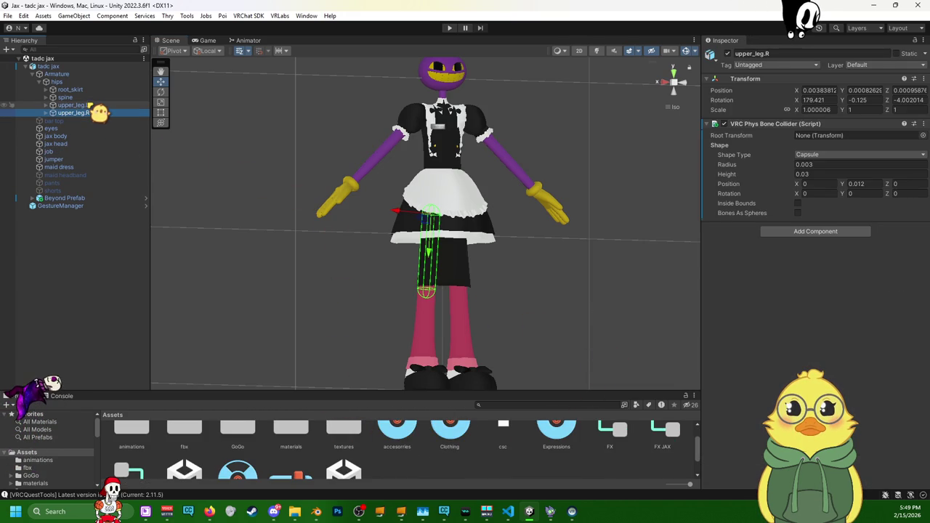
{"action": "left_click", "coordinate": [90, 106]}
{"action": "left_click", "coordinate": [83, 97]}
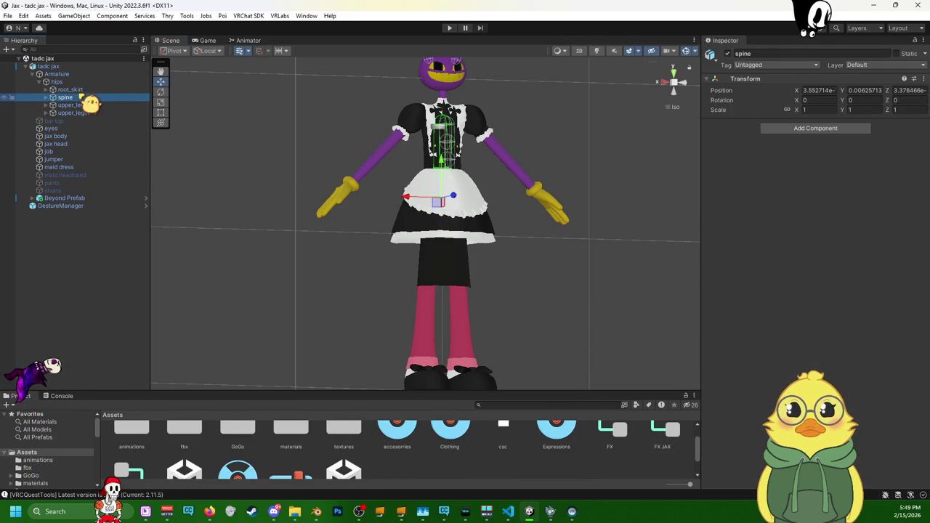
- Glance at the VRChat SDK menu, then enter Play mode so the VRCFury build starts (12%)
{"action": "left_click_drag", "start_coordinate": [450, 283], "coordinate": [581, 260], "text": "alt"}
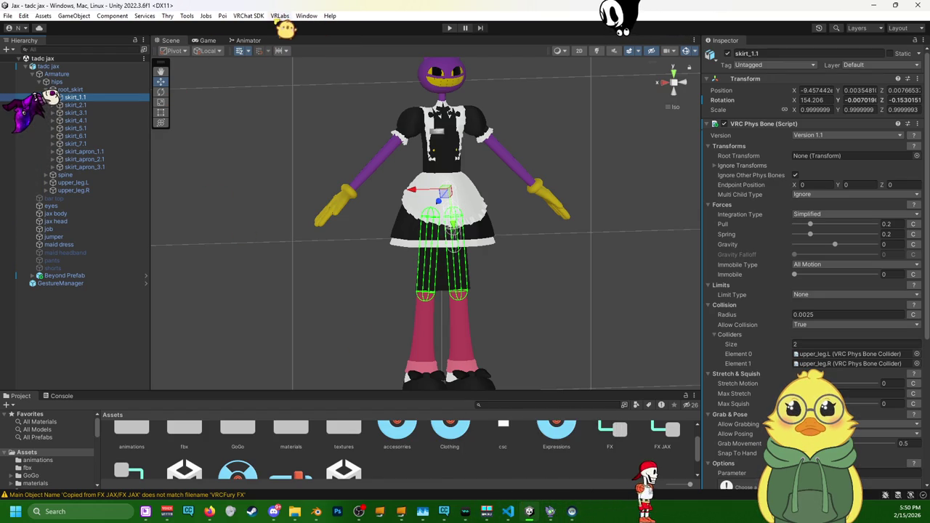
{"action": "left_click", "coordinate": [249, 15]}
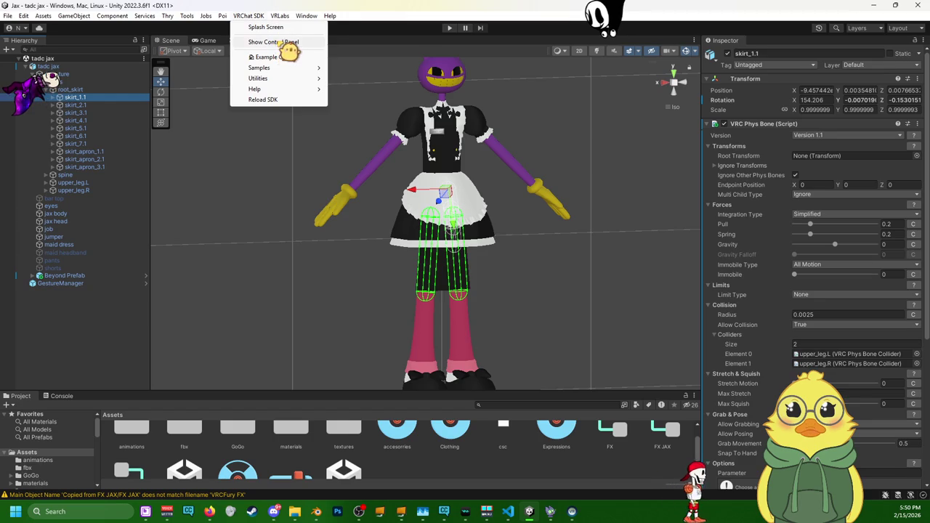
{"action": "left_click", "coordinate": [276, 42]}
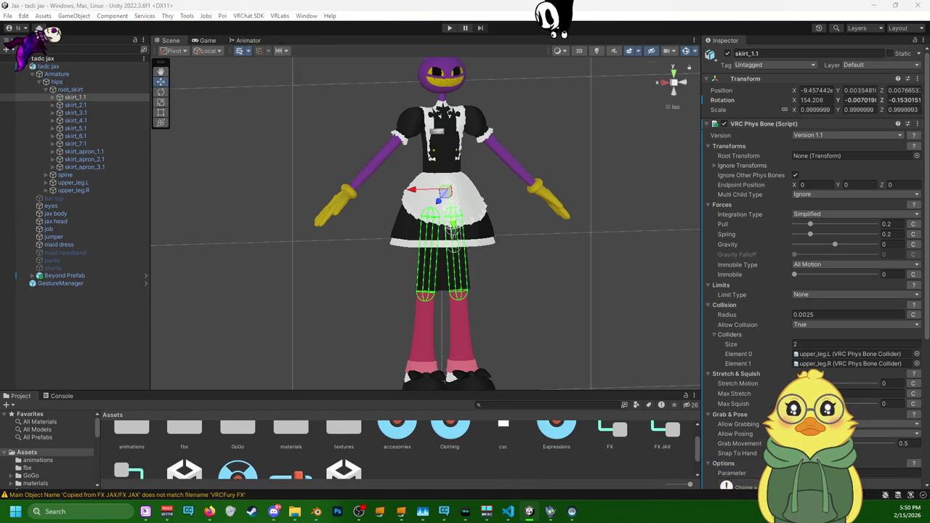
{"action": "key", "text": "ctrl+p"}
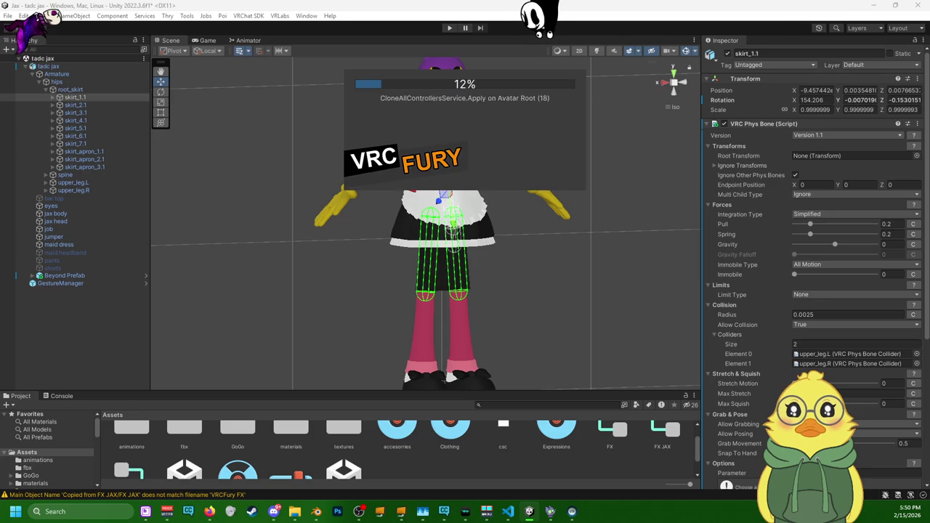